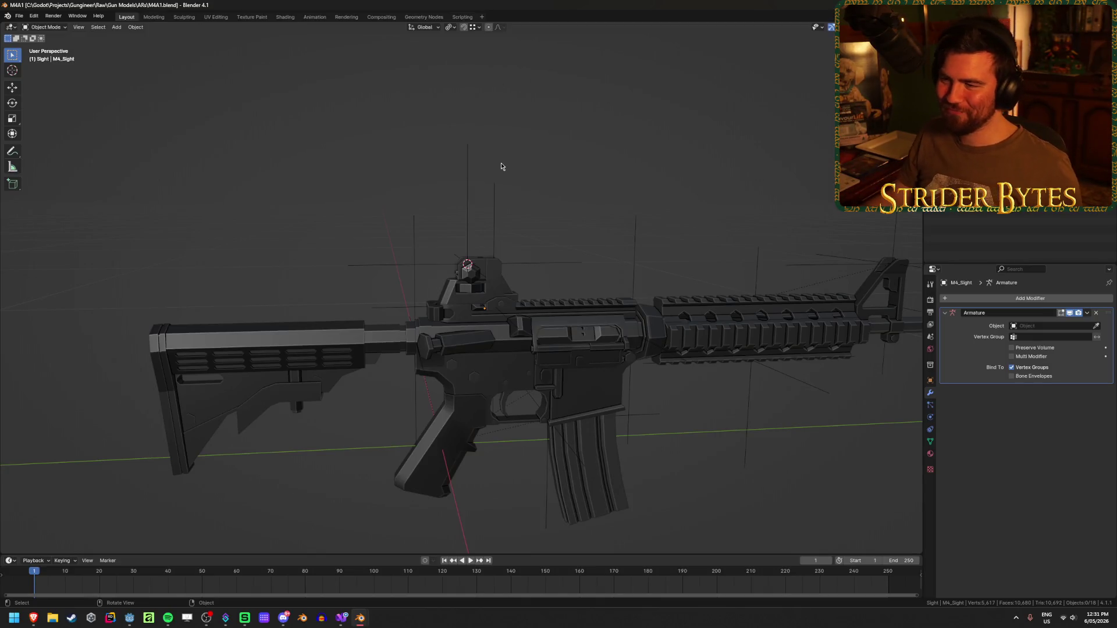
# Close the M4A1 rifle Blender window after orbiting its model
pyautogui.moveTo(391, 207)
pyautogui.mouseDown()
pyautogui.moveTo(189, 249)
pyautogui.moveTo(399, 245)
pyautogui.moveTo(349, 235)
pyautogui.moveTo(256, 256)
pyautogui.moveTo(556, 244)
pyautogui.moveTo(545, 257)
pyautogui.mouseUp()
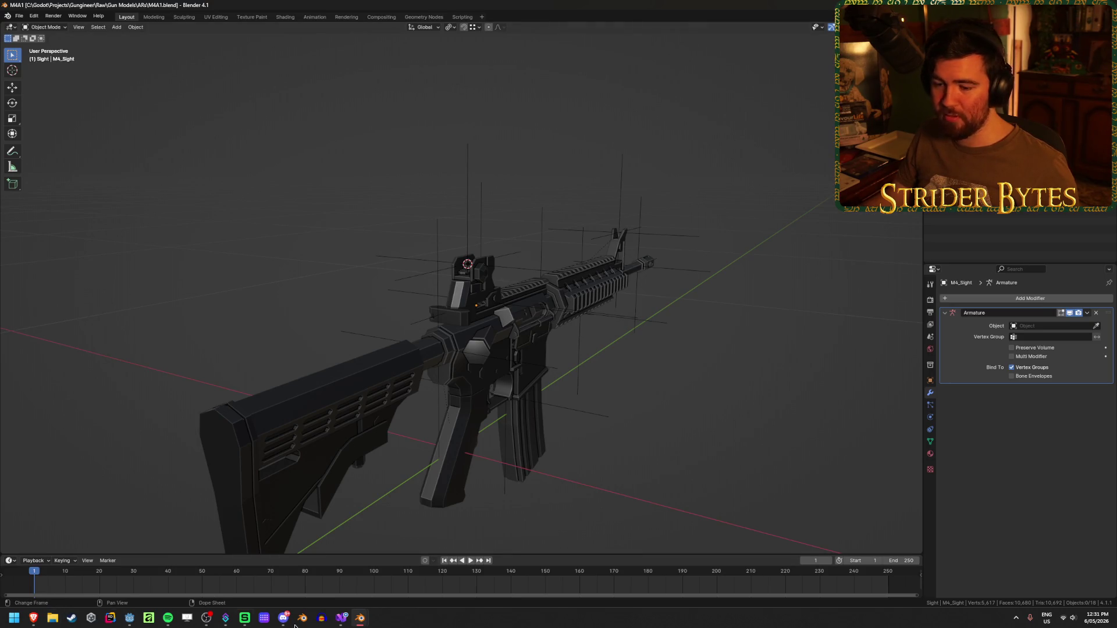
pyautogui.moveTo(362, 619)
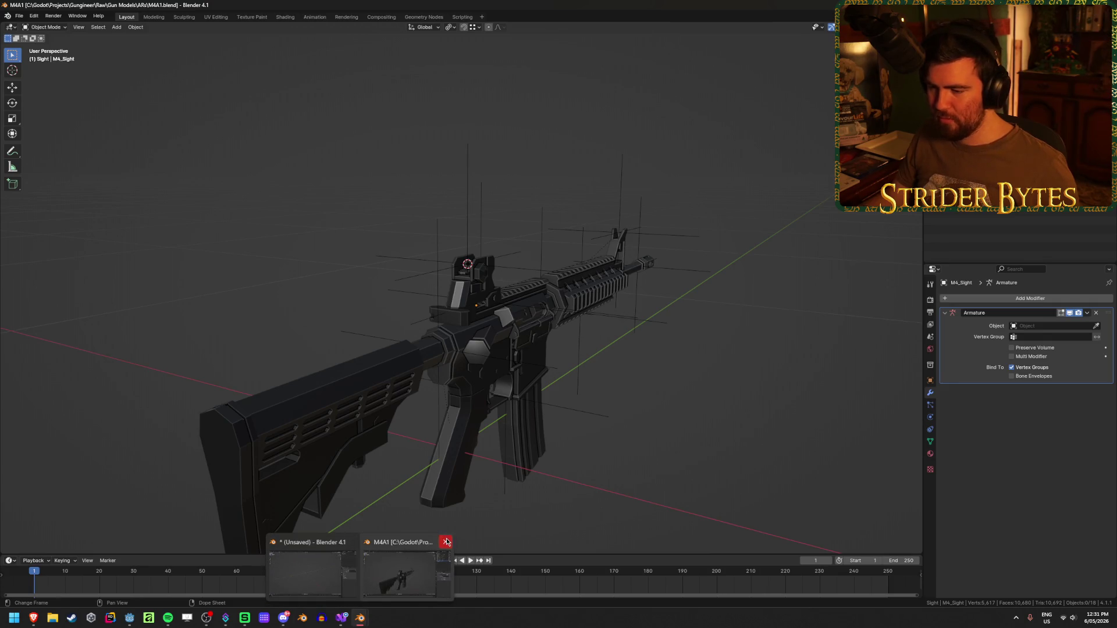
pyautogui.click(444, 542)
# Open DT MDR.blend from Blender's recent files list
pyautogui.click(347, 565)
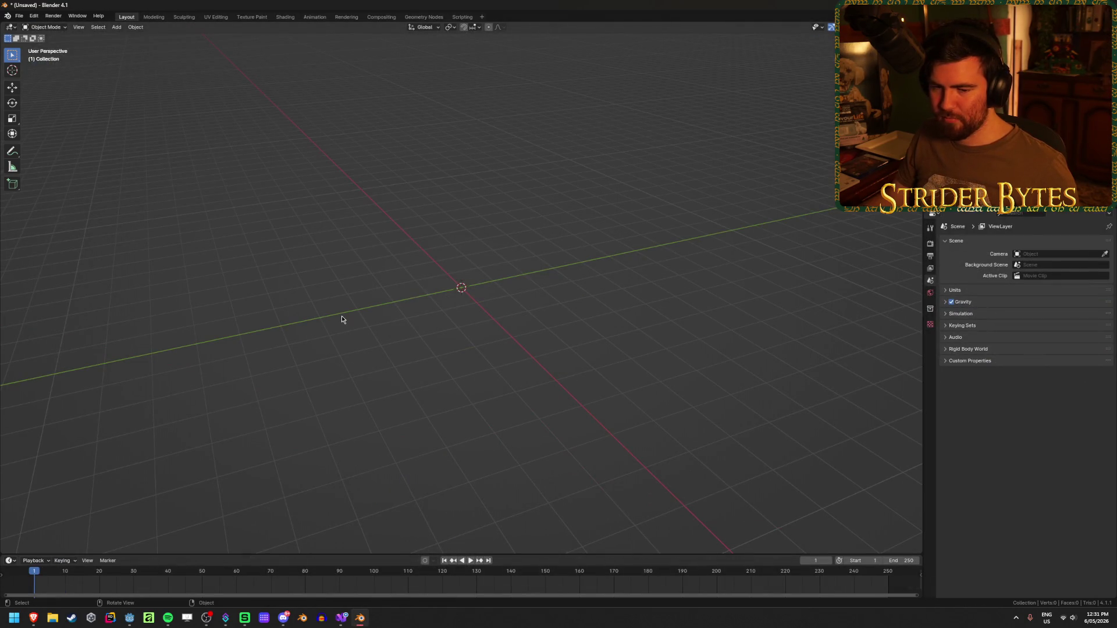
pyautogui.rightClick(364, 620)
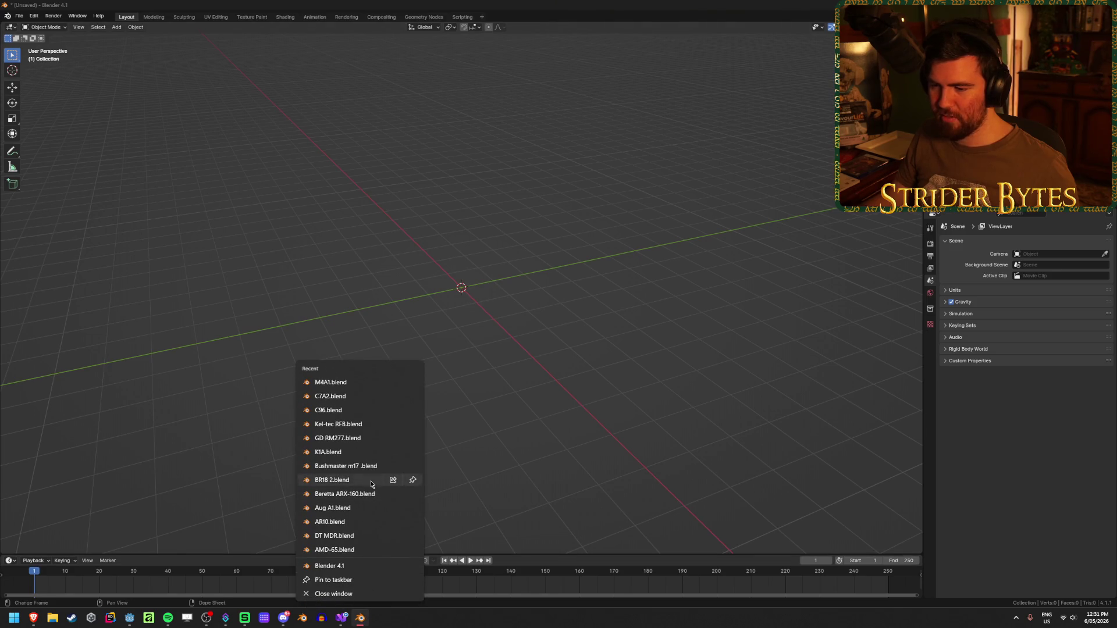
pyautogui.click(335, 536)
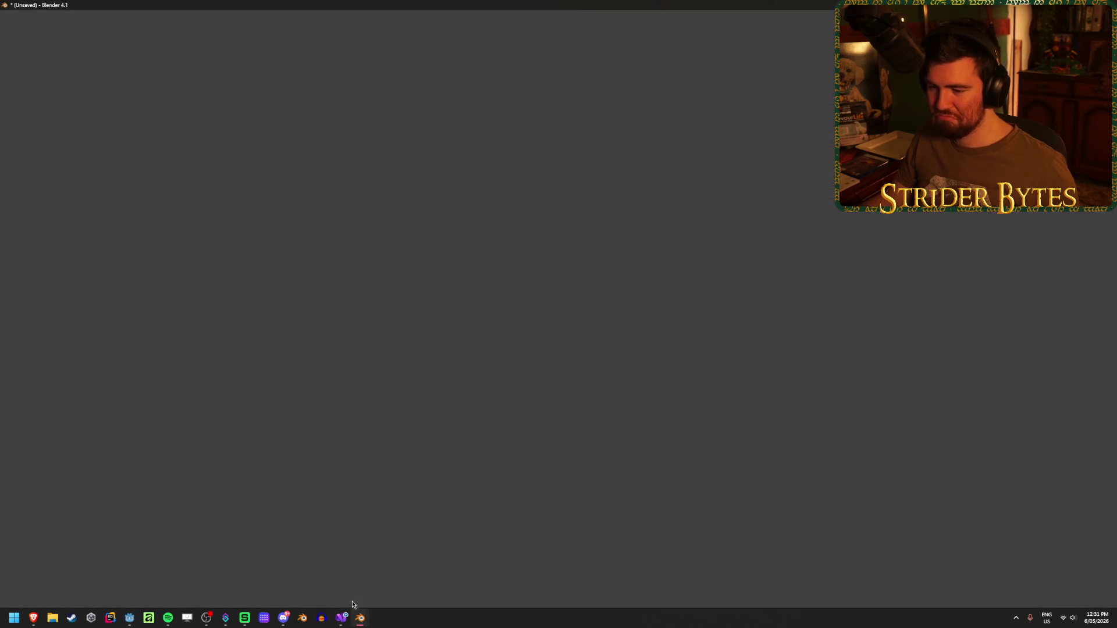
# Close the extra untitled window and inspect the DT MDR rifle and its sight
pyautogui.moveTo(360, 619)
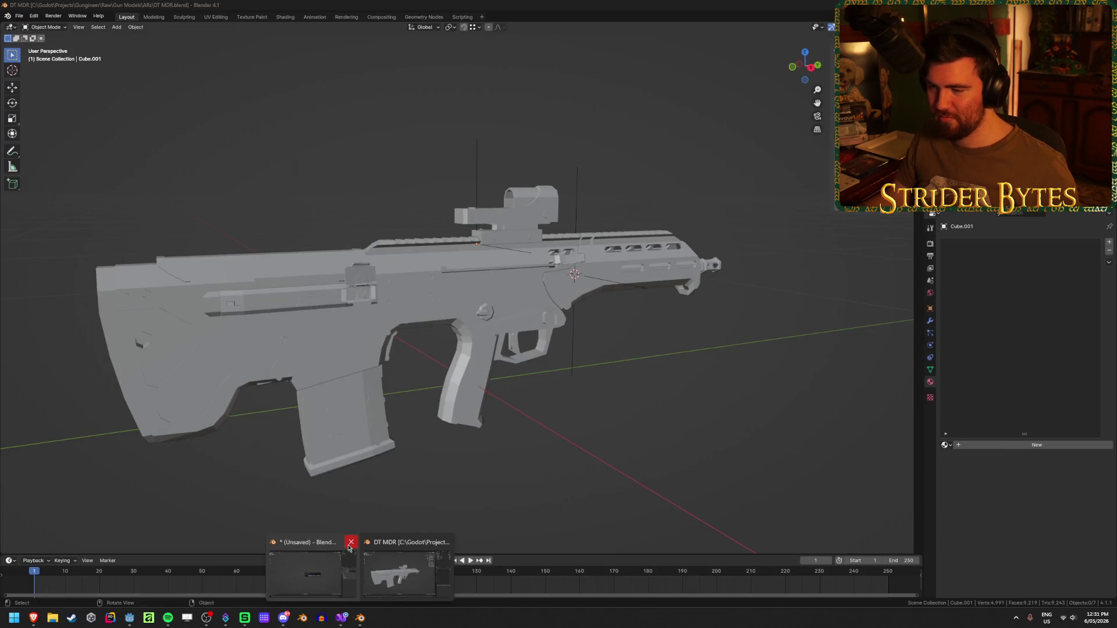
pyautogui.click(351, 542)
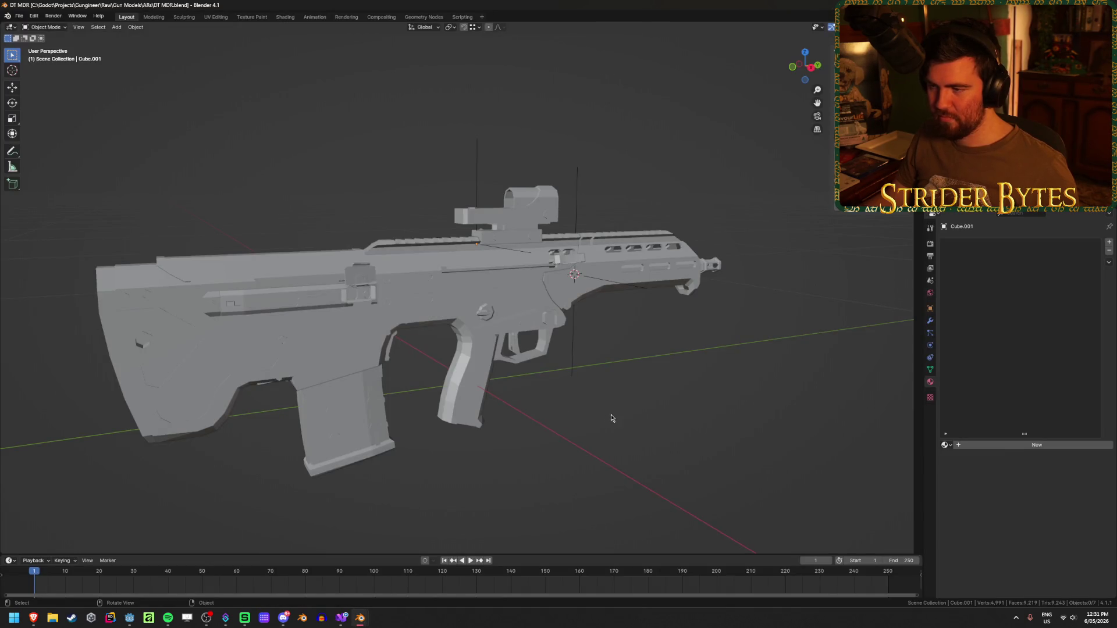
pyautogui.click(523, 229)
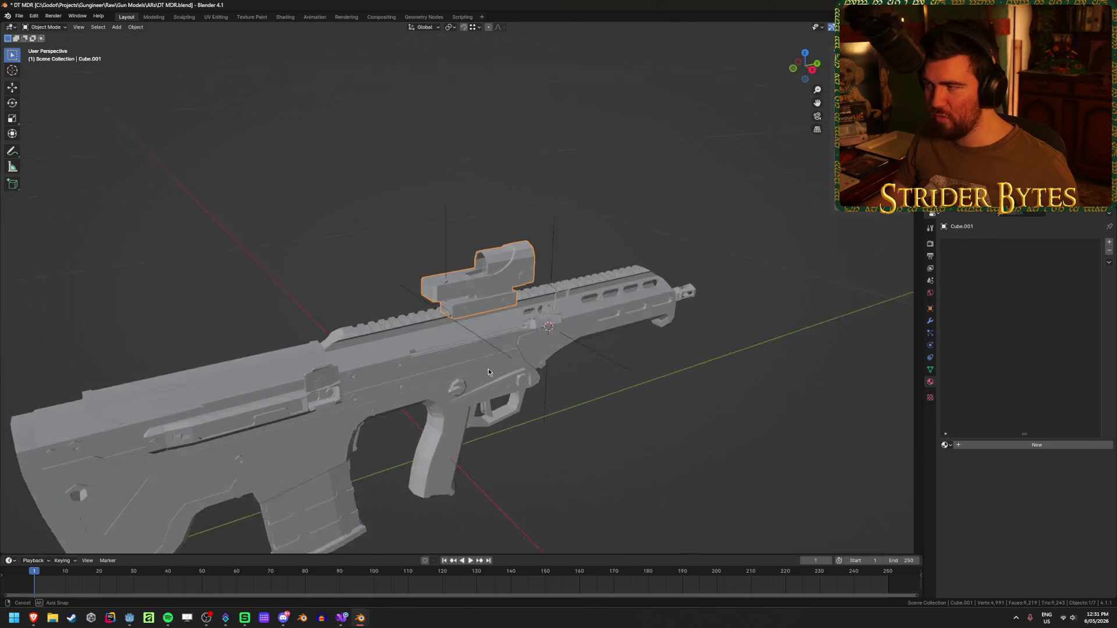
pyautogui.scroll(3, 488, 372)
pyautogui.scroll(-3, 492, 368)
pyautogui.moveTo(412, 376); pyautogui.dragTo(473, 375)
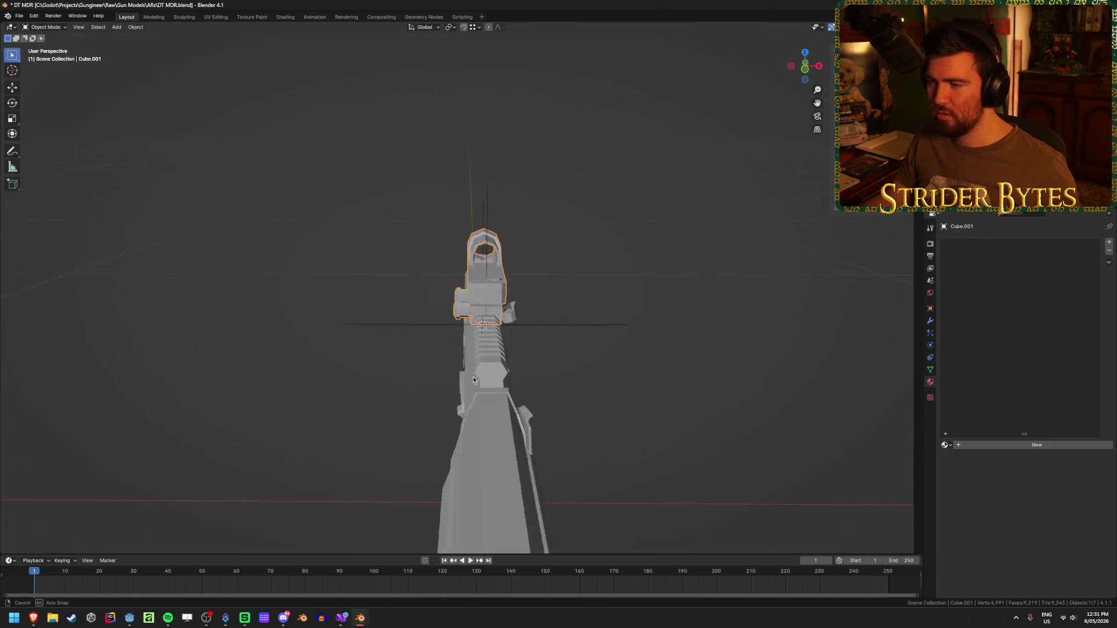
pyautogui.scroll(3, 473, 376)
pyautogui.click(720, 427)
pyautogui.moveTo(720, 427); pyautogui.dragTo(588, 459)
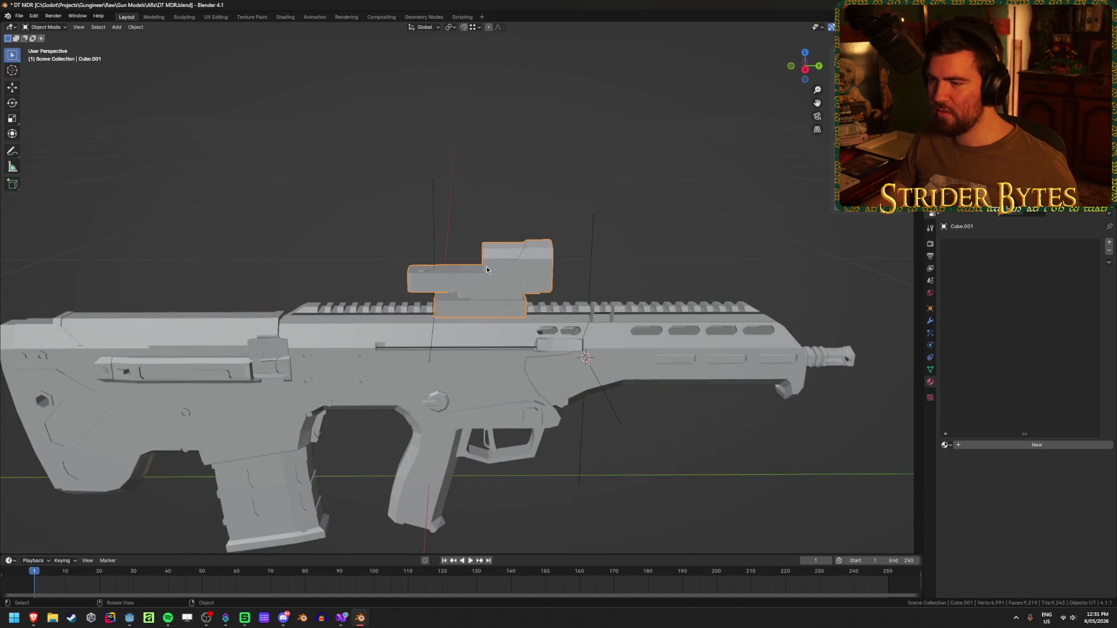
pyautogui.scroll(-2, 588, 466)
# Close the DT MDR file and quit Blender, discarding all changes
pyautogui.hotkey('ctrl', 'n')
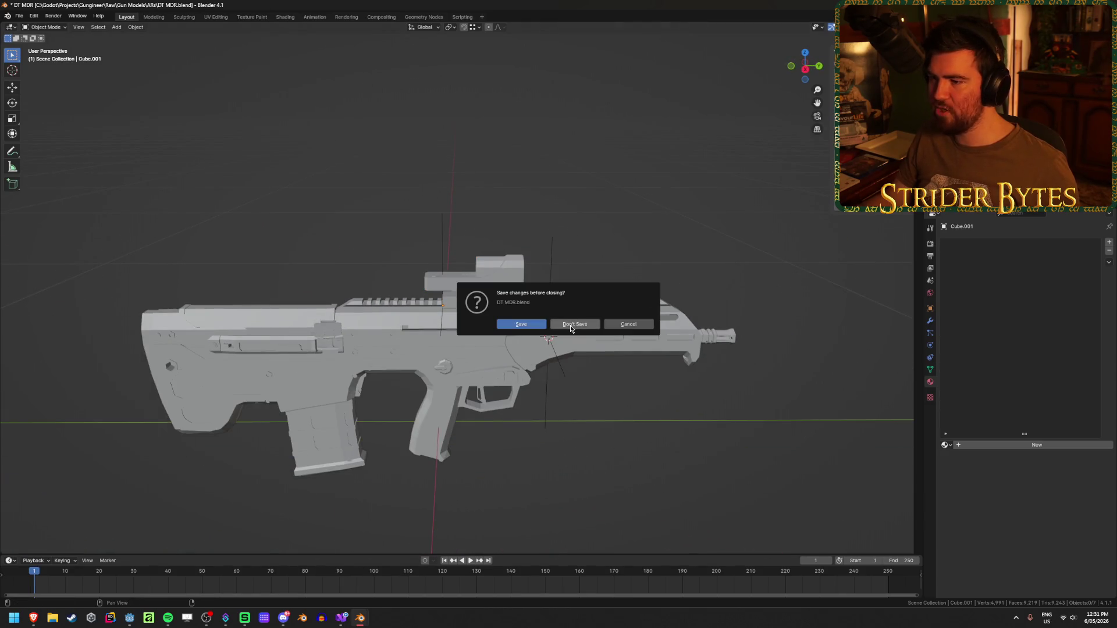
pyautogui.click(575, 324)
pyautogui.hotkey('ctrl', 'n')
pyautogui.click(575, 324)
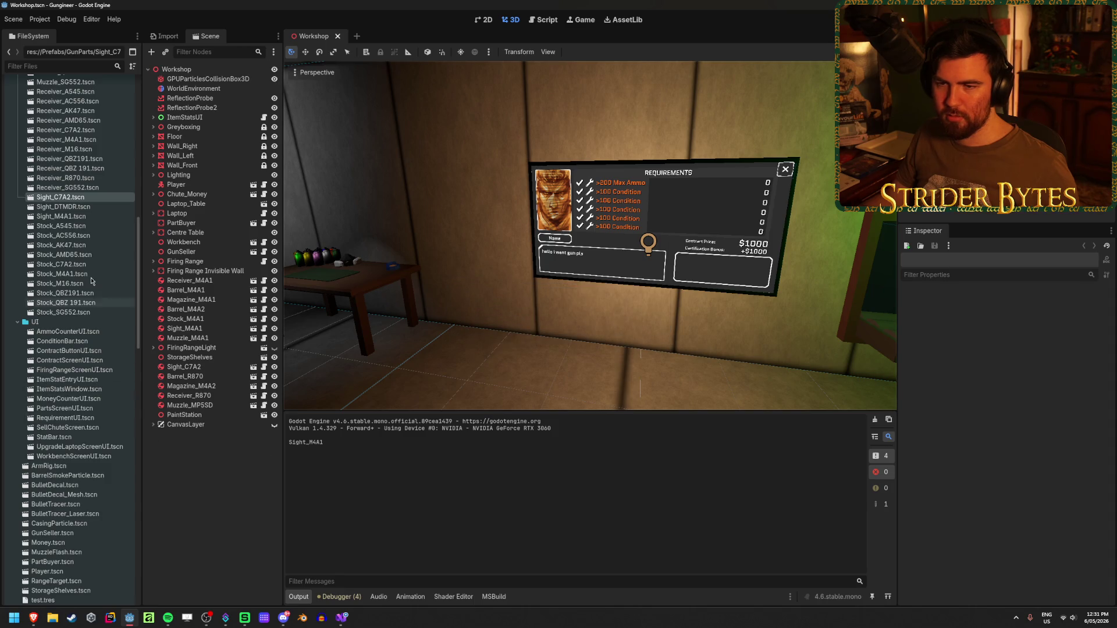
# Delete the Sight_DTMDR.glb mesh from the ARs folder
pyautogui.scroll(5, 86, 265)
pyautogui.click(80, 339)
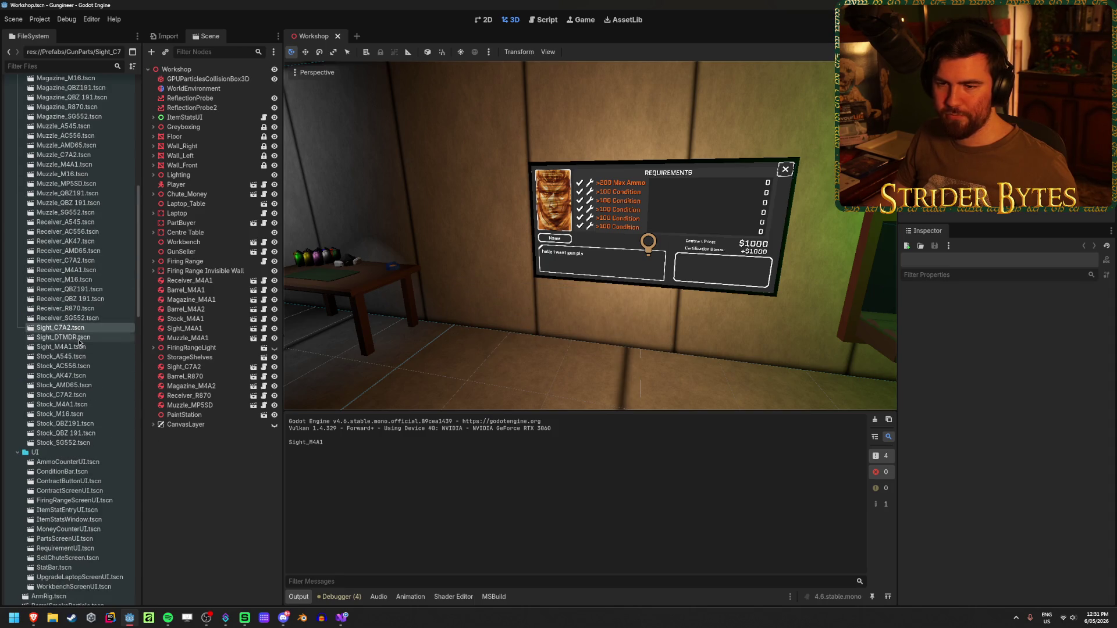
pyautogui.scroll(15, 76, 344)
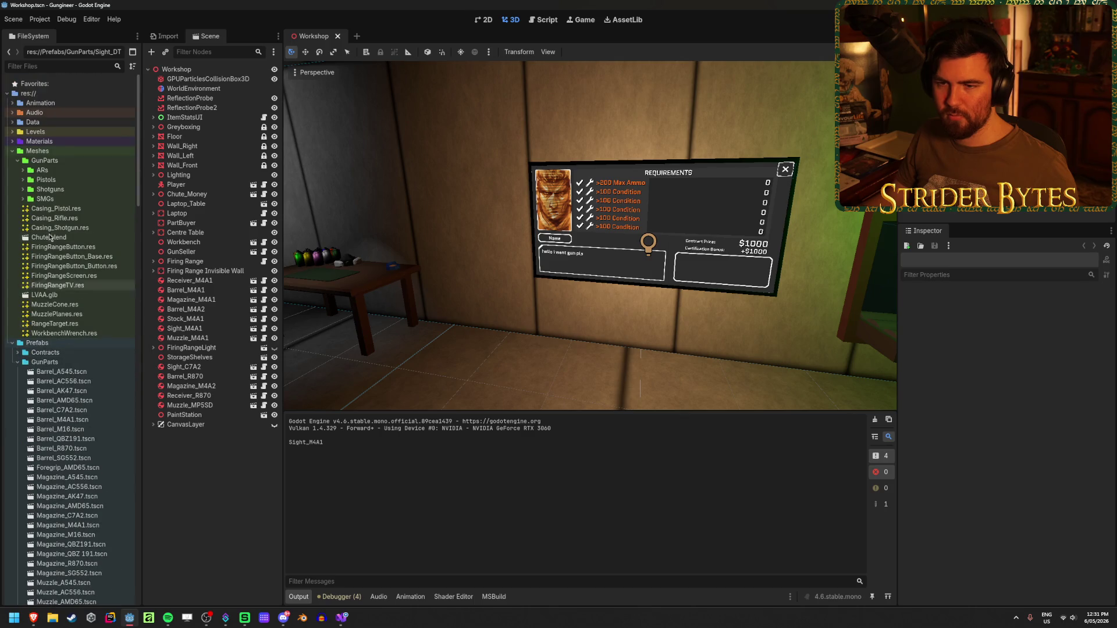
pyautogui.click(23, 170)
pyautogui.scroll(-15, 79, 329)
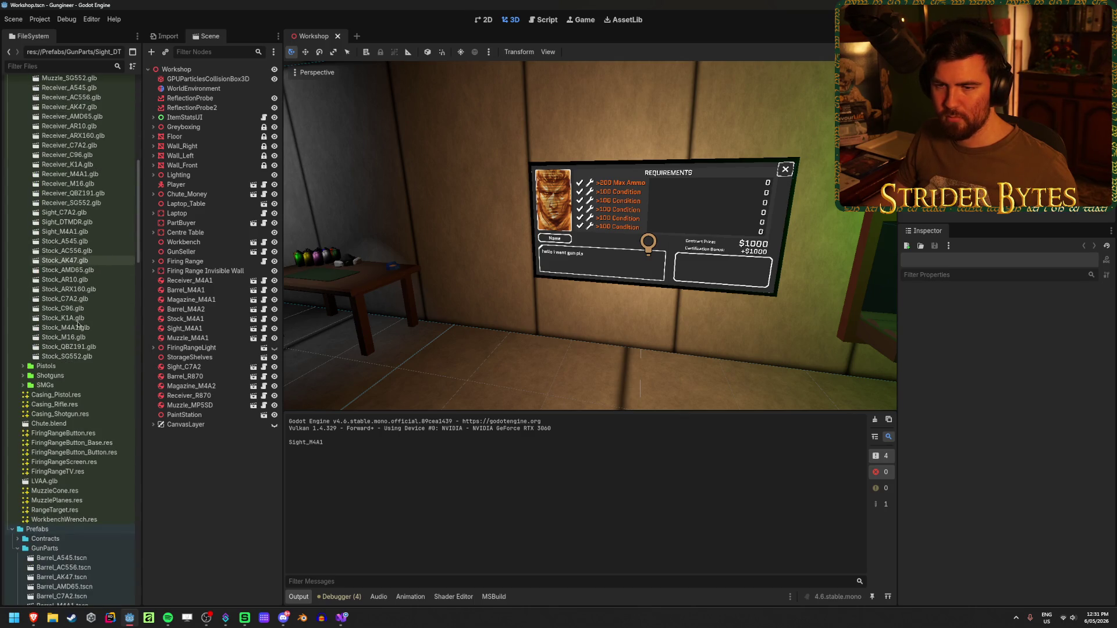
pyautogui.click(84, 223)
pyautogui.press('Delete')
pyautogui.press('Return')
# Delete the Sight_DTMDR.tscn prefab
pyautogui.scroll(-15, 82, 343)
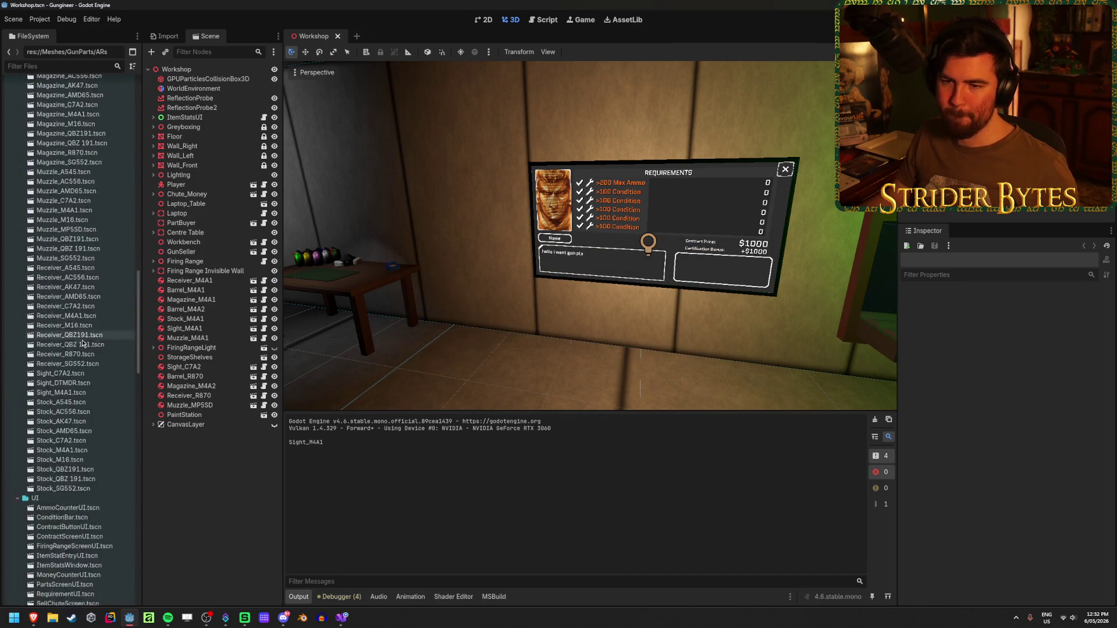
pyautogui.click(73, 449)
pyautogui.press('Delete')
pyautogui.press('Return')
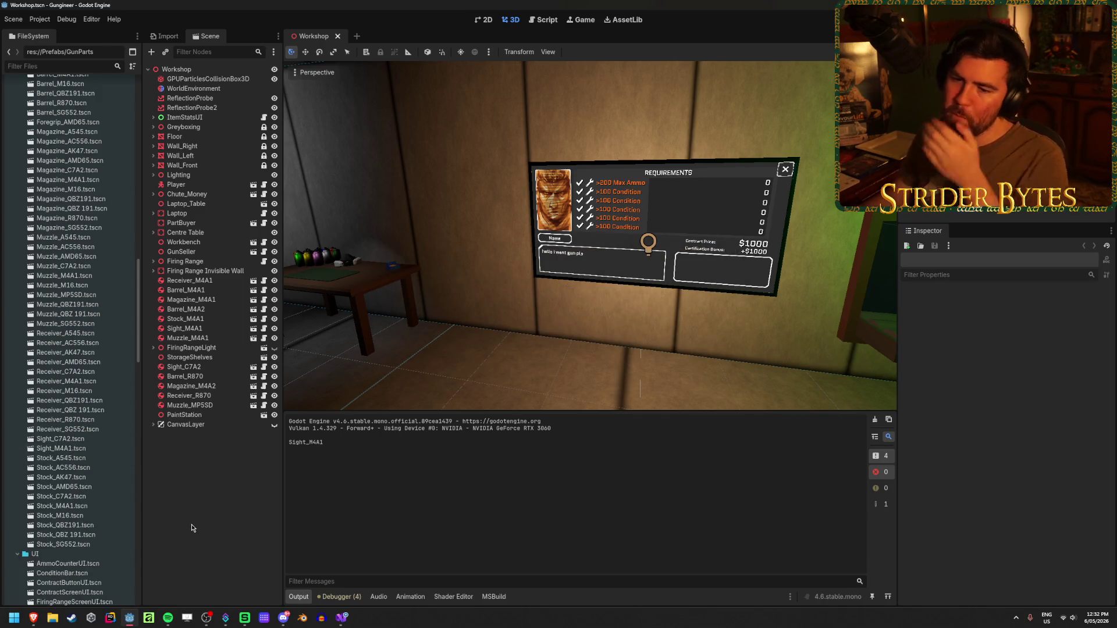
# Run the game briefly with F5, then stop it
pyautogui.press('F5')
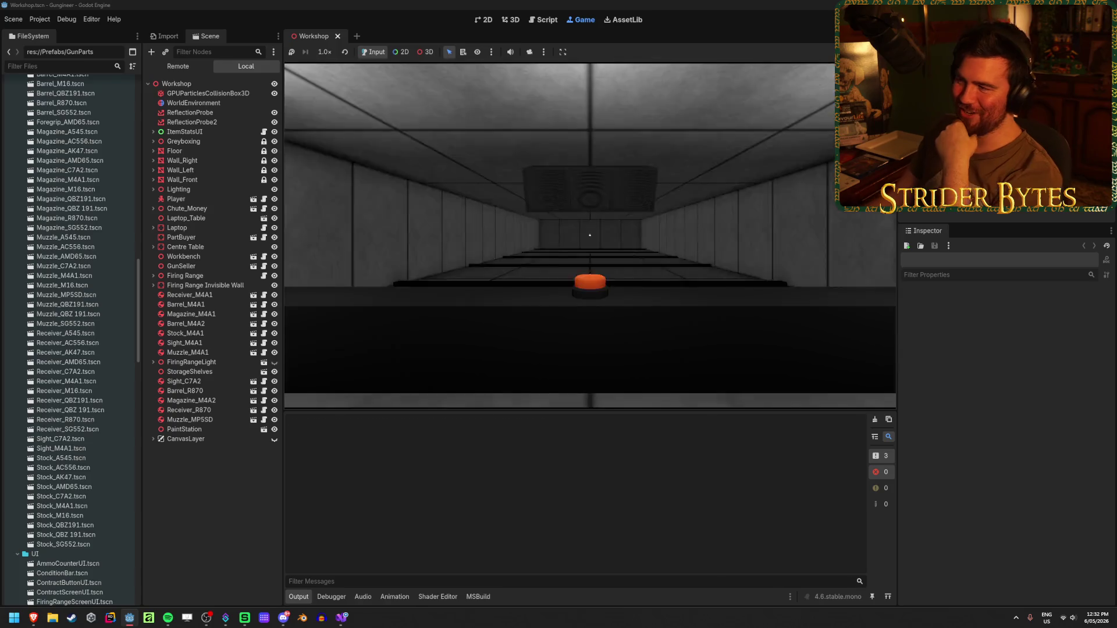
pyautogui.press('F8')
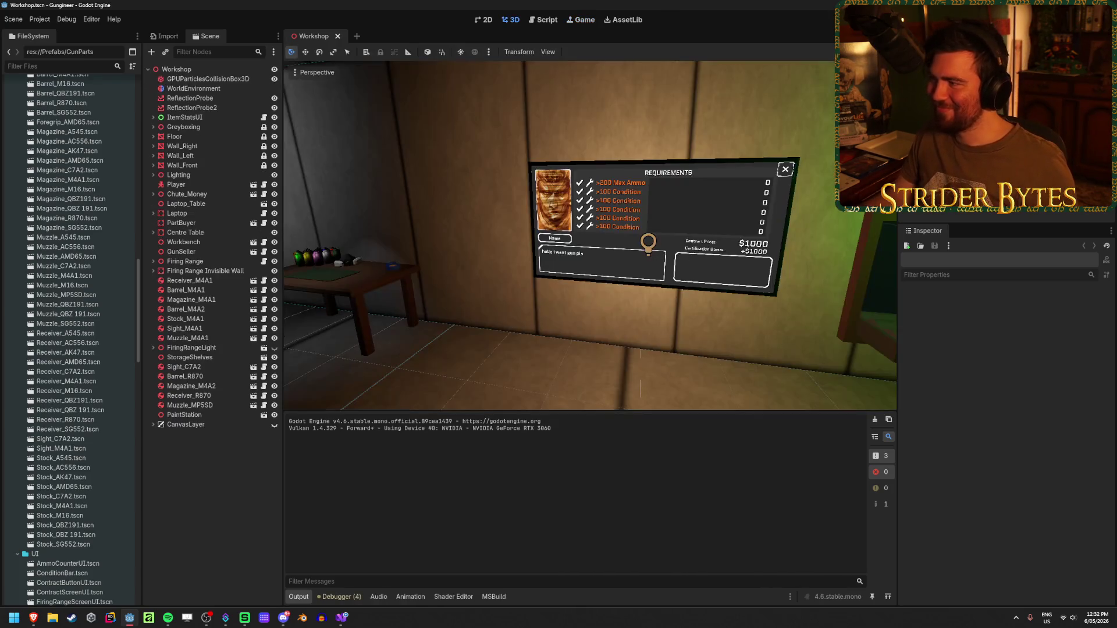
pyautogui.moveTo(473, 275); pyautogui.dragTo(624, 264)
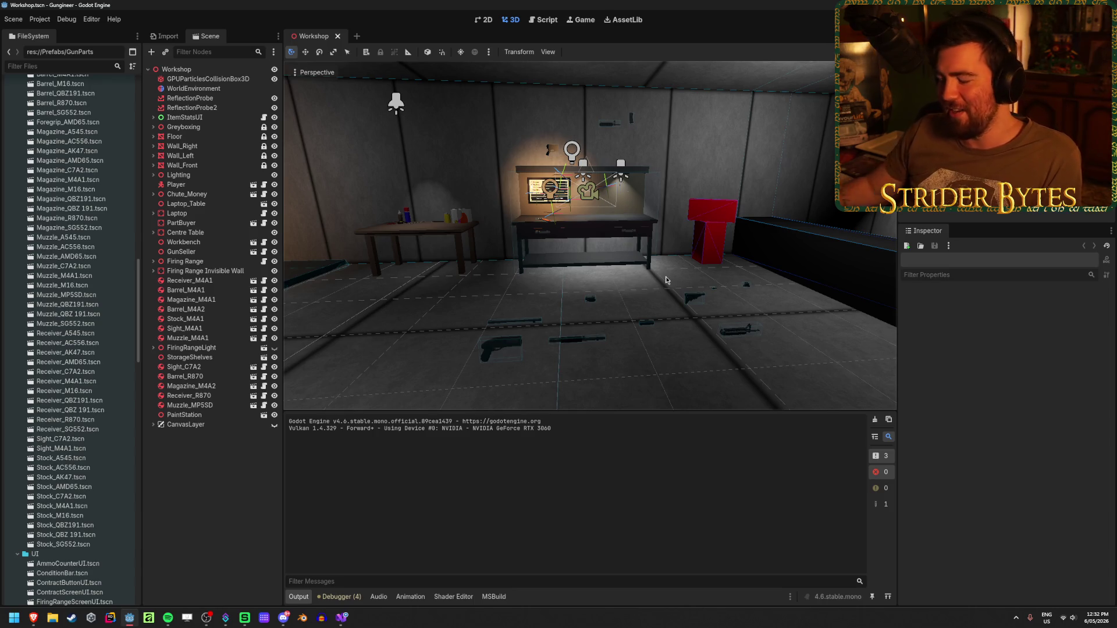
# Select Receiver_M4A1 at the workbench and drag it 0.223 units along X
pyautogui.click(666, 280)
pyautogui.click(663, 290)
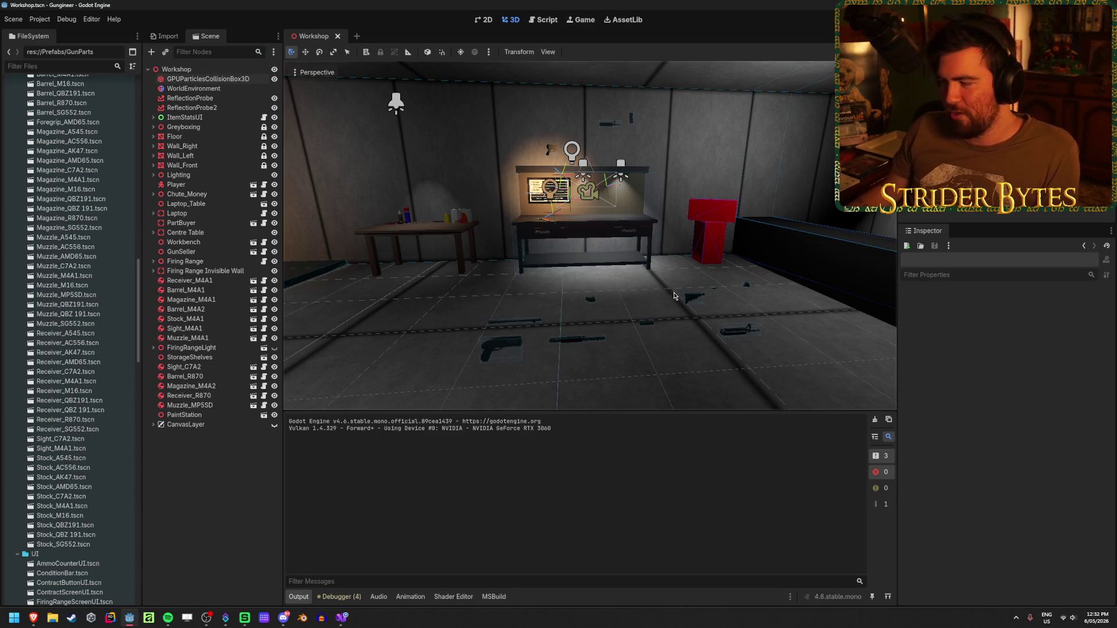
pyautogui.moveTo(675, 296)
pyautogui.mouseDown()
pyautogui.moveTo(652, 294)
pyautogui.moveTo(698, 294)
pyautogui.moveTo(616, 288)
pyautogui.moveTo(686, 291)
pyautogui.moveTo(698, 273)
pyautogui.moveTo(599, 285)
pyautogui.mouseUp()
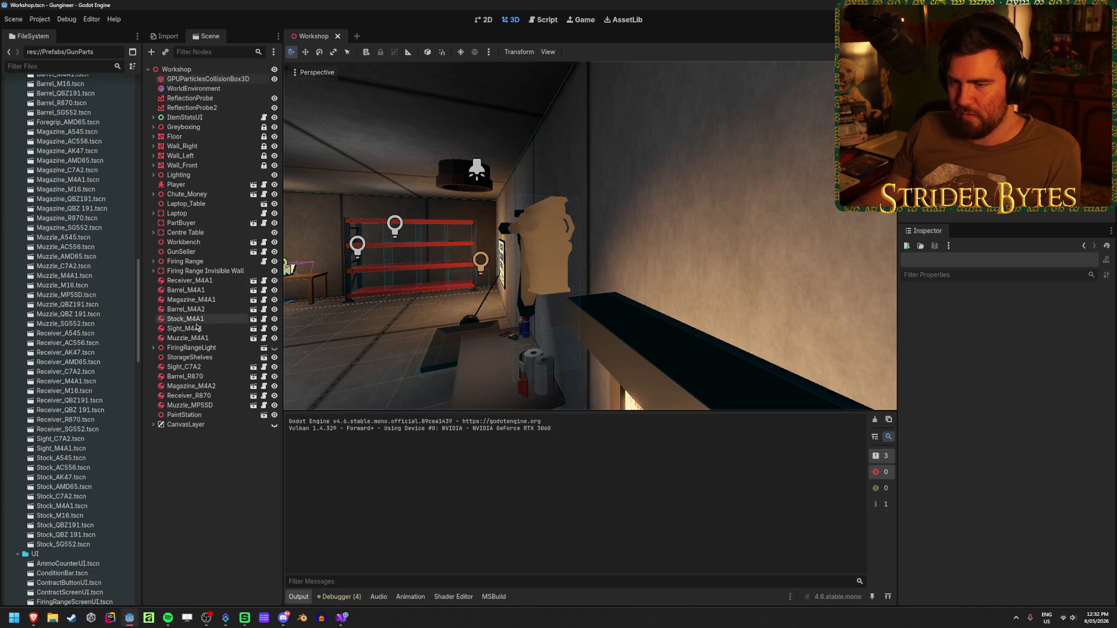
pyautogui.click(189, 280)
pyautogui.moveTo(431, 285)
pyautogui.mouseDown()
pyautogui.moveTo(283, 307)
pyautogui.moveTo(660, 320)
pyautogui.moveTo(410, 336)
pyautogui.mouseUp()
pyautogui.scroll(5, 590, 235)
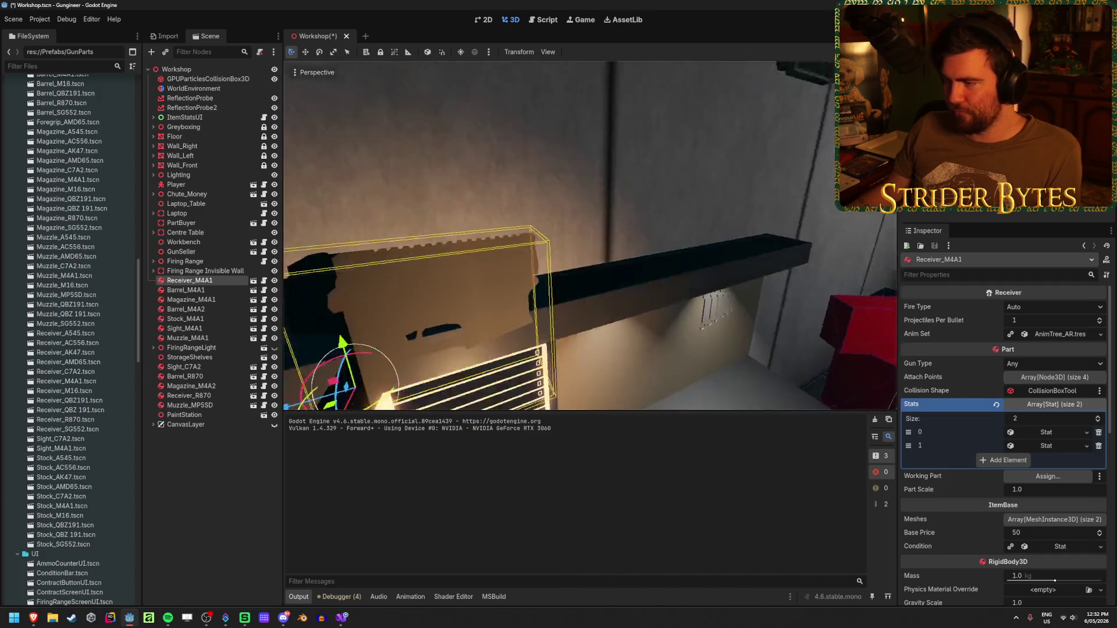
# Lift Receiver_M4A1 above the workbench shelf and save the Workshop scene
pyautogui.click(254, 280)
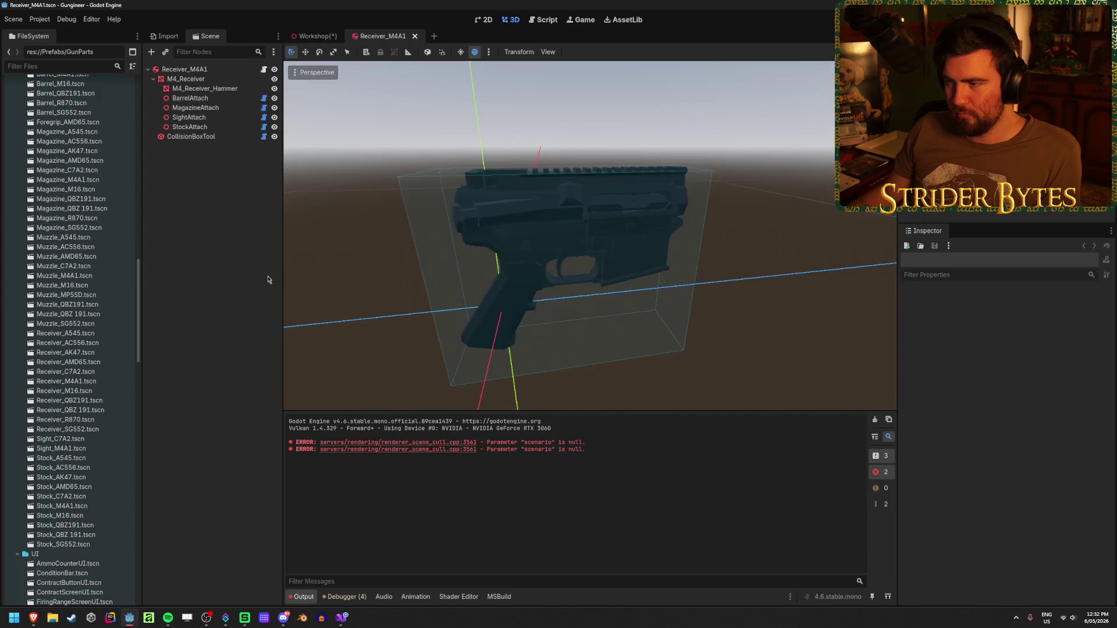
pyautogui.click(330, 40)
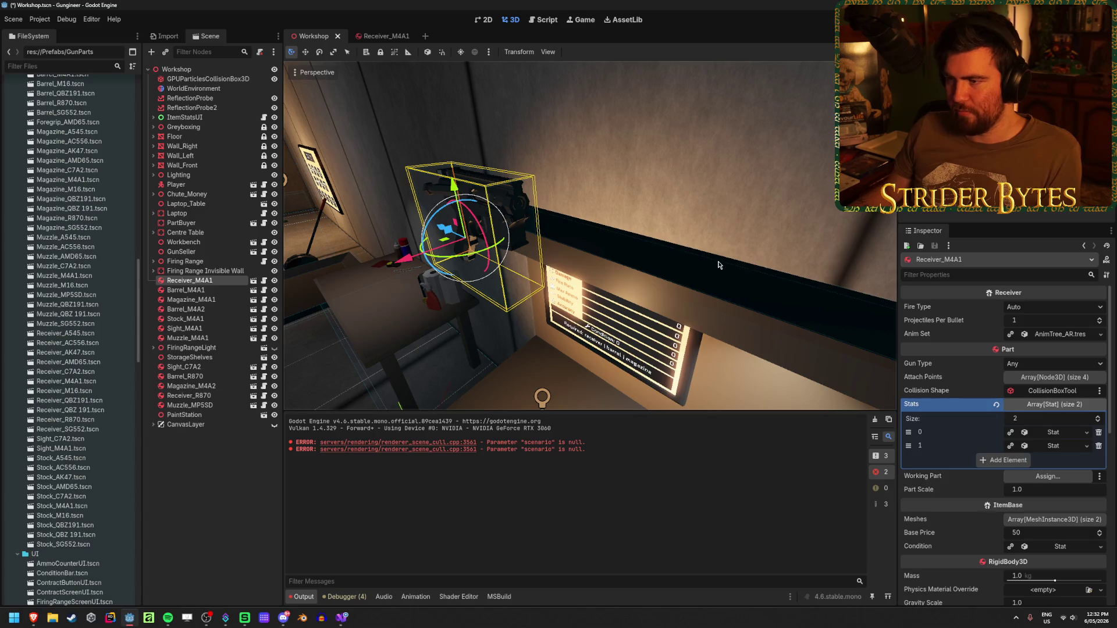
pyautogui.moveTo(406, 258)
pyautogui.mouseDown()
pyautogui.moveTo(503, 220)
pyautogui.moveTo(441, 192)
pyautogui.moveTo(441, 149)
pyautogui.mouseUp()
pyautogui.click(425, 110)
pyautogui.hotkey('ctrl', 's')
# Close the Receiver_M4A1 scene tab
pyautogui.click(407, 39)
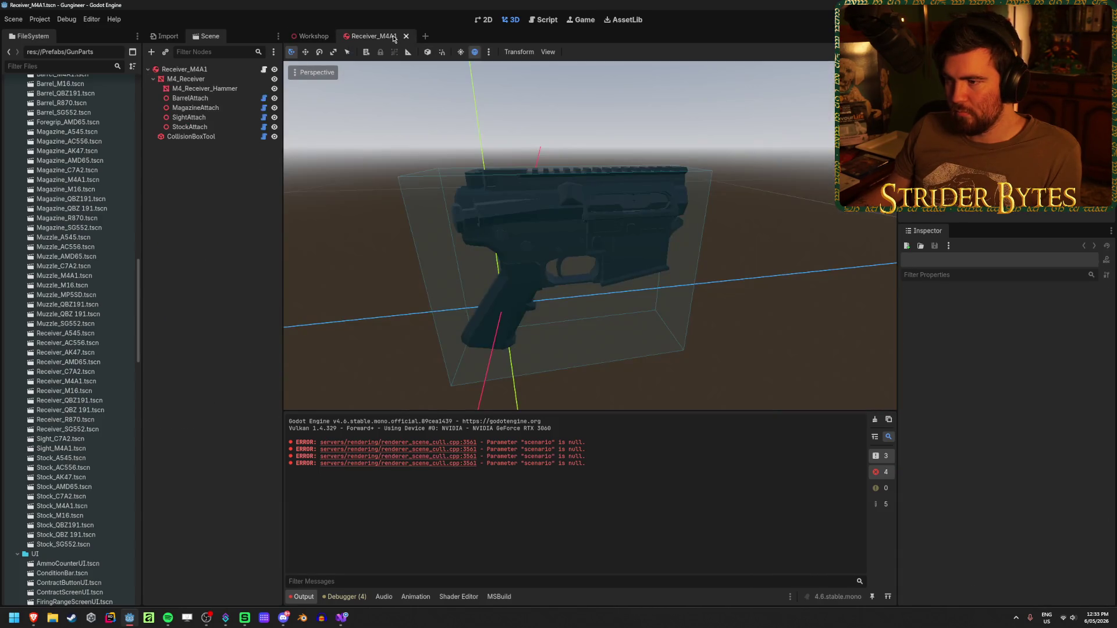
pyautogui.click(184, 69)
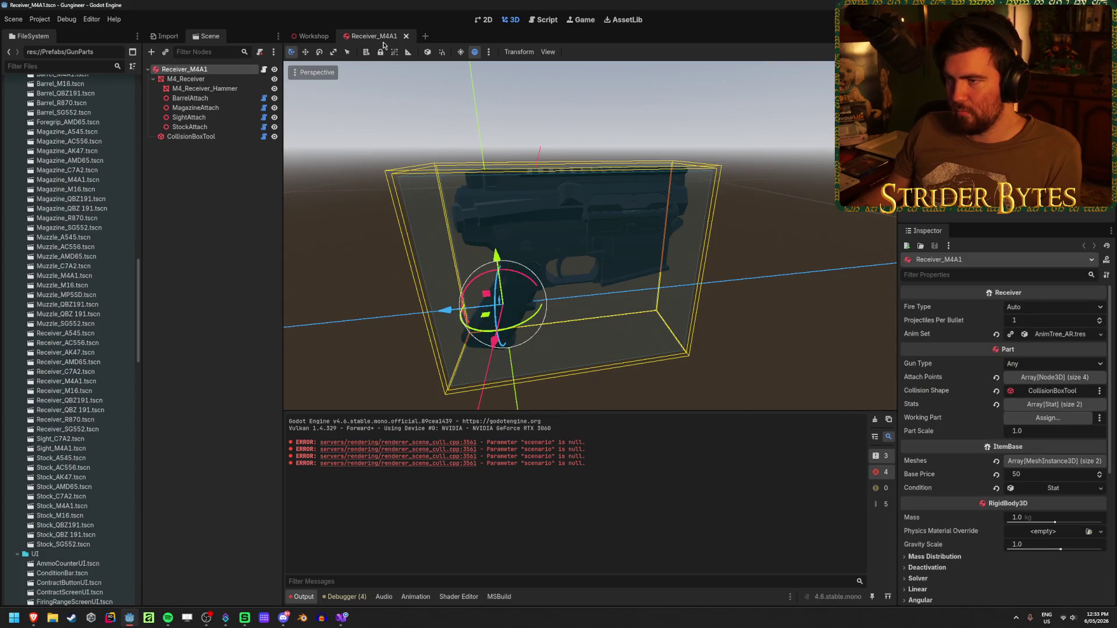
pyautogui.hotkey('ctrl', 'shift', 'w')
pyautogui.scroll(-5, 625, 194)
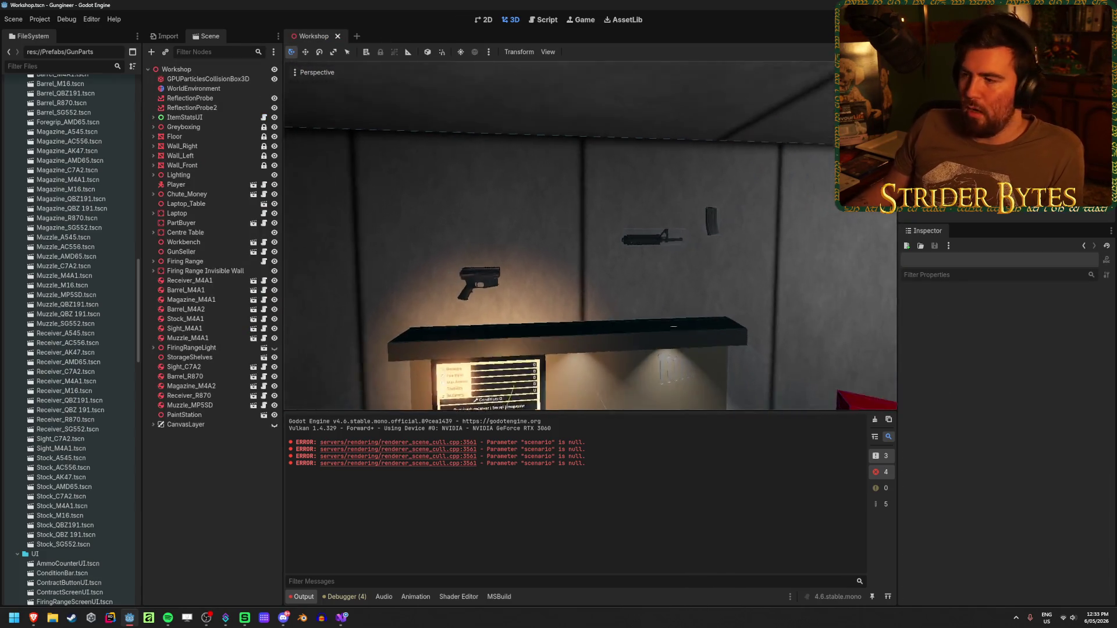
# Reimport Sight_C7A2.glb and Sight_M4A1.glb together, then start the game
pyautogui.scroll(-3, 590, 235)
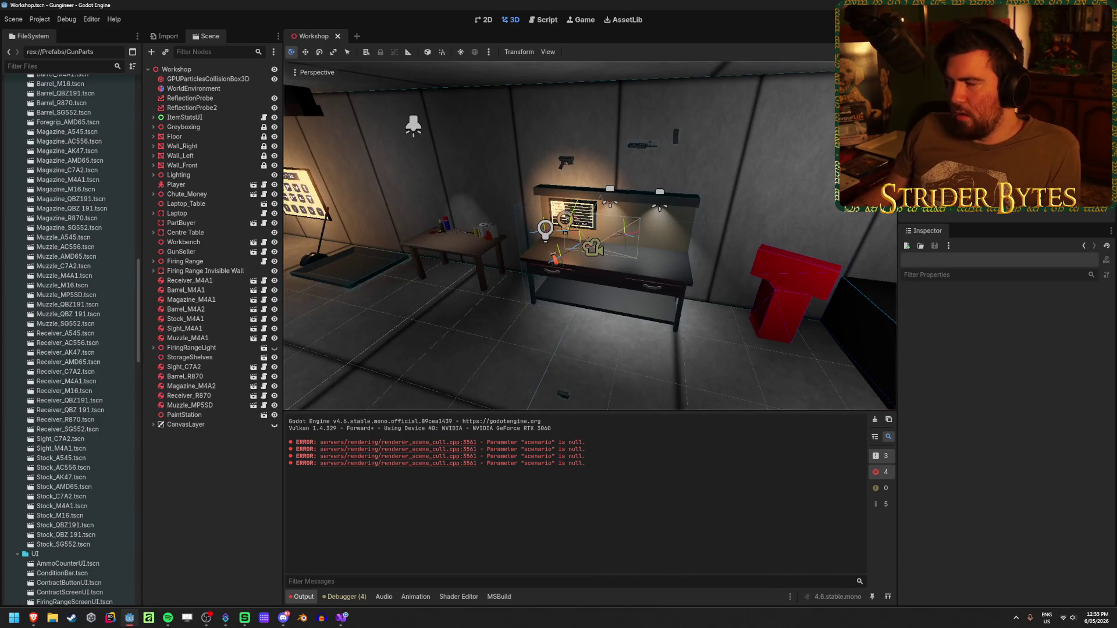
pyautogui.scroll(-10, 70, 409)
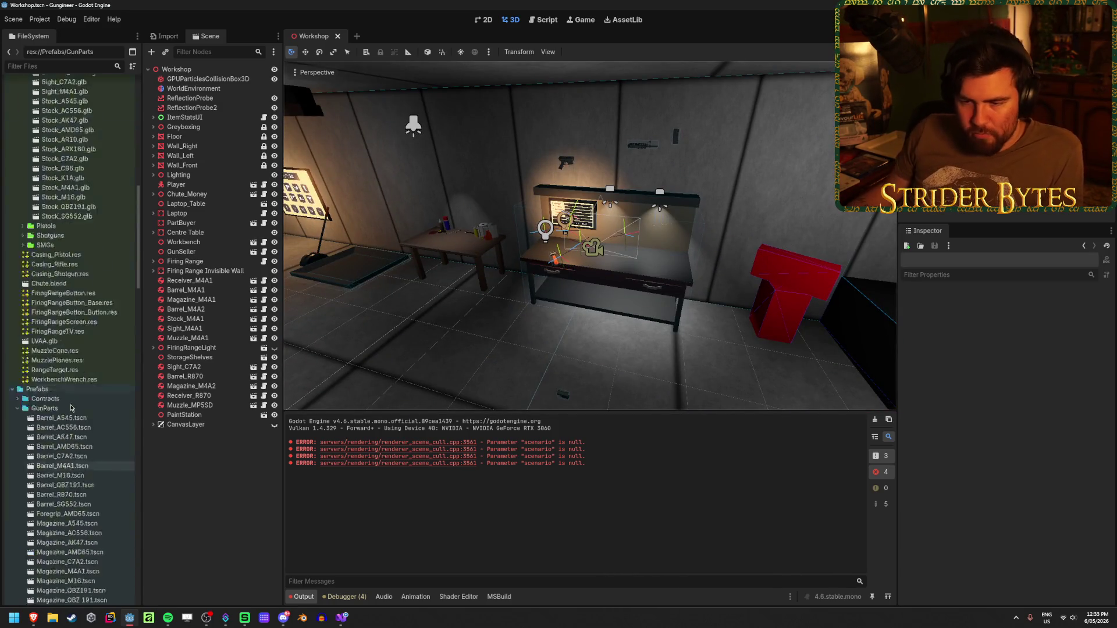
pyautogui.click(70, 409)
pyautogui.keyDown('shift'); pyautogui.click(66, 418); pyautogui.keyUp('shift')
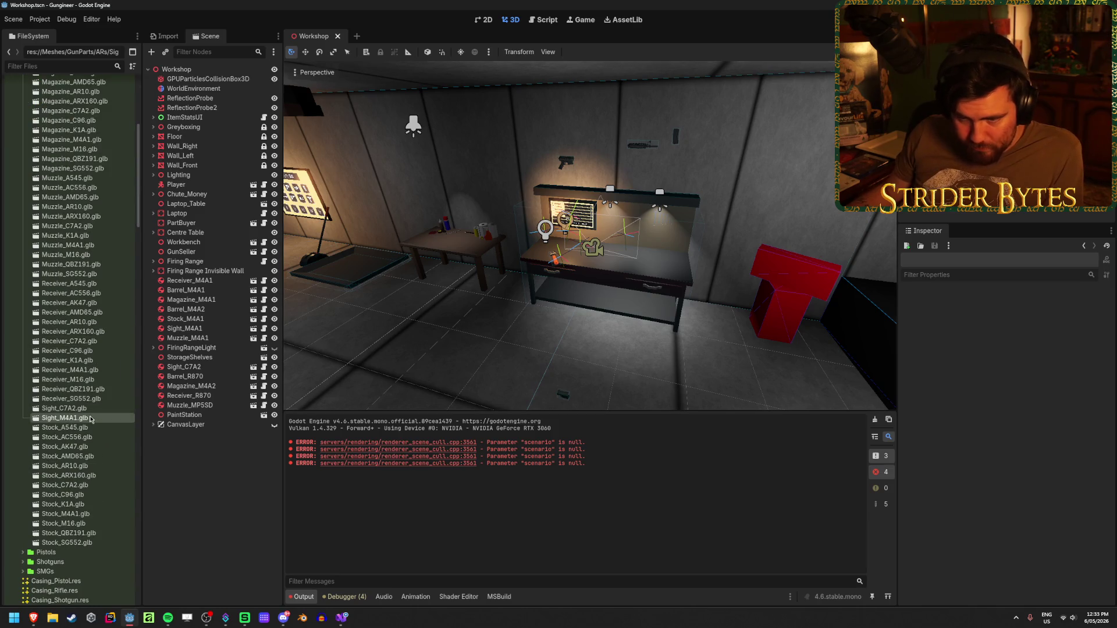
pyautogui.click(165, 36)
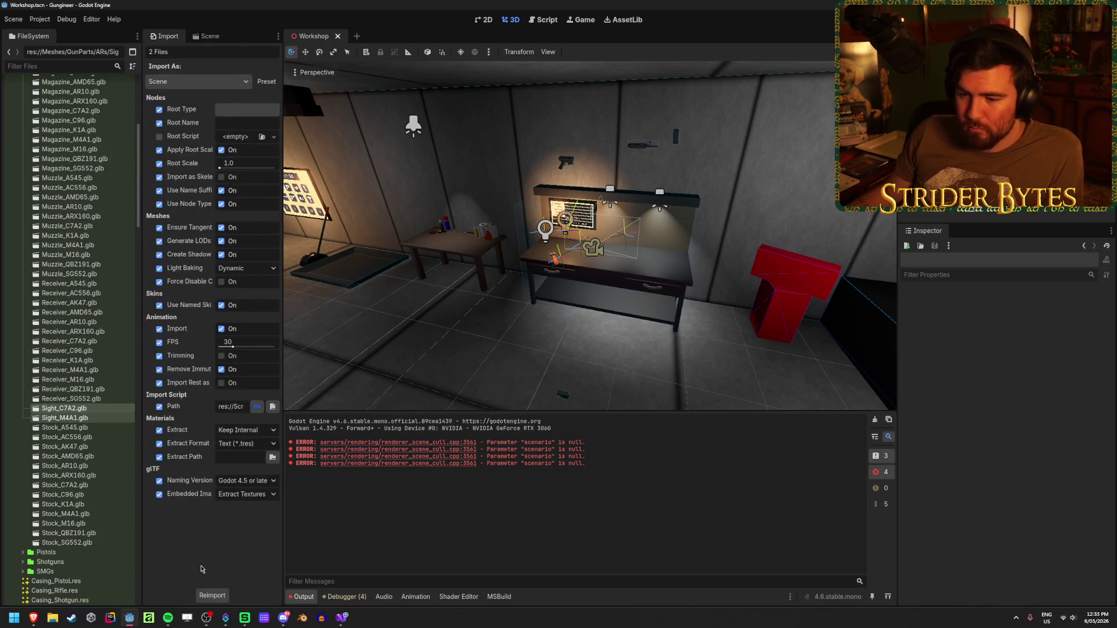
pyautogui.click(212, 595)
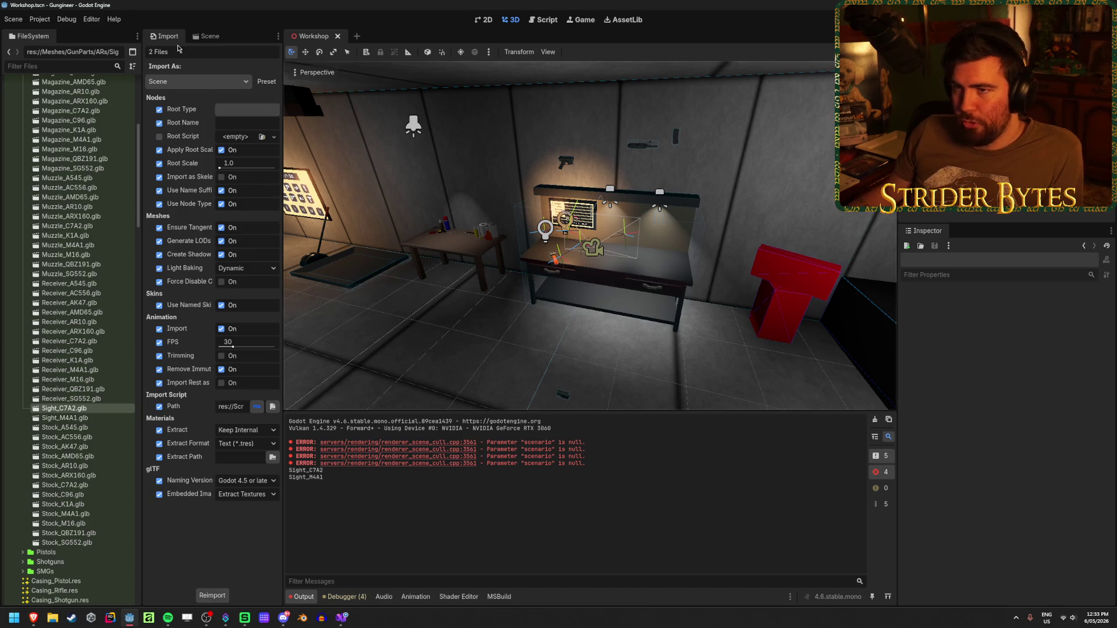
pyautogui.click(206, 36)
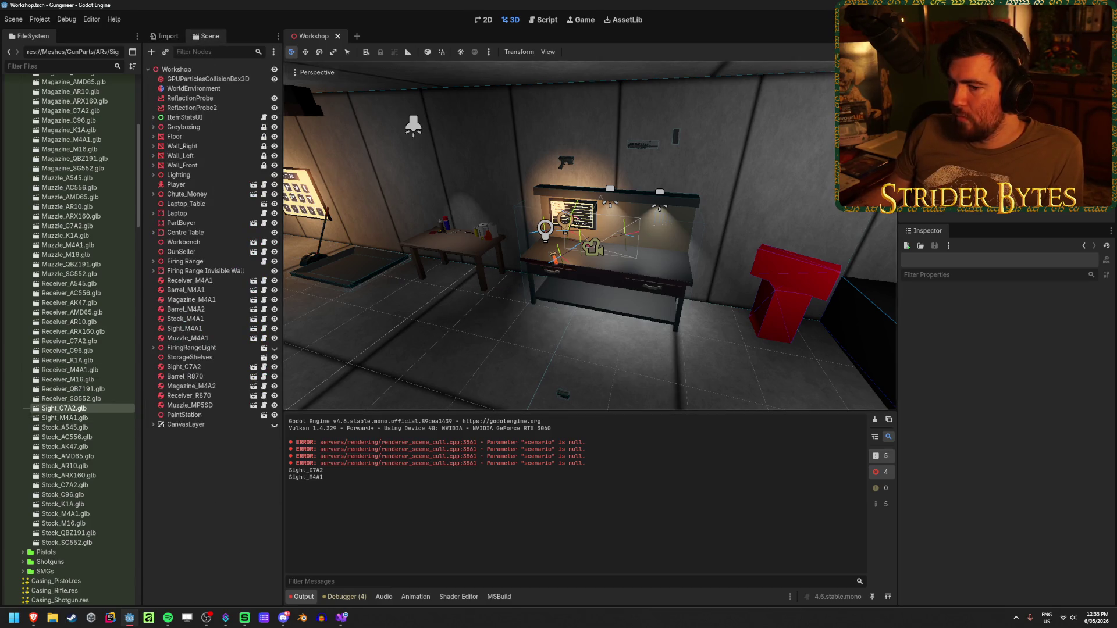
pyautogui.press('F5')
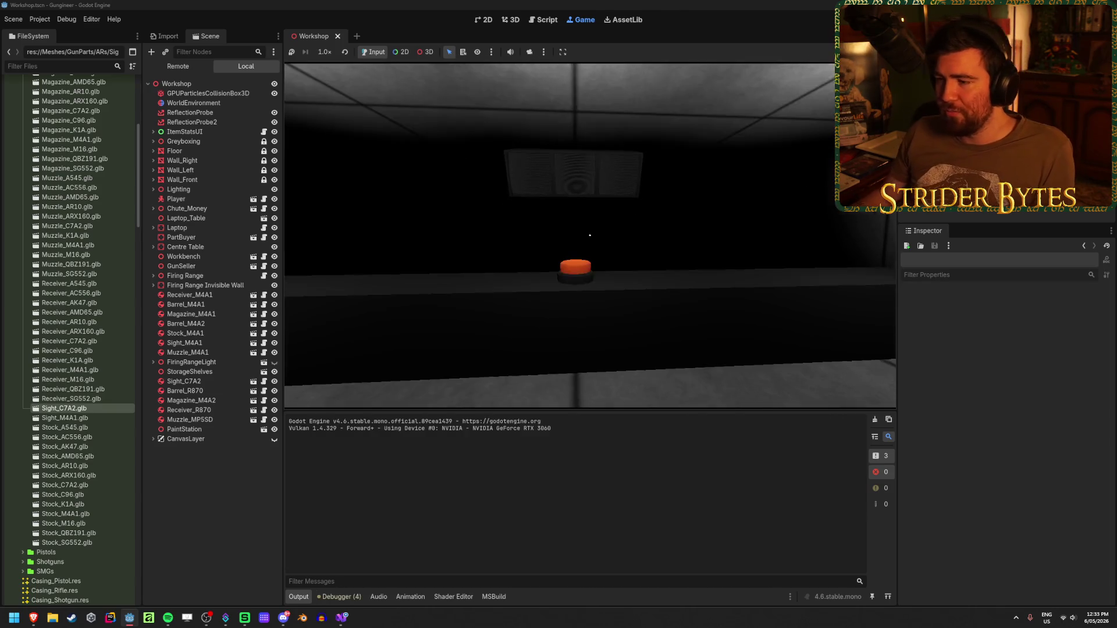
# Walk to the workbench, inspect the Sight.GunSetup NullReferenceException, and stop the game
pyautogui.press('w')
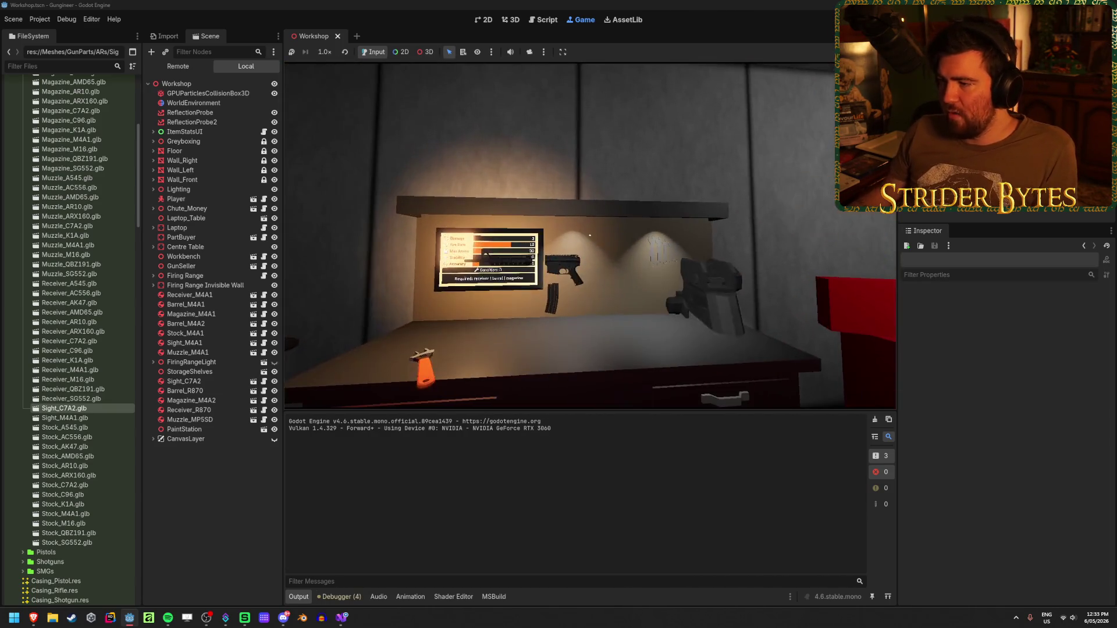
pyautogui.press('w')
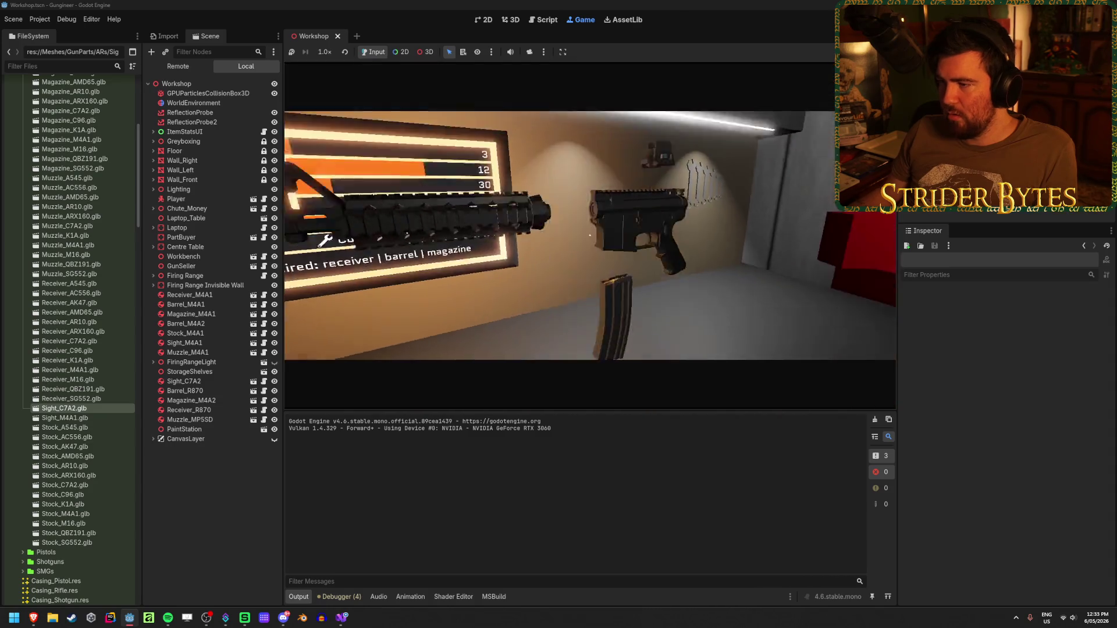
pyautogui.click(347, 602)
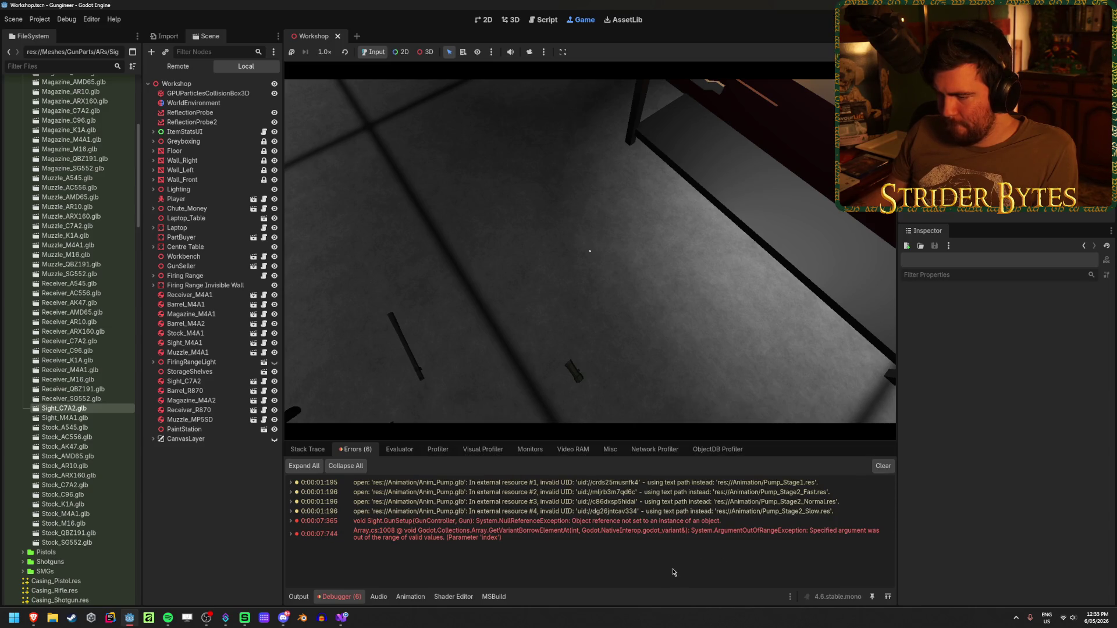
pyautogui.moveTo(425, 527)
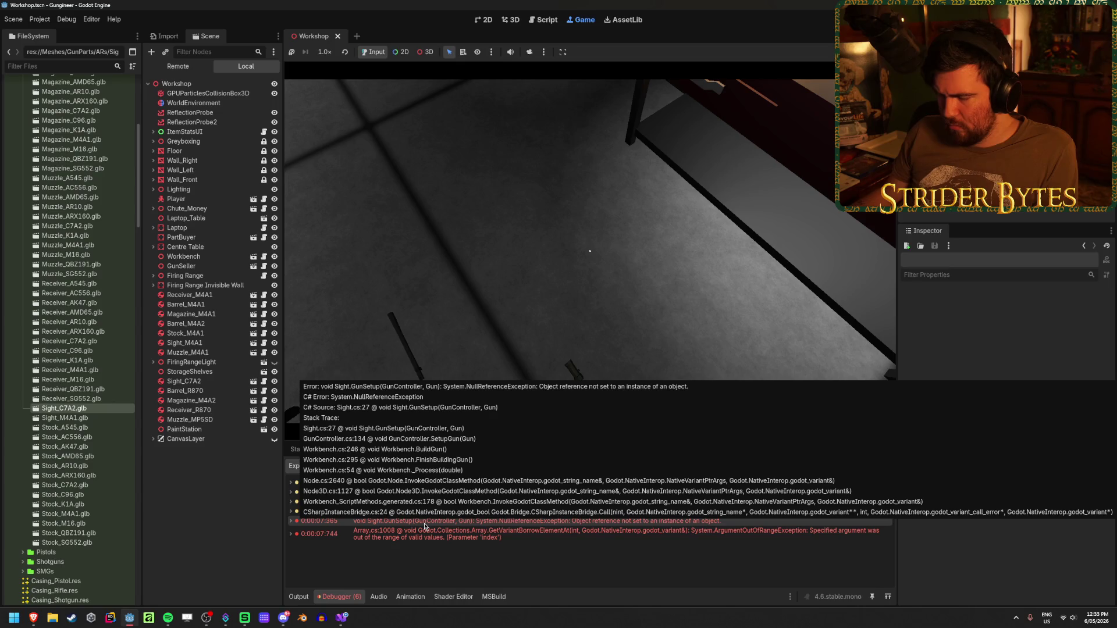
pyautogui.hotkey('ctrl', 'F2')
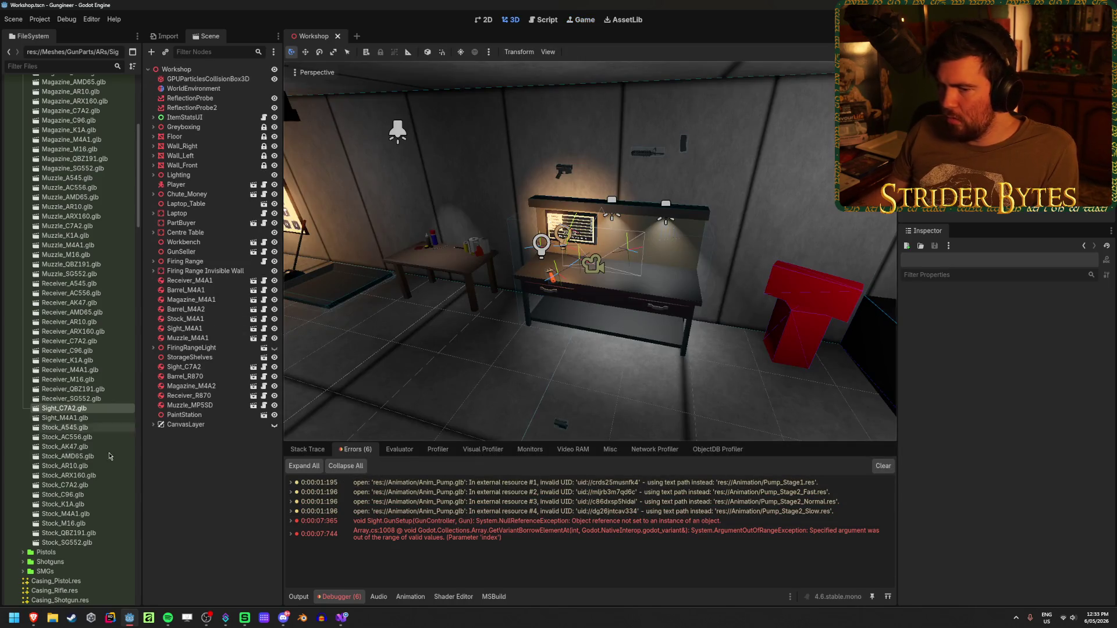
pyautogui.click(342, 617)
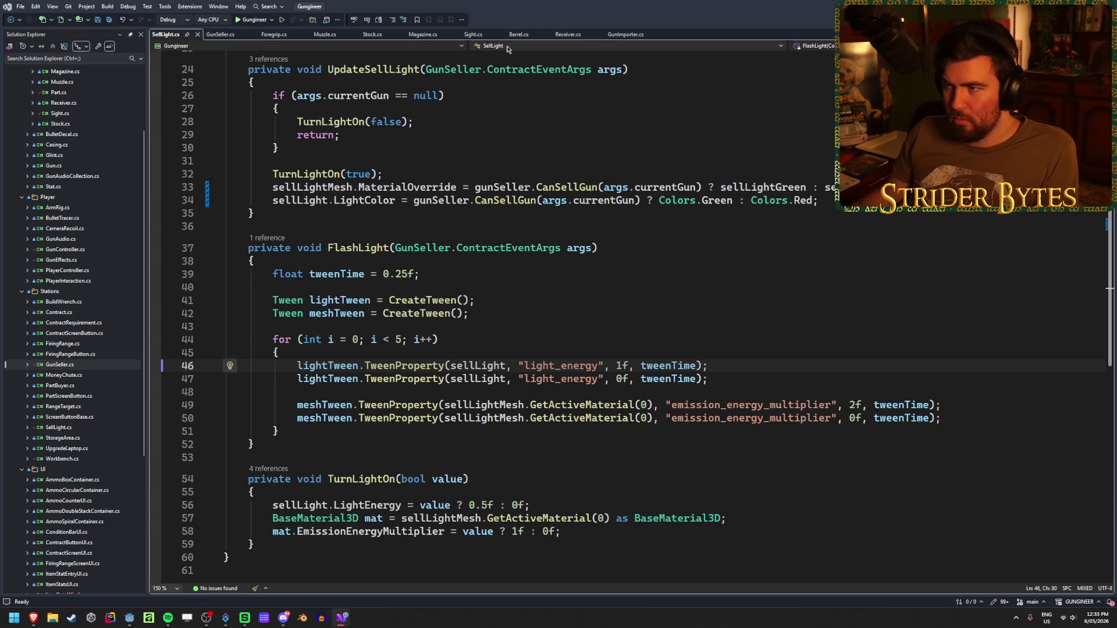
# Trace the error's stack trace to the scopeMaterial call on Sight.cs line 27
pyautogui.click(470, 34)
pyautogui.moveTo(477, 256); pyautogui.dragTo(258, 259)
pyautogui.click(474, 257)
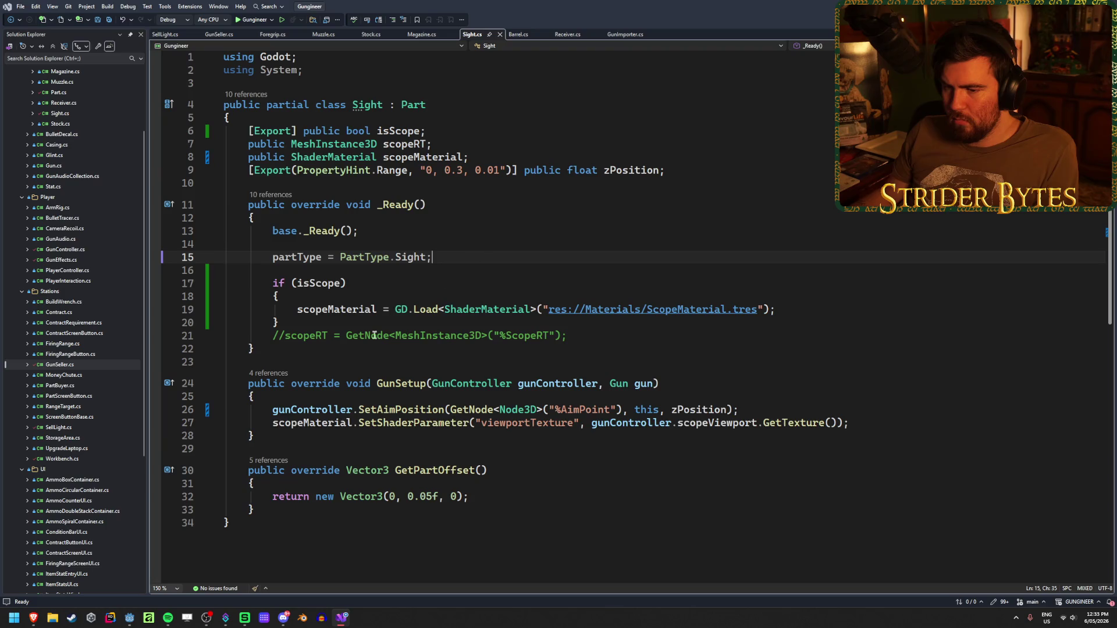
pyautogui.click(128, 619)
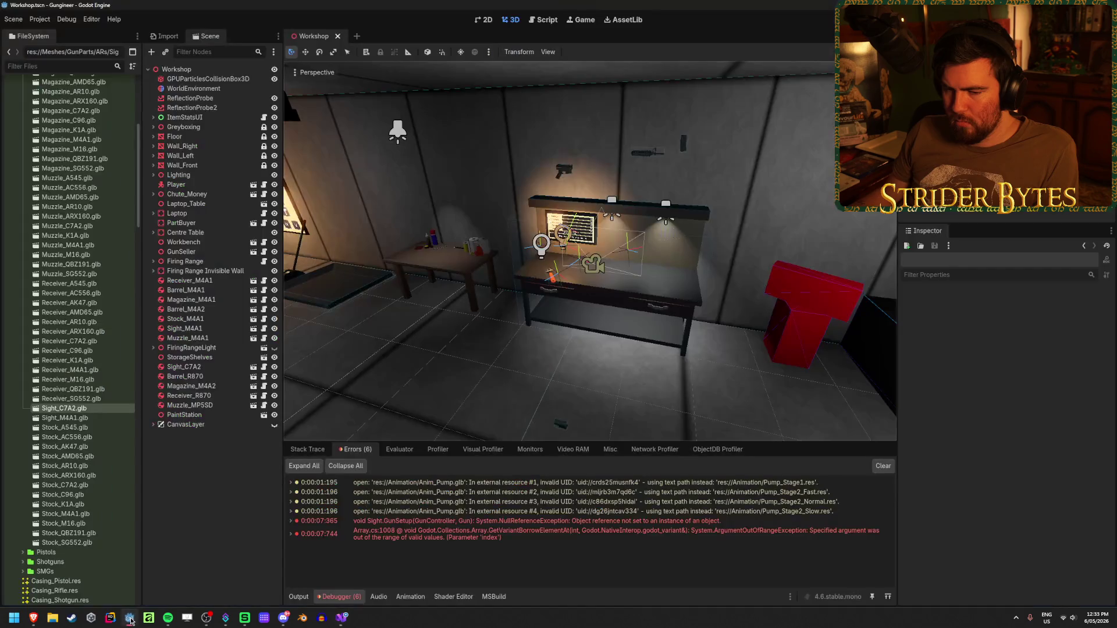
pyautogui.click(291, 522)
pyautogui.click(342, 618)
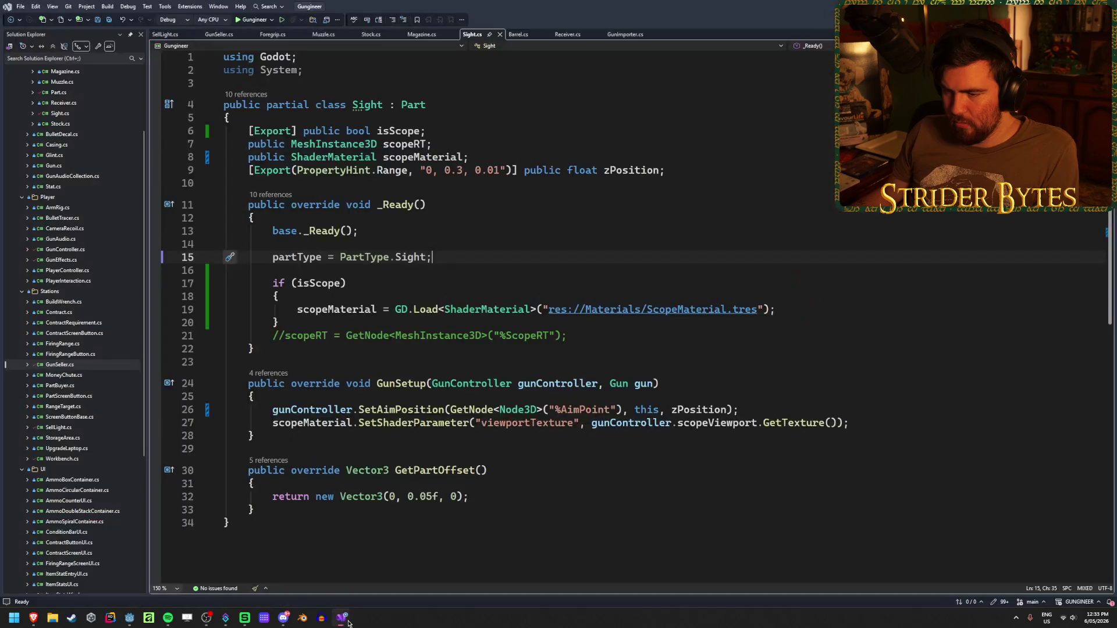
pyautogui.moveTo(247, 422); pyautogui.dragTo(396, 423)
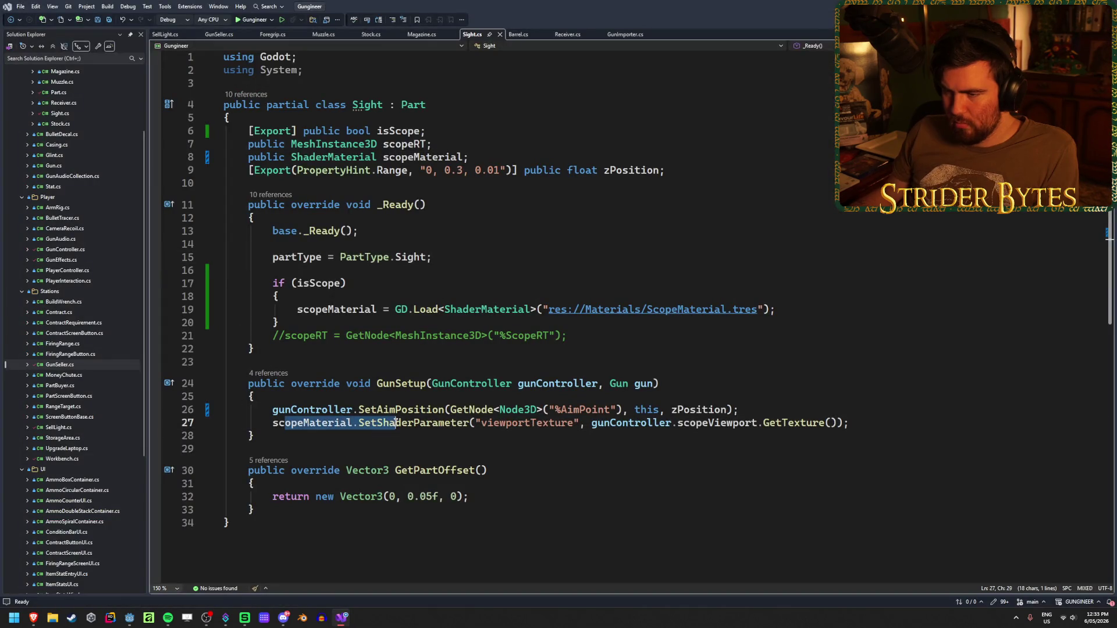
pyautogui.click(396, 423)
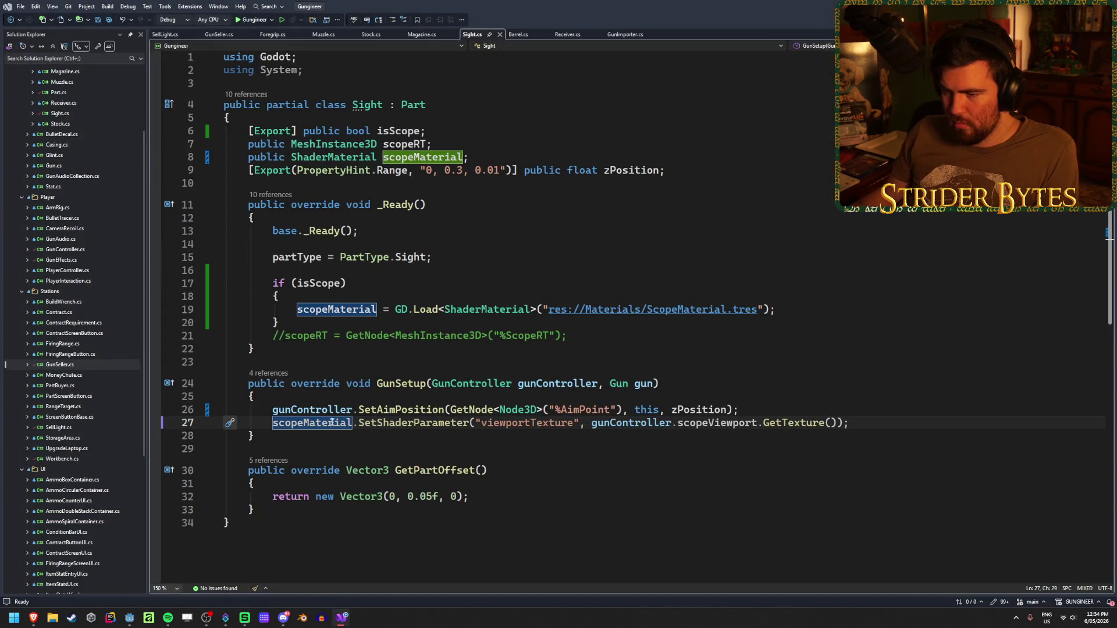
# Prefix line 27 with 'if (isScope)', save Sight.cs, and relaunch the game
pyautogui.click(870, 423)
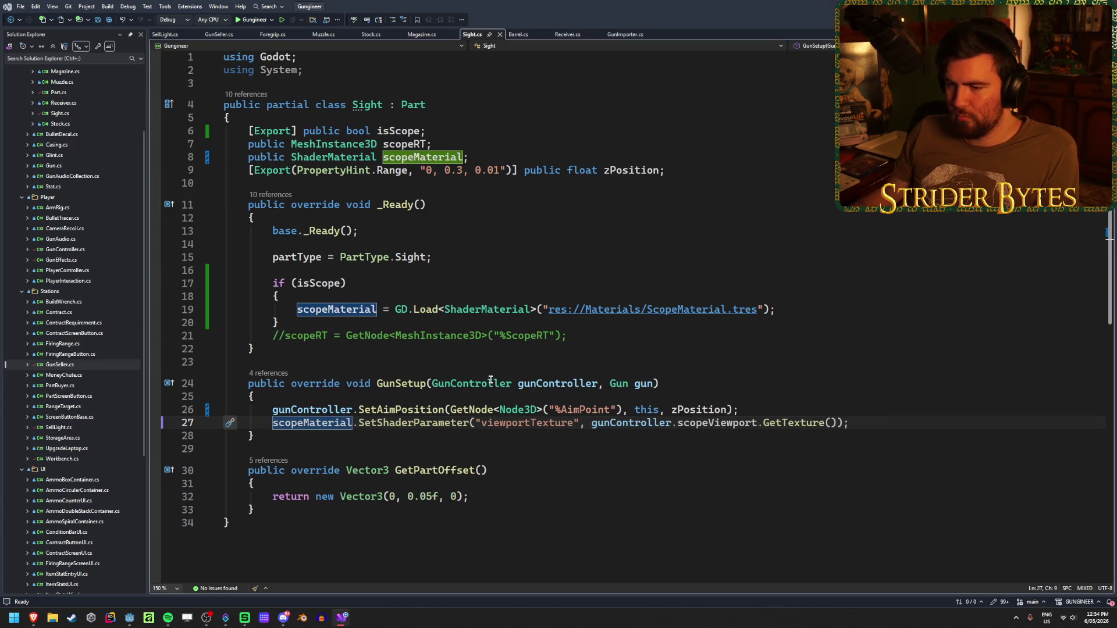
pyautogui.write('if (isScope)')
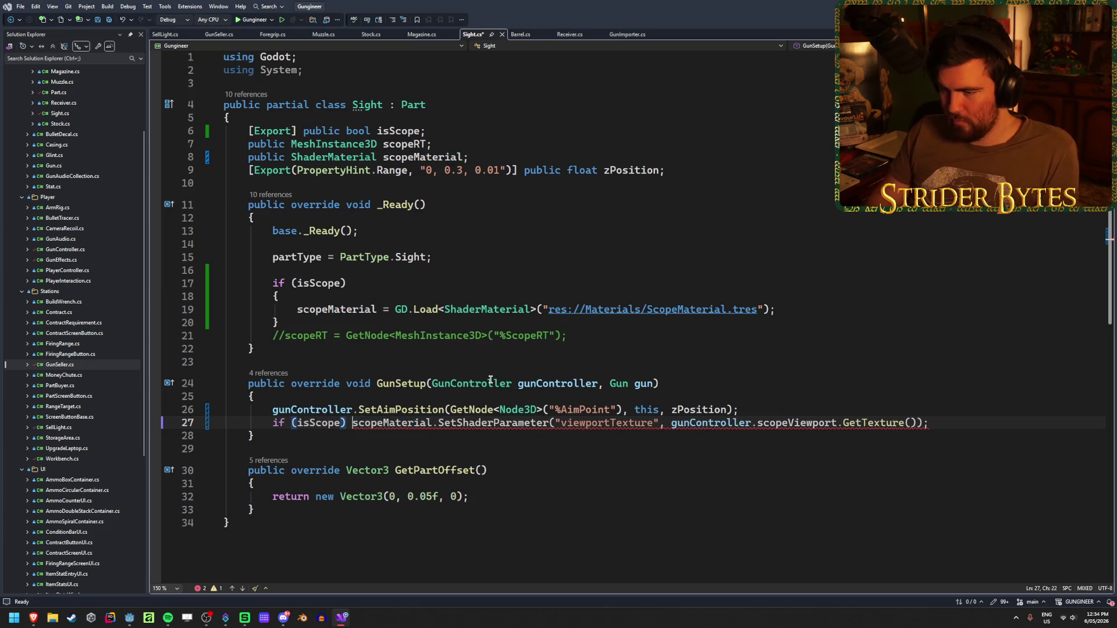
pyautogui.press('End')
pyautogui.hotkey('ctrl', 's')
pyautogui.hotkey('alt', 'Tab')
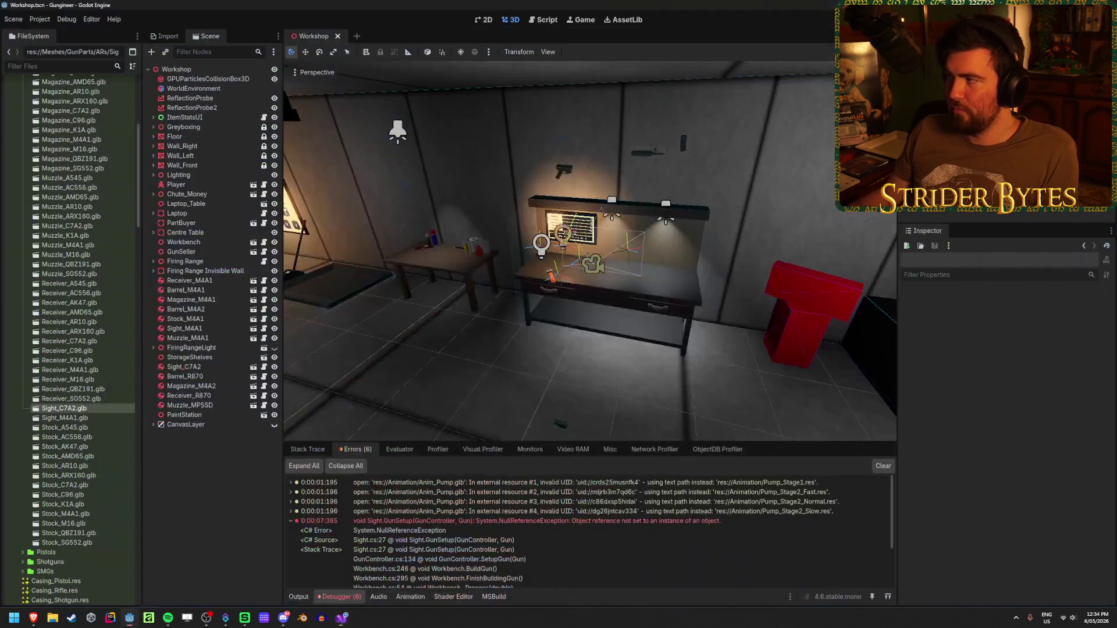
pyautogui.press('F5')
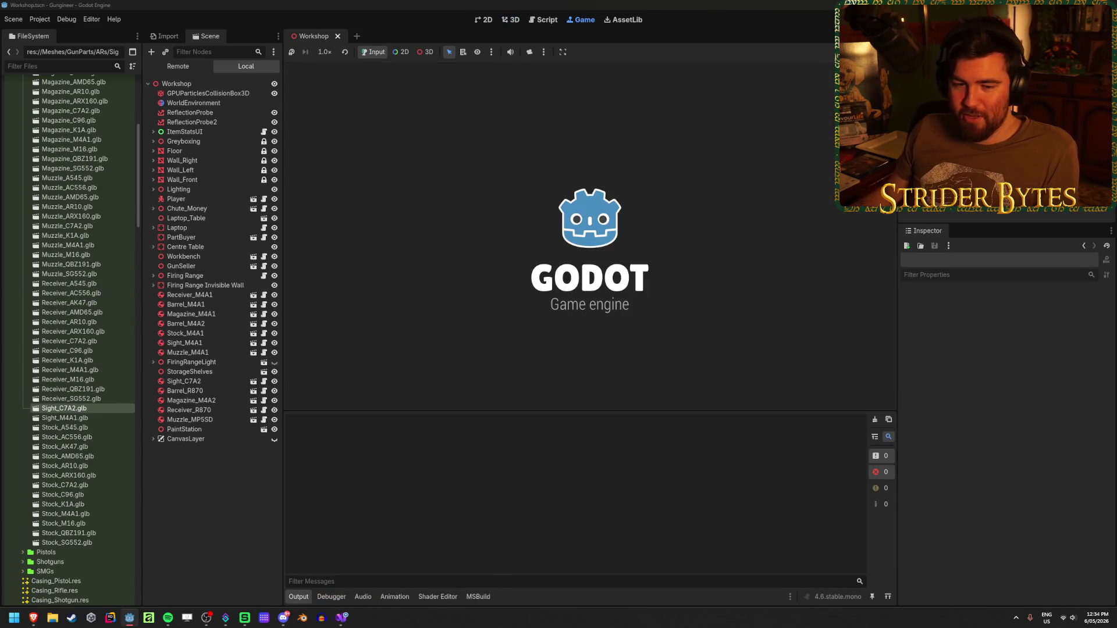
# Walk to the workbench and assemble the rifle into the player's hands
pyautogui.press('w')
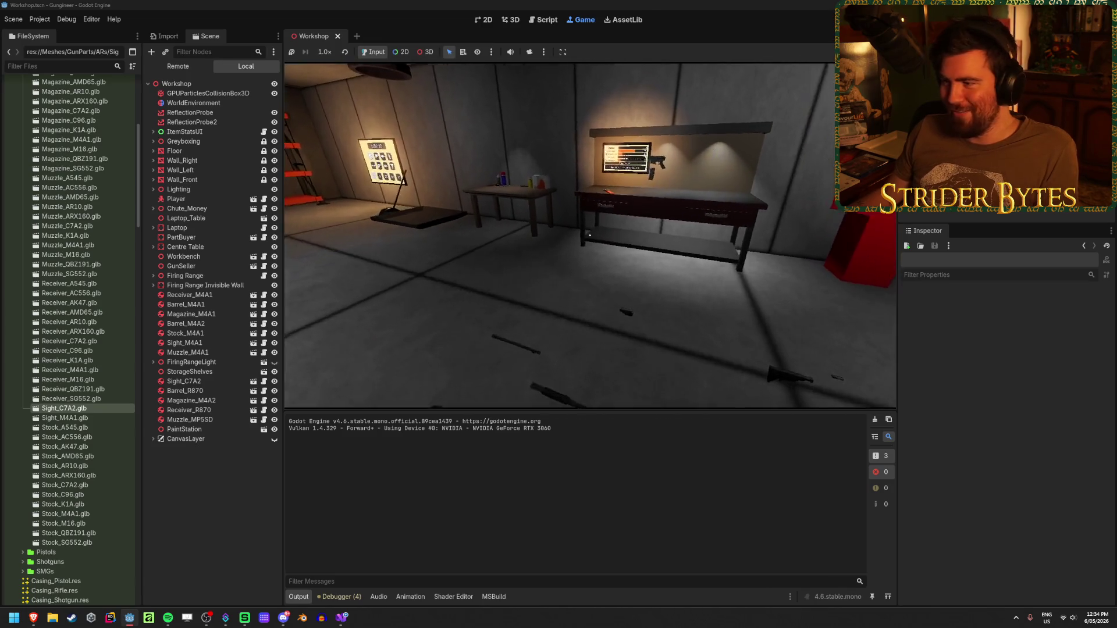
pyautogui.press('e')
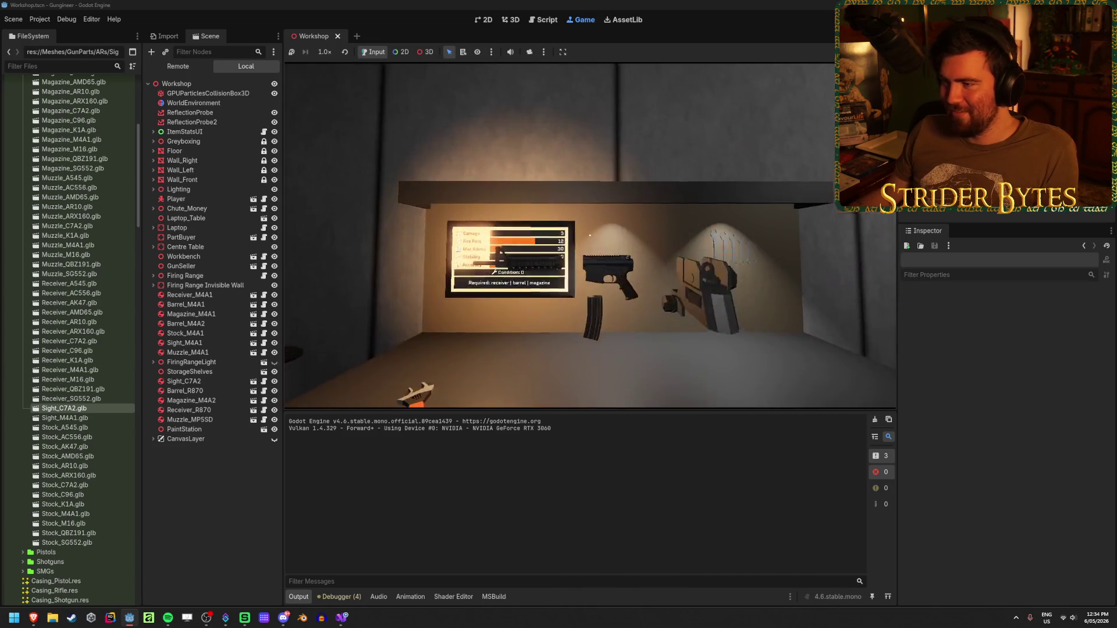
pyautogui.press('e')
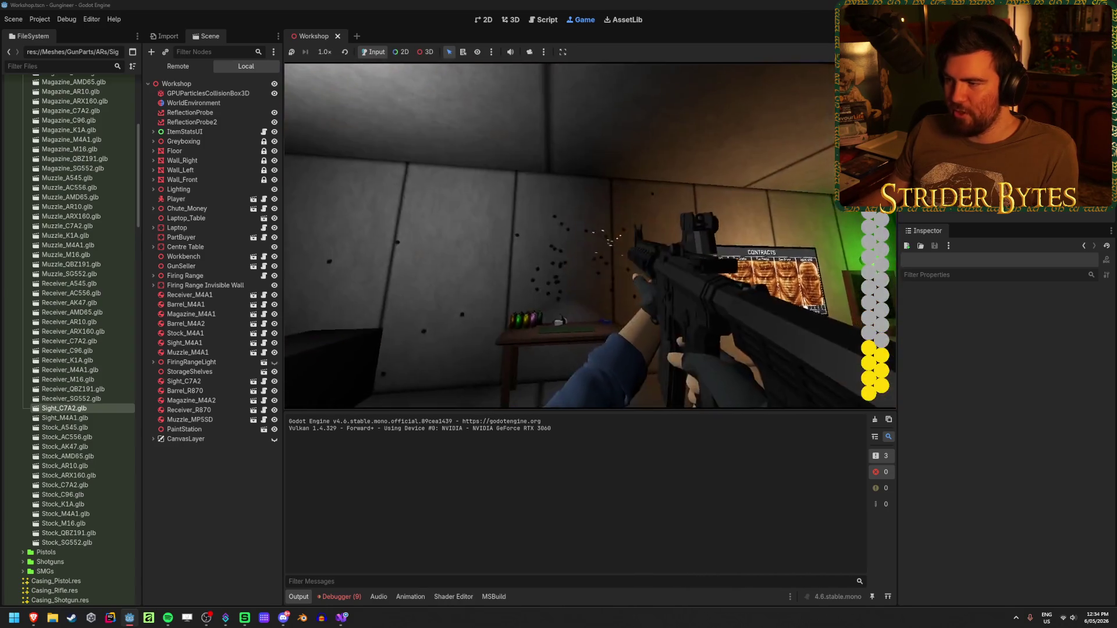
# Fire off the remaining rounds, reload with R, and walk to the stats screen
pyautogui.click(591, 235)
pyautogui.press('r')
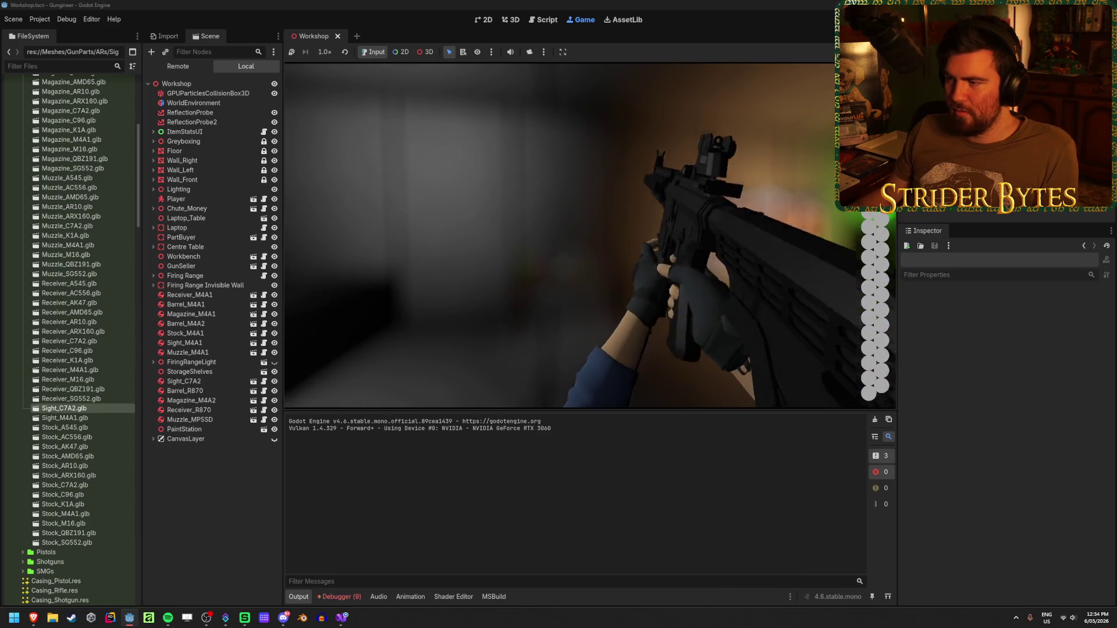
pyautogui.press('w')
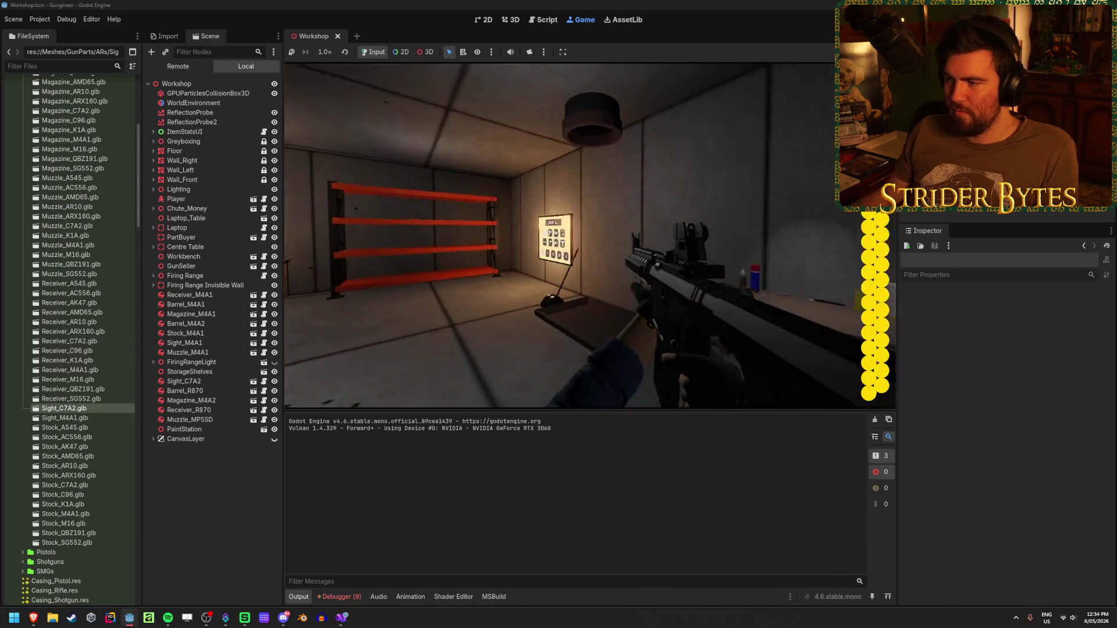
pyautogui.press('w')
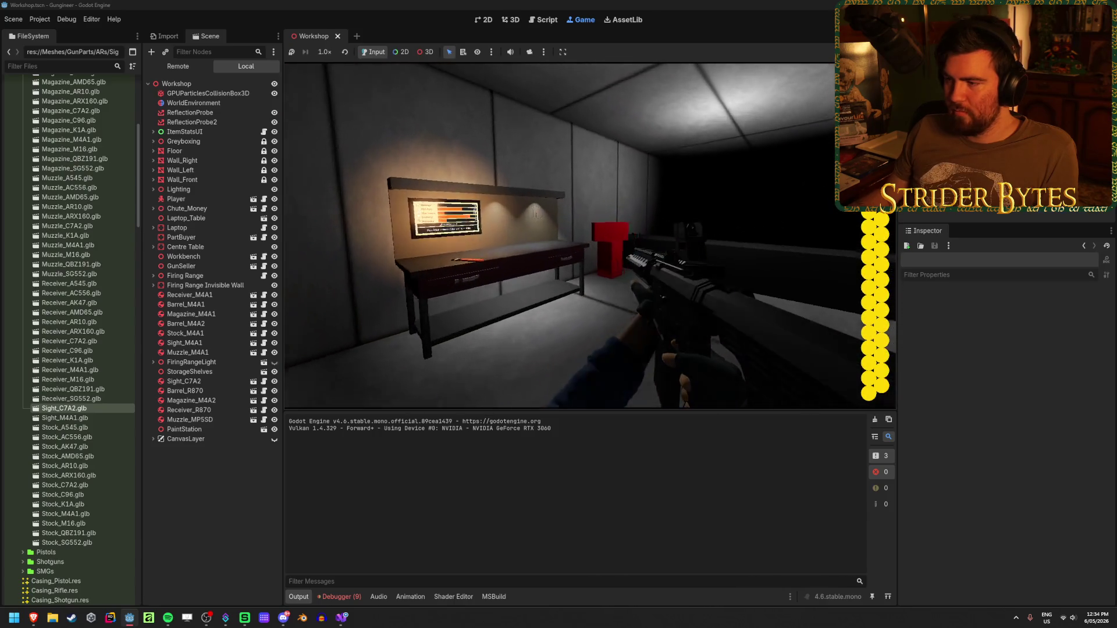
pyautogui.press('w')
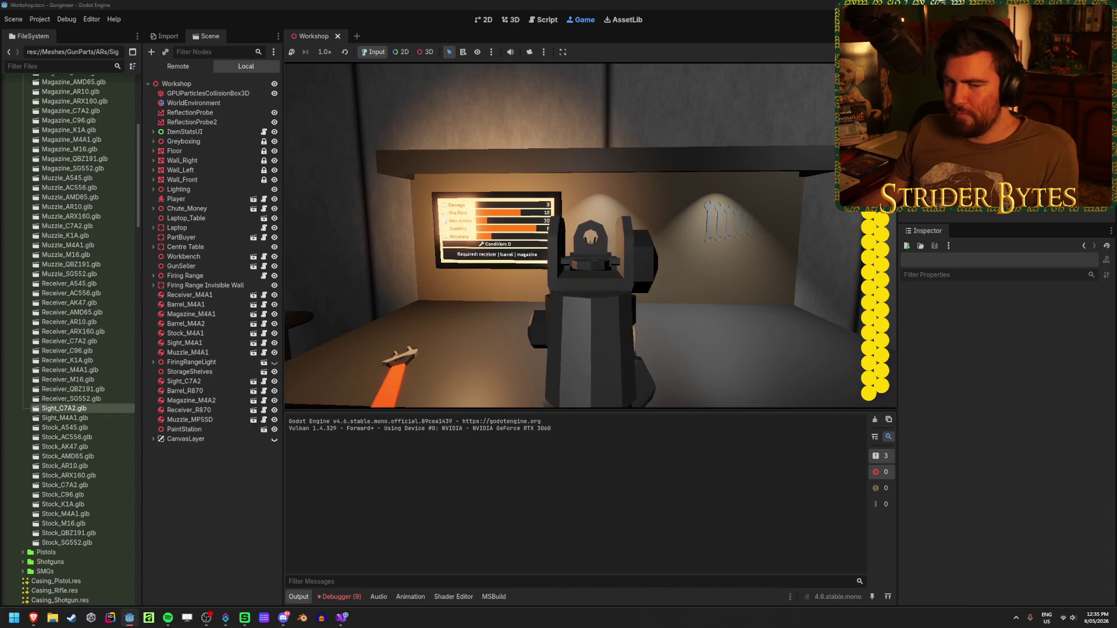
# Take the textured rifle, aim down its sights, and fire several shots
pyautogui.press('e')
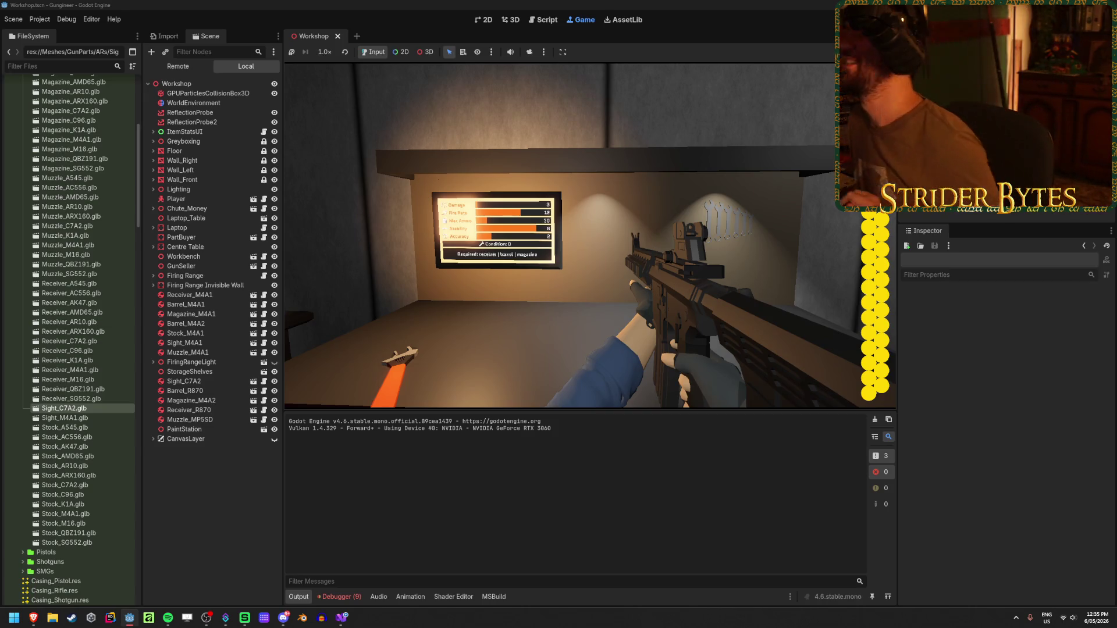
pyautogui.press('e')
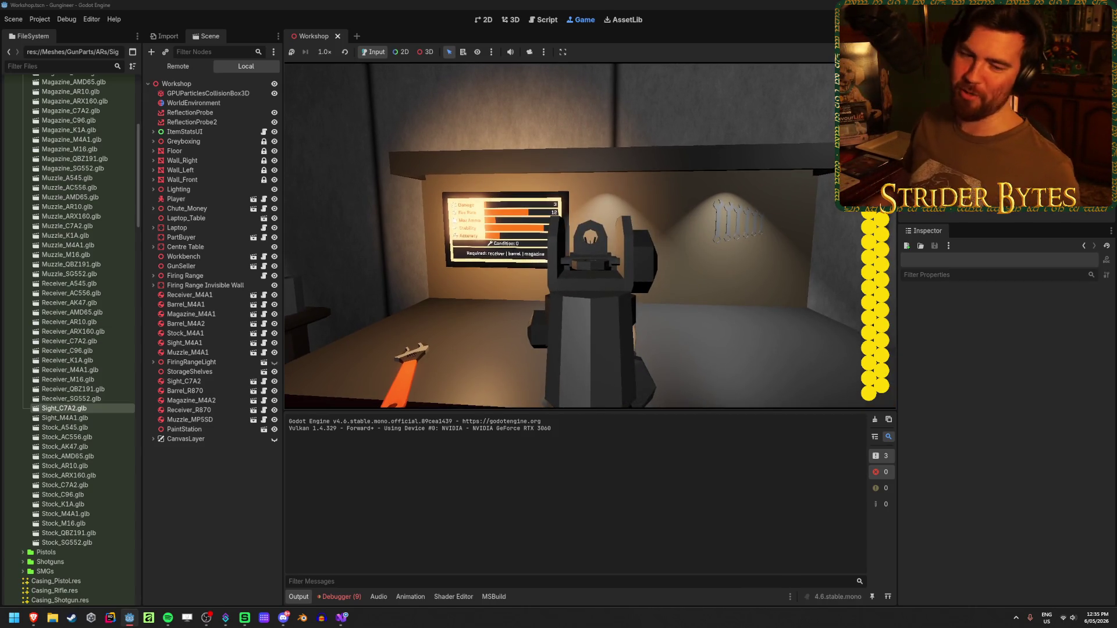
pyautogui.press('e')
pyautogui.press('e')
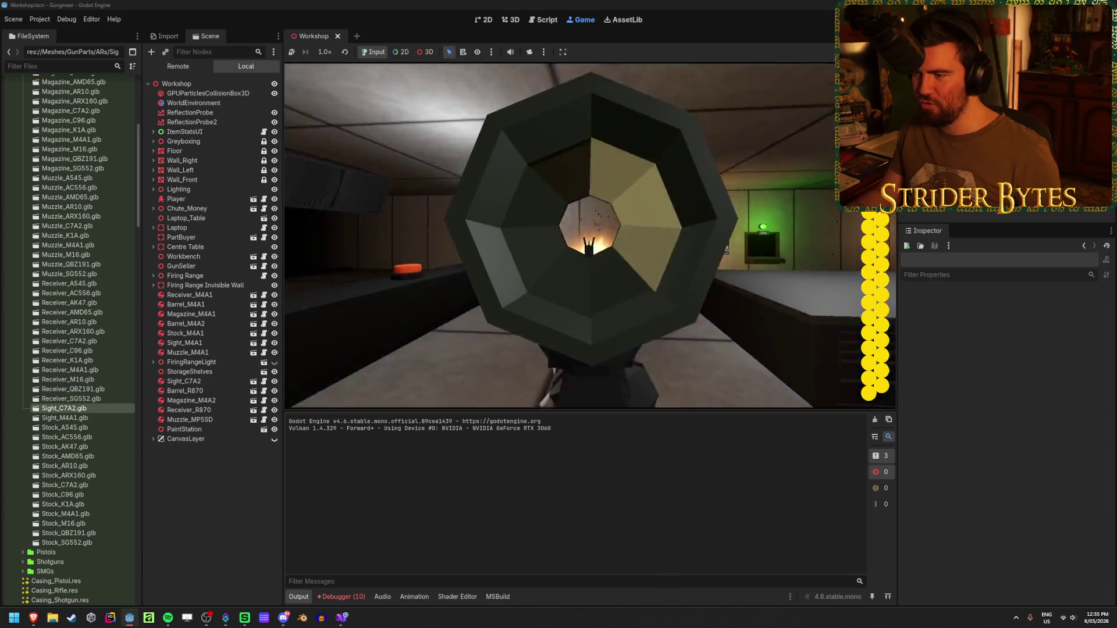
pyautogui.click(589, 236)
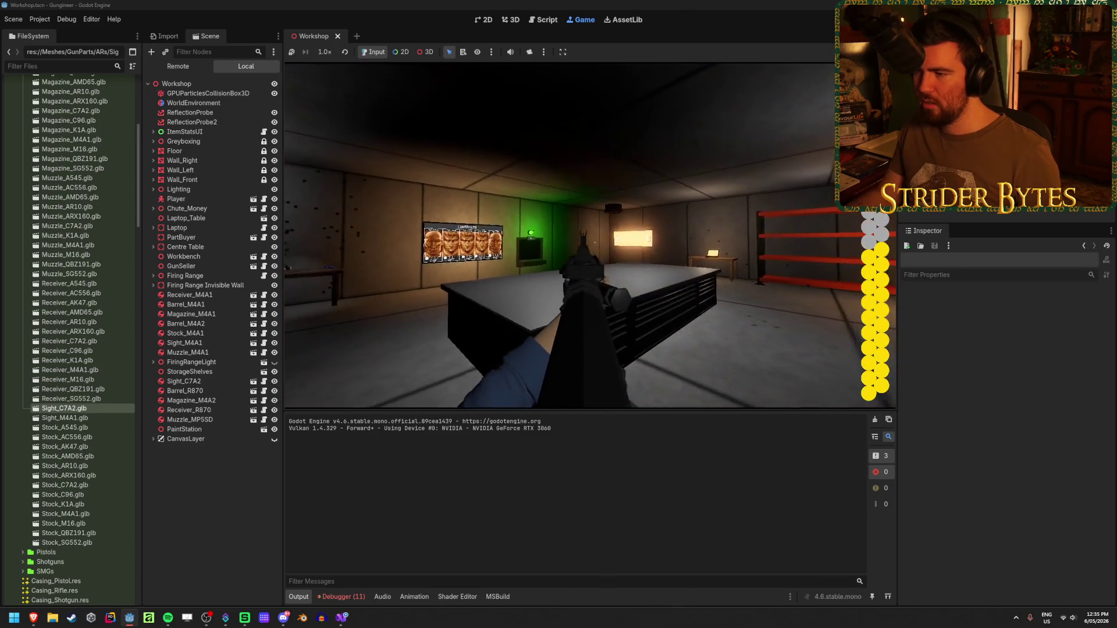
pyautogui.click(591, 236)
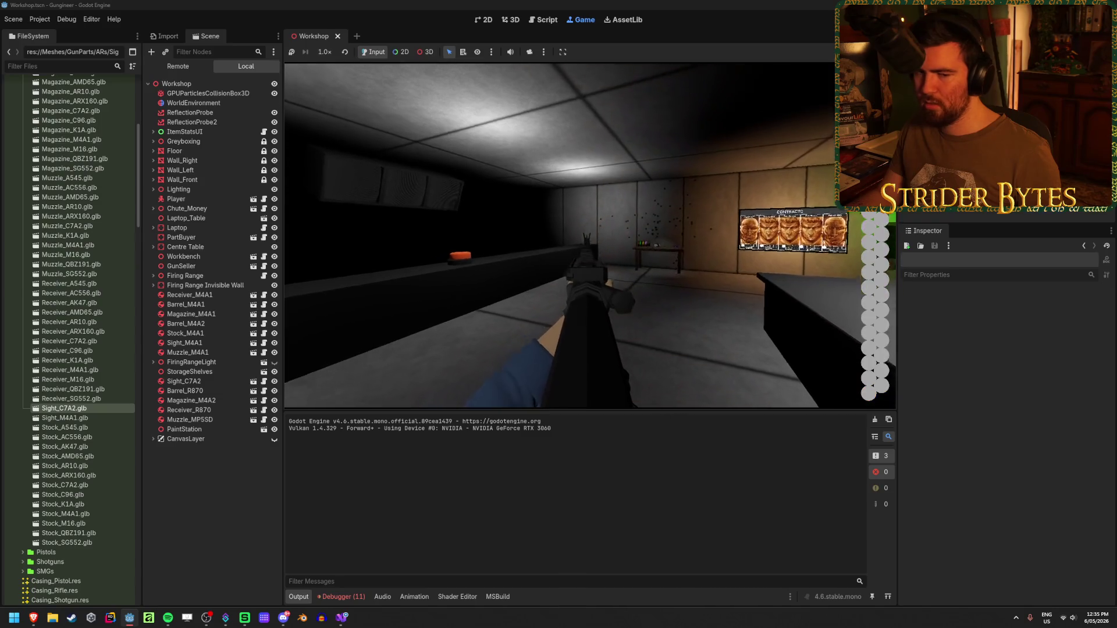
# Check the workbench stats display, leave with the rifle, and stop the game
pyautogui.press('w')
pyautogui.press('e')
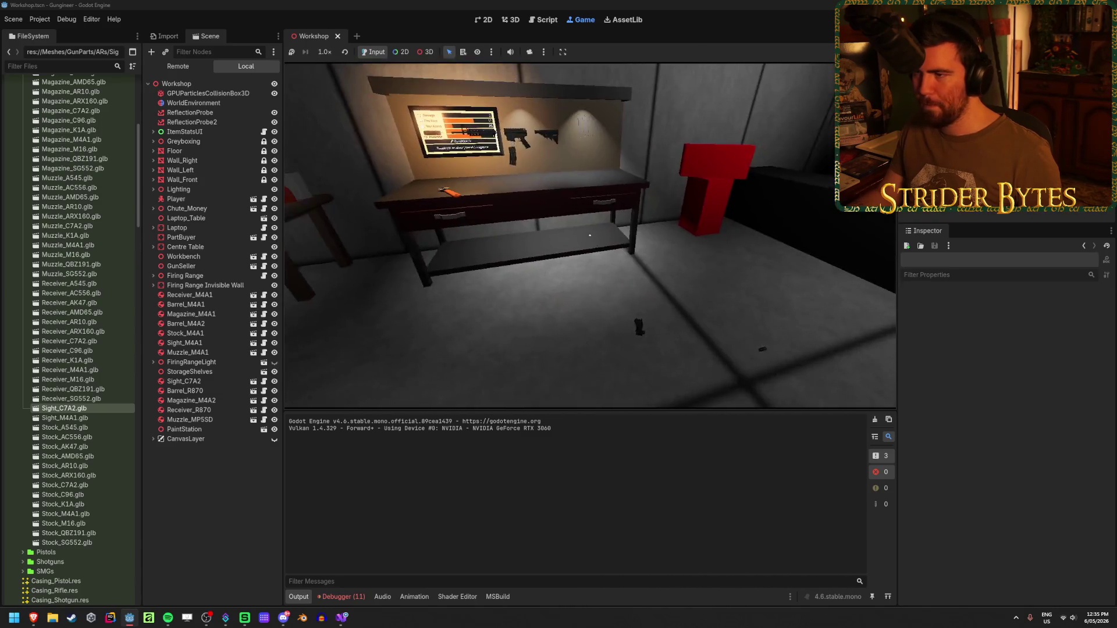
pyautogui.press('e')
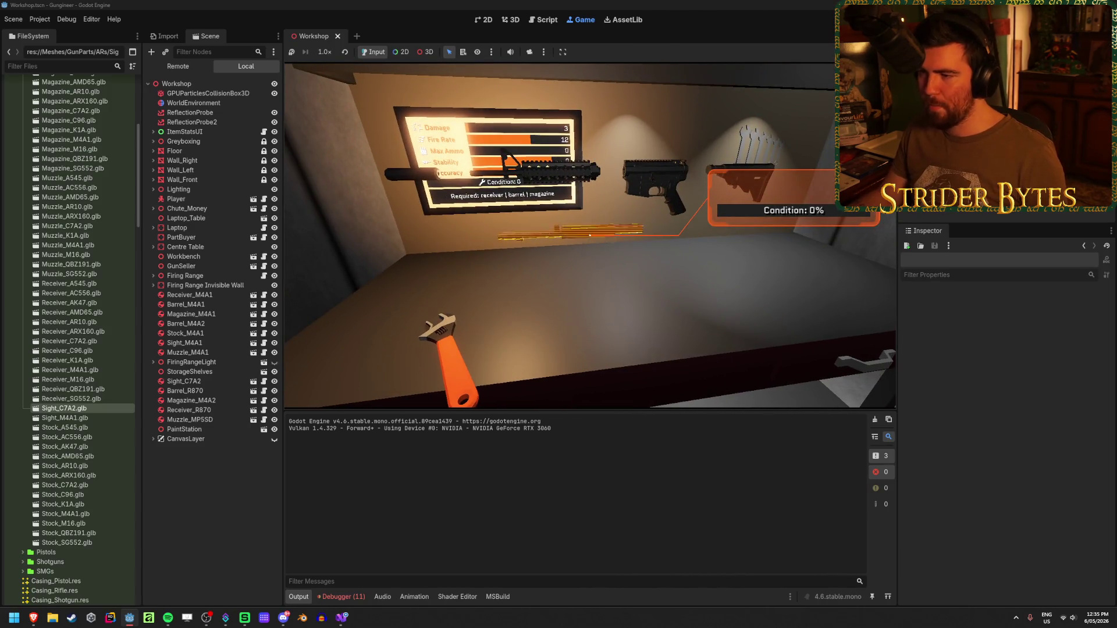
pyautogui.press('e')
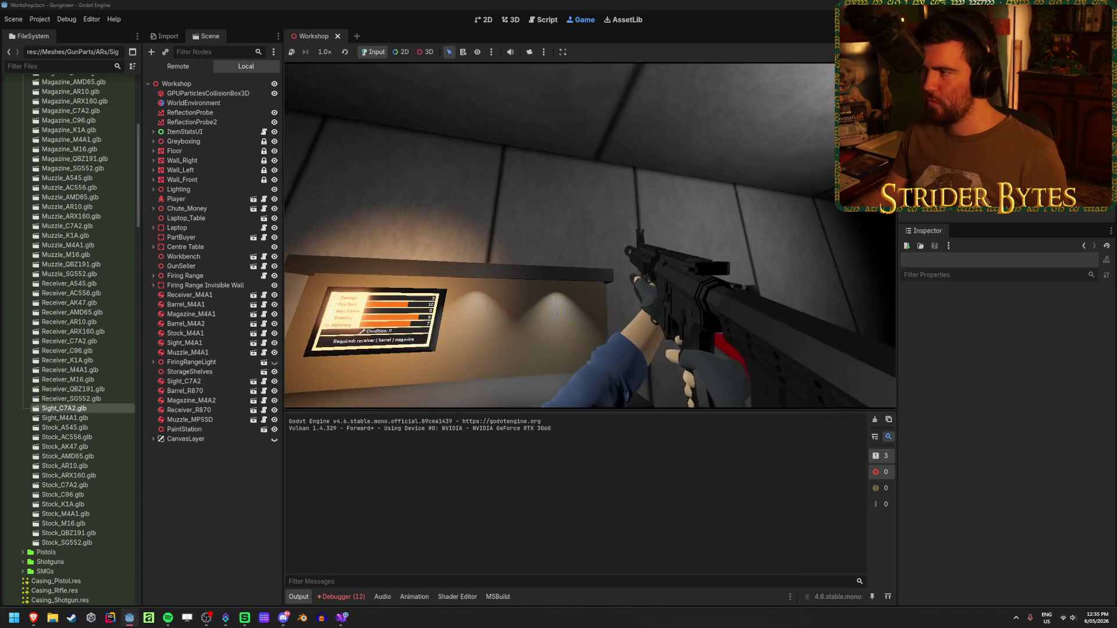
pyautogui.hotkey('ctrl', 'F2')
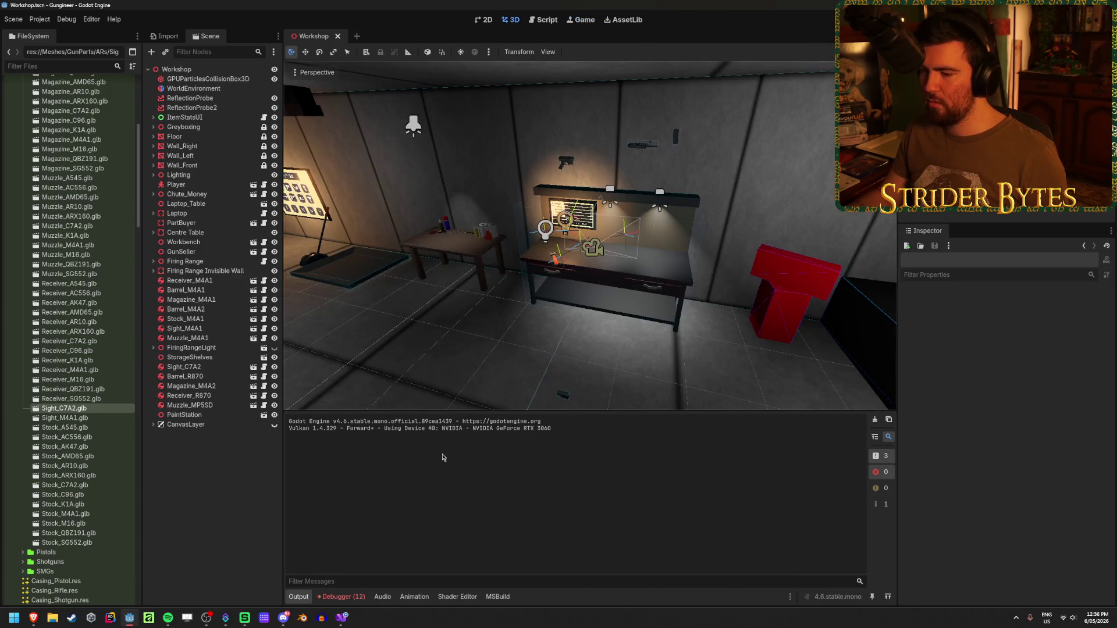
# Empty the debugger's Errors list with Clear, then save the Workshop scene with Ctrl+S
pyautogui.click(343, 596)
pyautogui.scroll(-5, 642, 527)
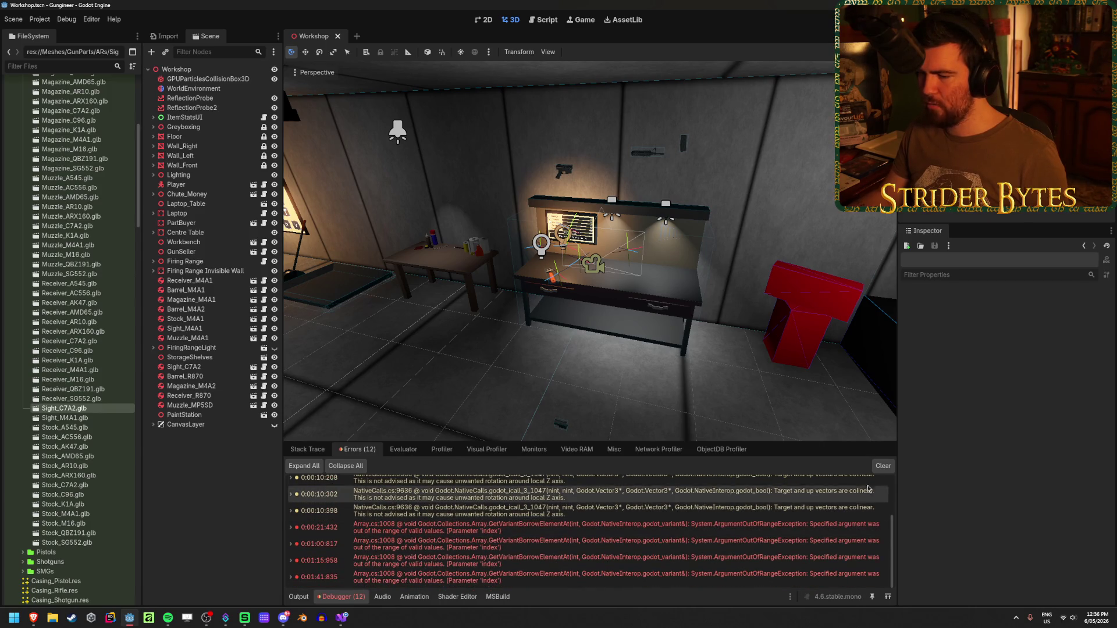
pyautogui.click(882, 465)
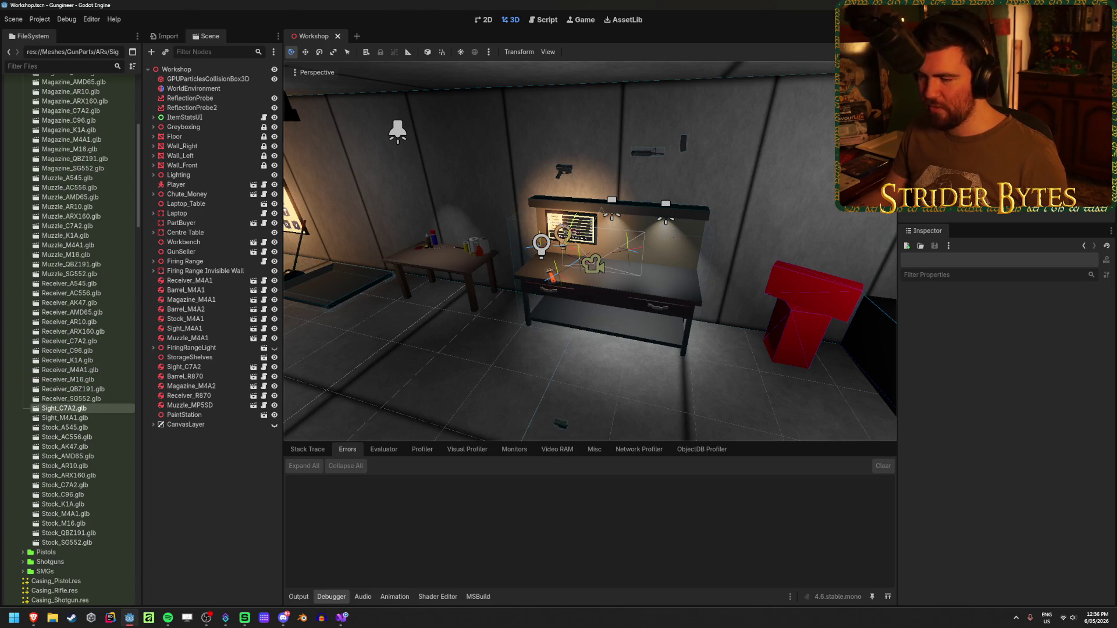
pyautogui.hotkey('ctrl', 's')
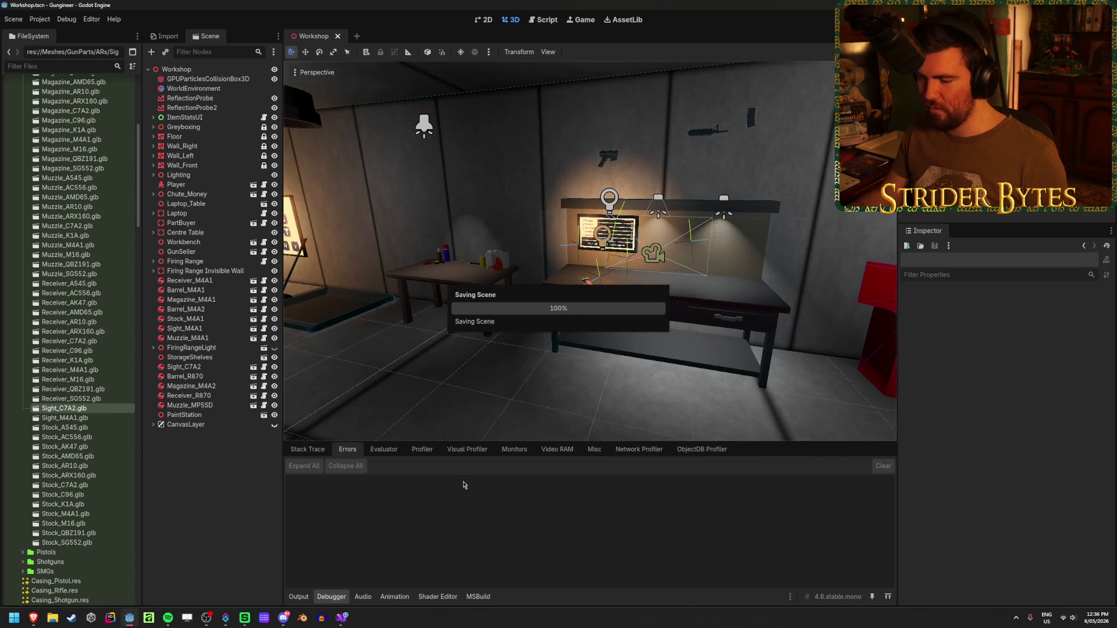
pyautogui.click(341, 618)
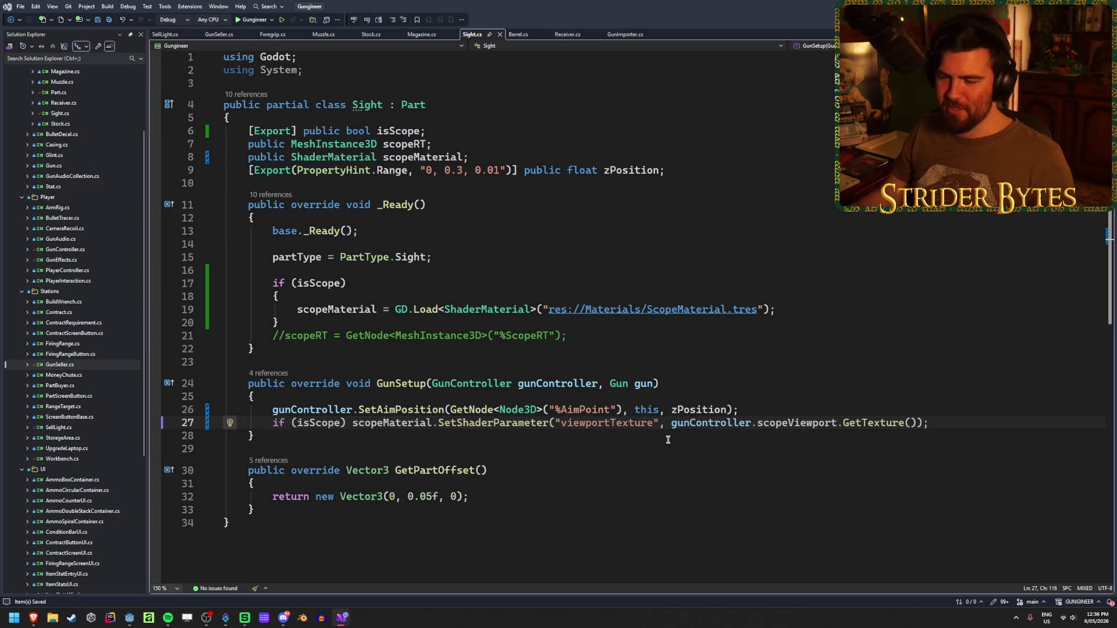
# Open Workbench.cs from Solution Explorer and scroll to the AddPart method
pyautogui.rightClick(950, 424)
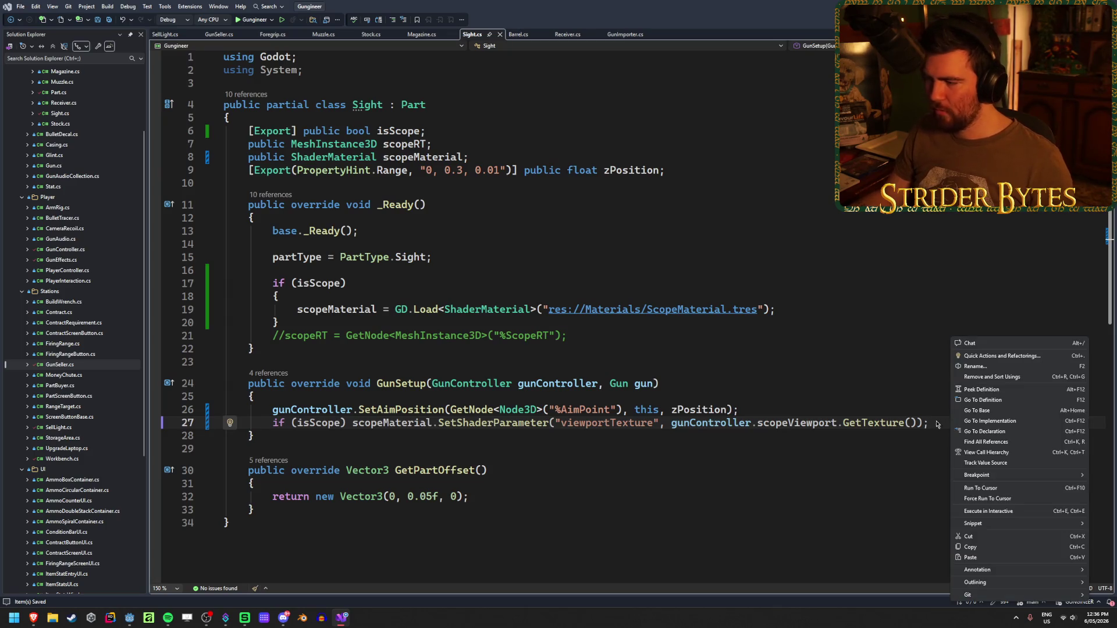
pyautogui.click(937, 425)
pyautogui.doubleClick(62, 459)
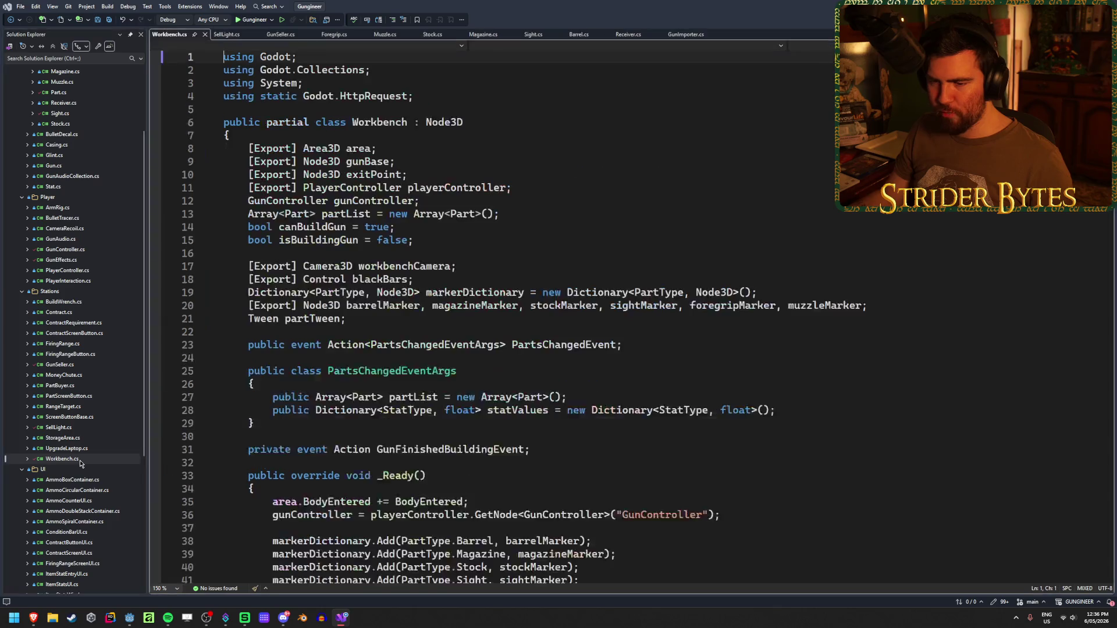
pyautogui.scroll(-10, 442, 403)
pyautogui.scroll(-13, 442, 403)
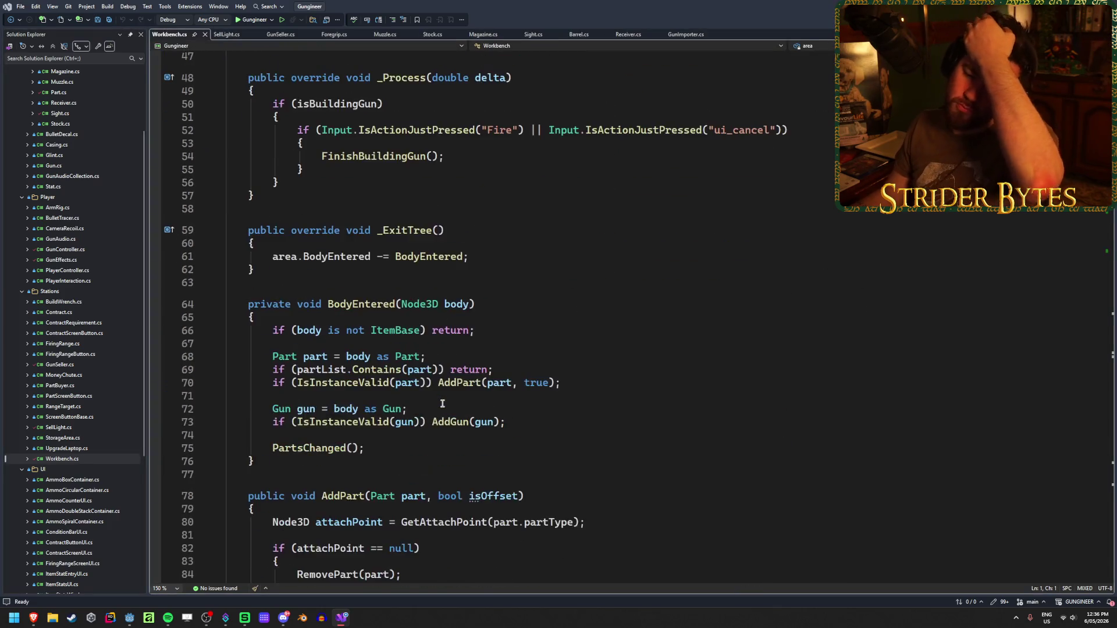
pyautogui.scroll(-2, 479, 415)
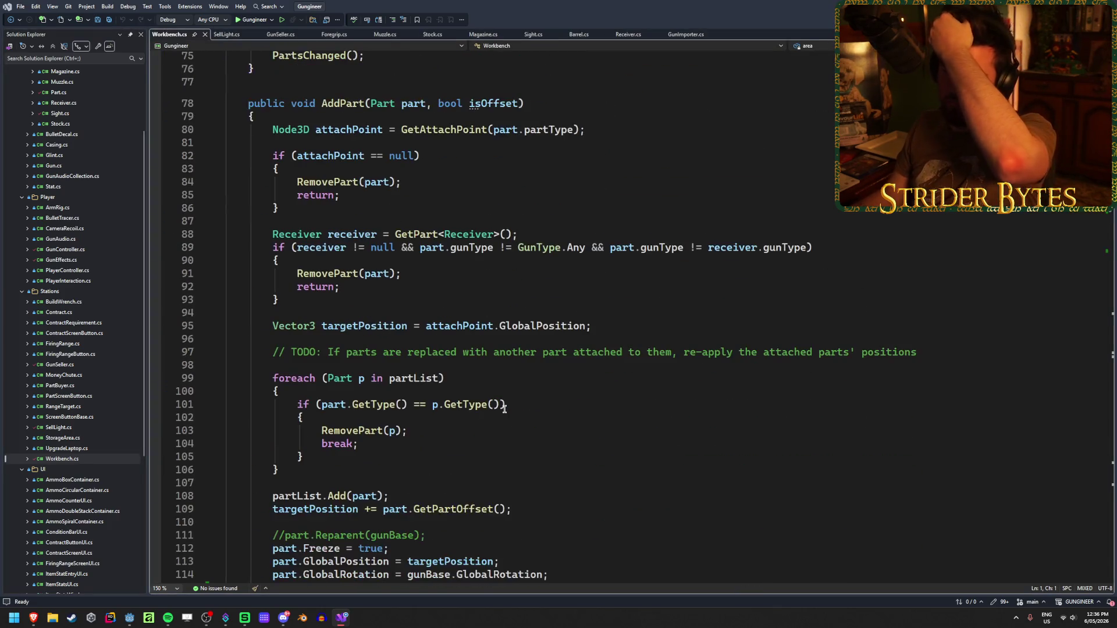
pyautogui.scroll(2, 503, 409)
pyautogui.moveTo(504, 400)
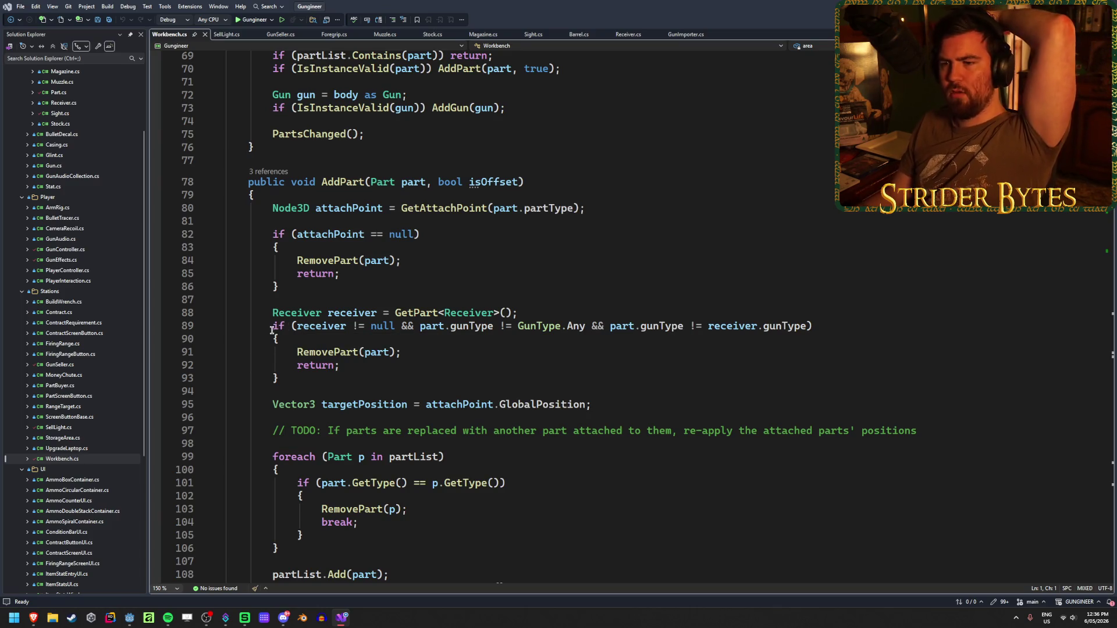
# Review line 89's gunType check, set a breakpoint on it, and start debugging Gungineer
pyautogui.moveTo(272, 327); pyautogui.dragTo(356, 326)
pyautogui.click(356, 326)
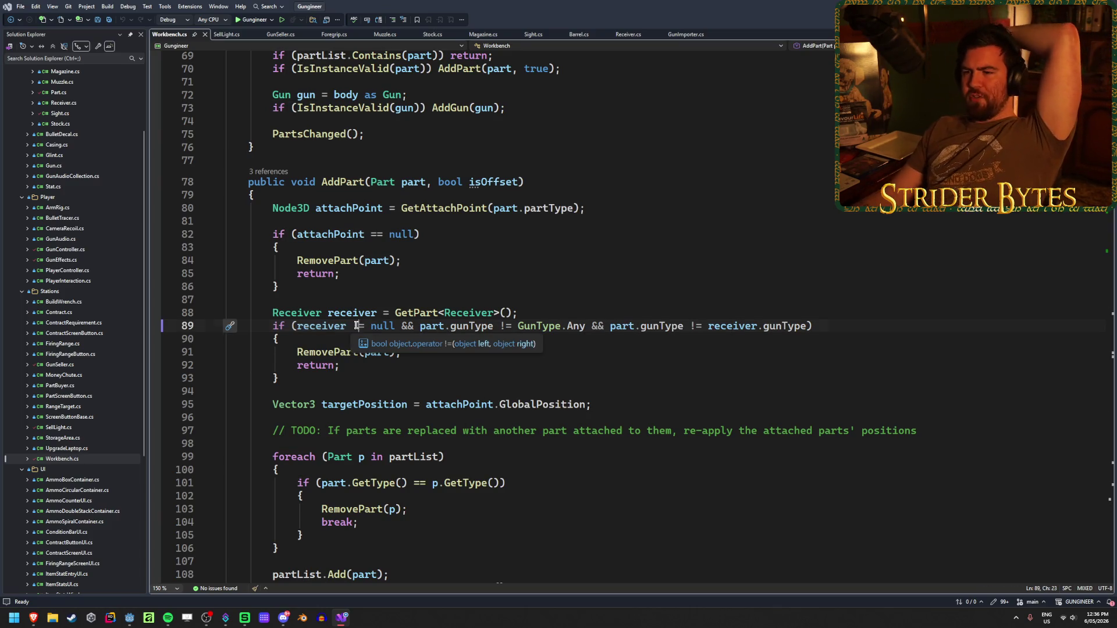
pyautogui.click(408, 326)
pyautogui.moveTo(421, 328); pyautogui.dragTo(582, 326)
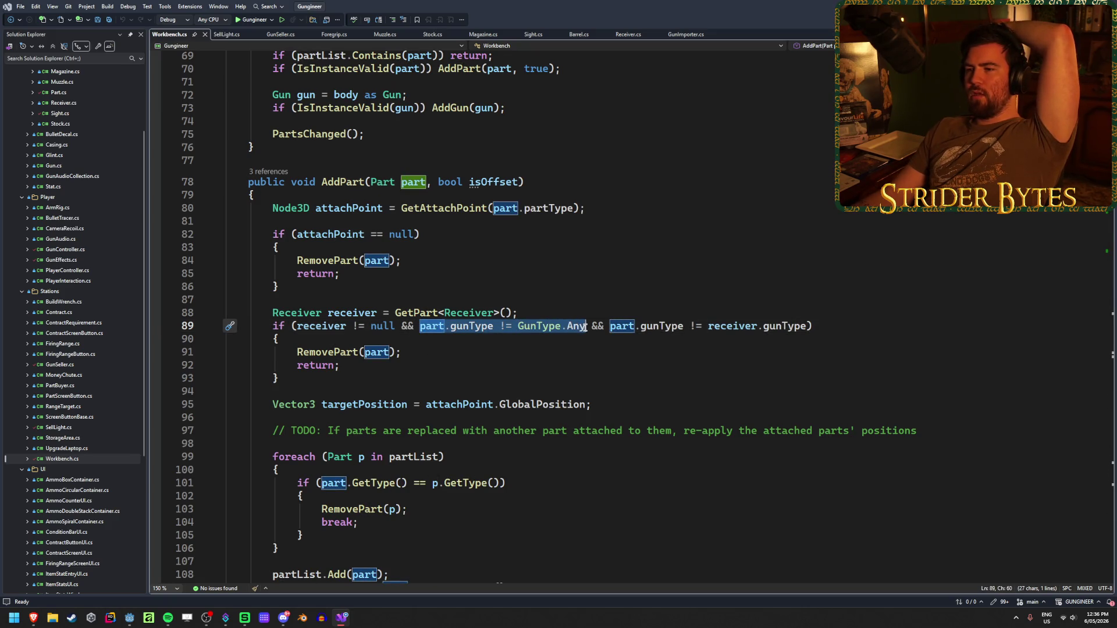
pyautogui.click(654, 327)
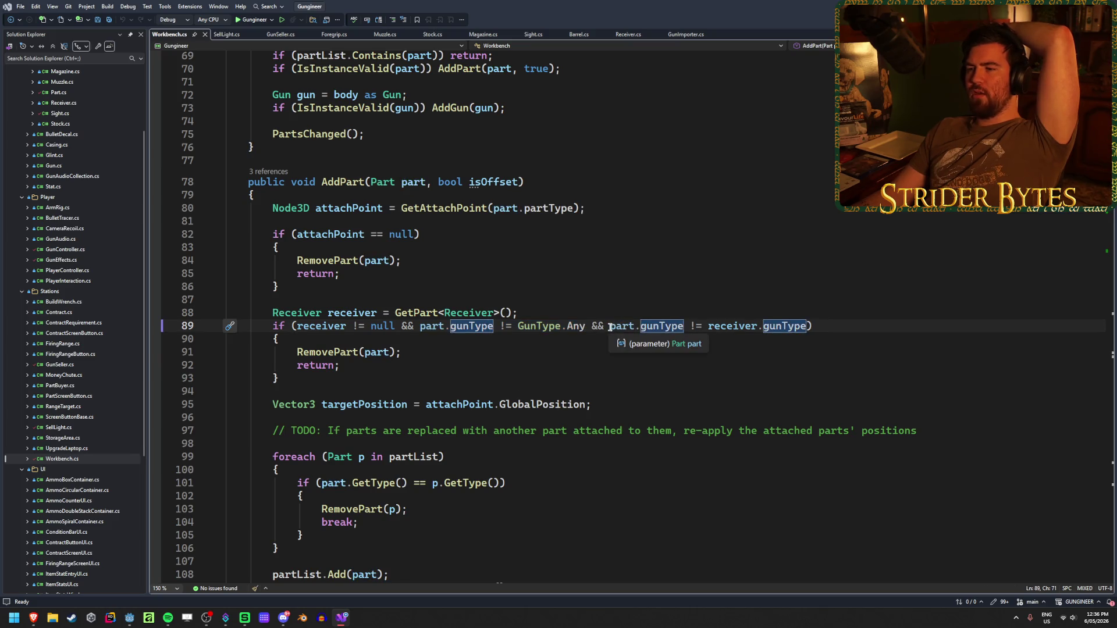
pyautogui.moveTo(609, 327); pyautogui.dragTo(852, 324)
pyautogui.click(852, 324)
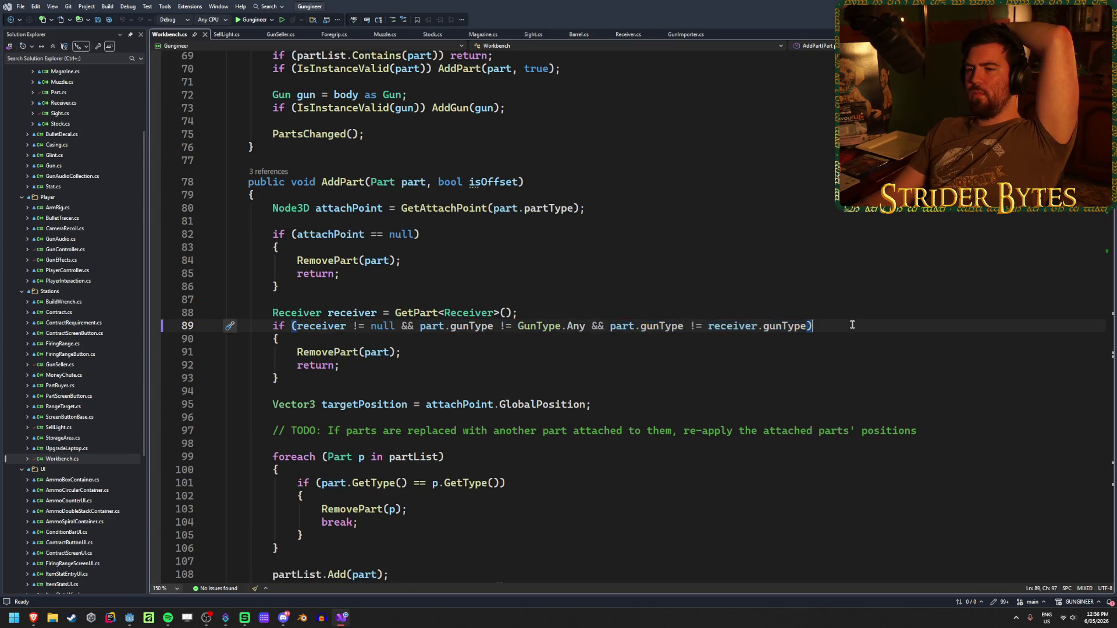
pyautogui.click(643, 361)
pyautogui.click(648, 352)
pyautogui.click(643, 373)
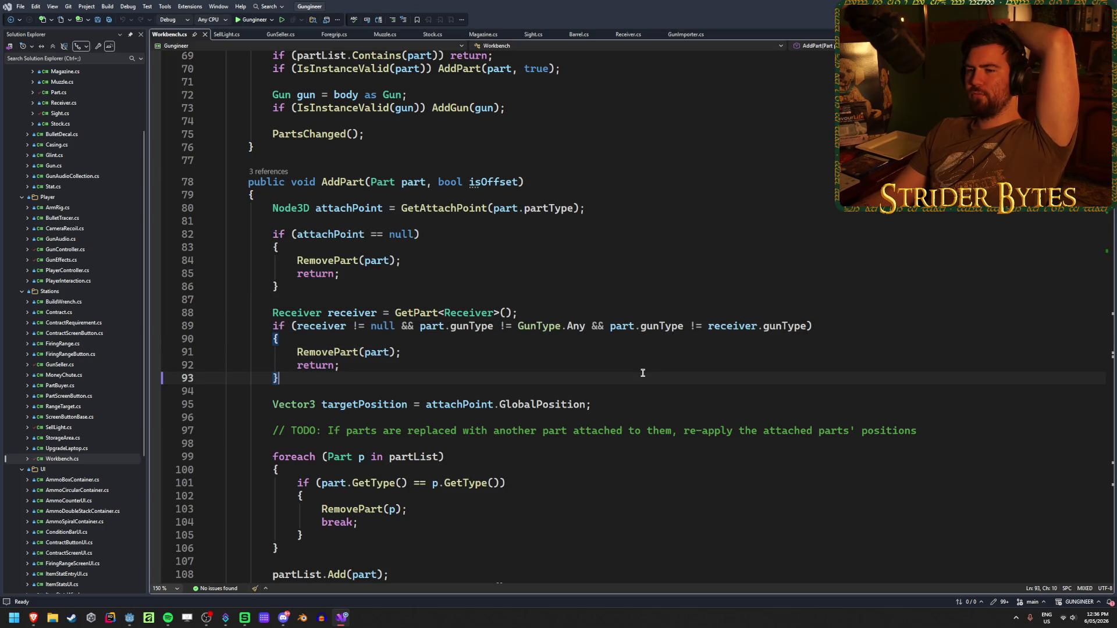
pyautogui.click(155, 326)
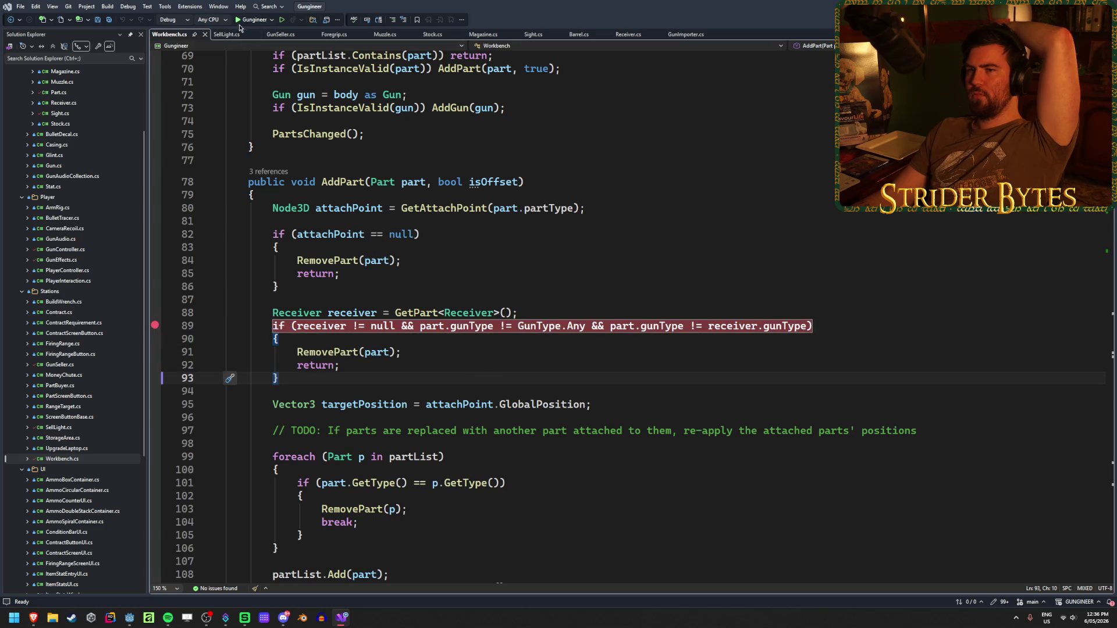
pyautogui.click(239, 23)
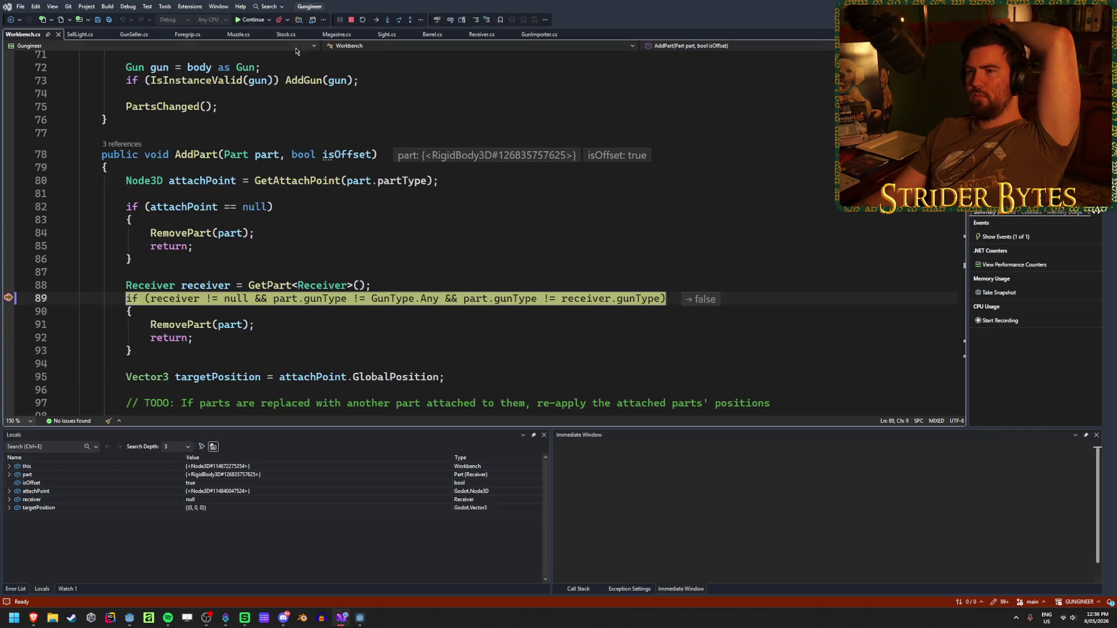
# Resume the game, carry a part to the workbench, and inspect part.gunType and receiver.gunType at the breakpoint
pyautogui.click(244, 23)
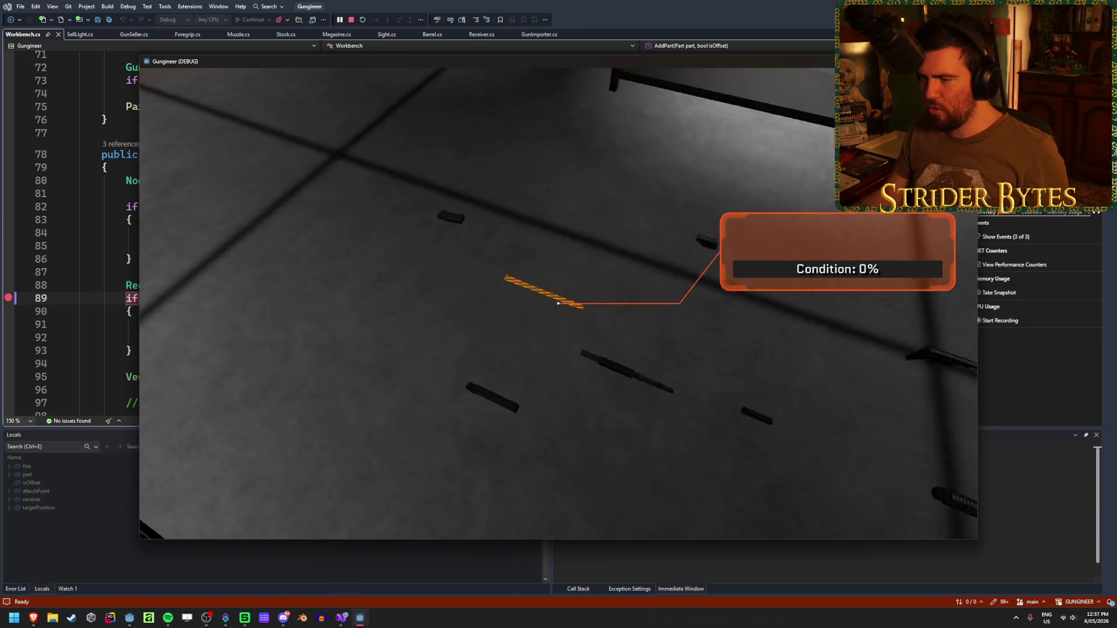
pyautogui.click(558, 304)
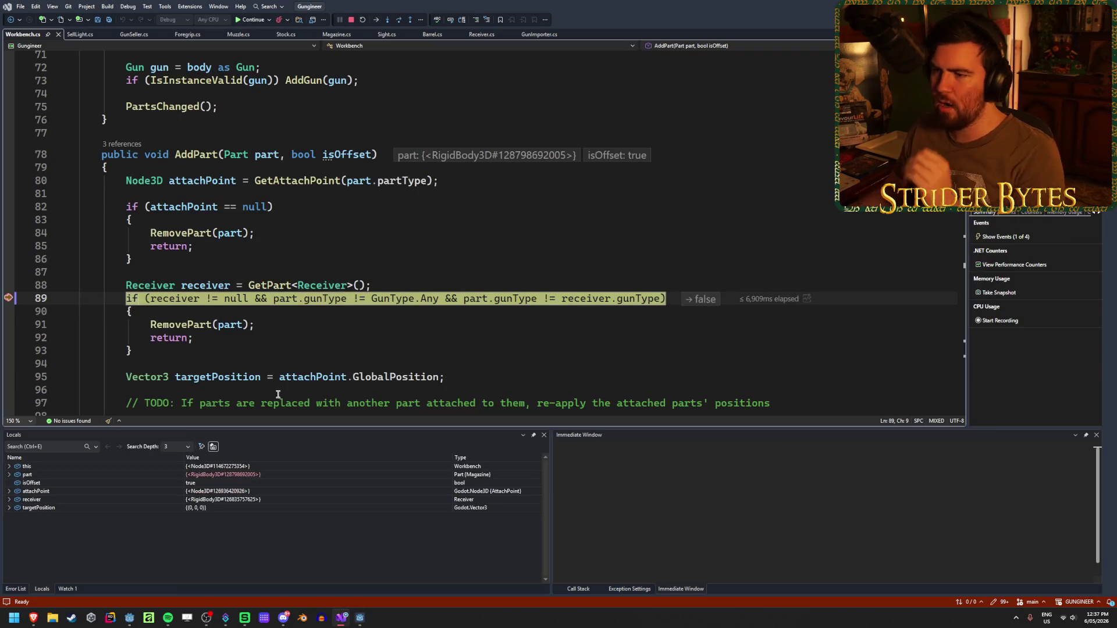
pyautogui.moveTo(566, 300)
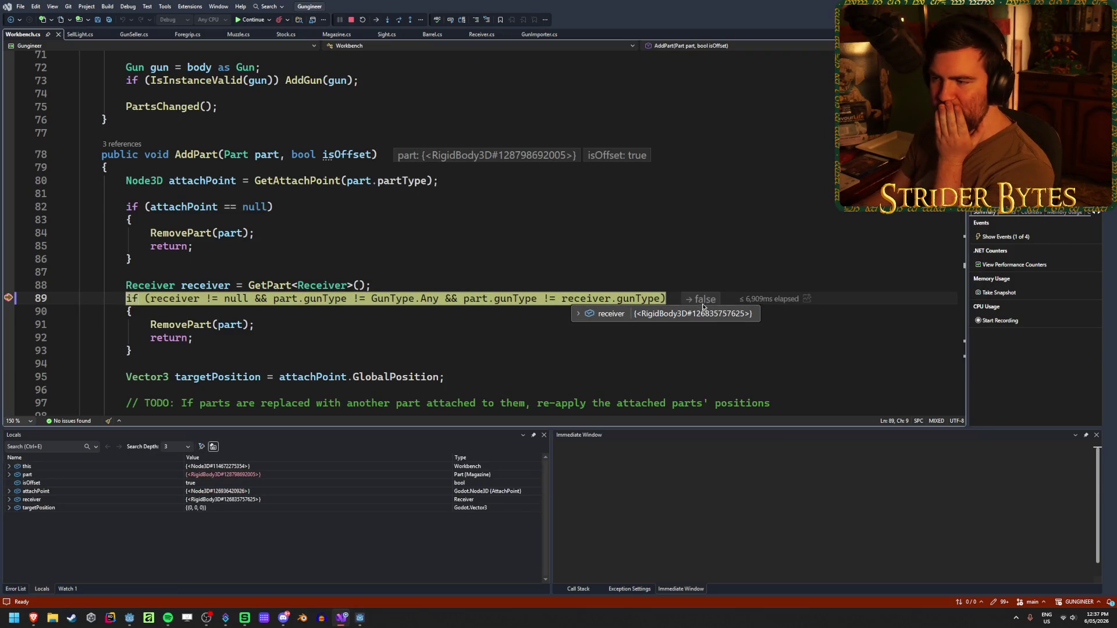
pyautogui.moveTo(193, 301)
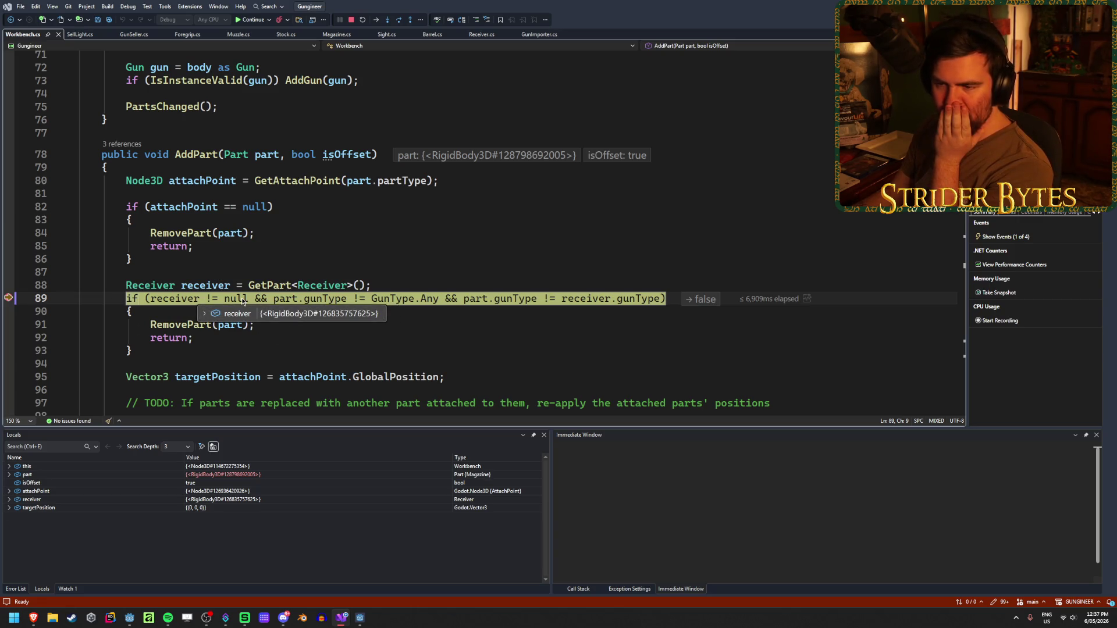
pyautogui.moveTo(235, 303)
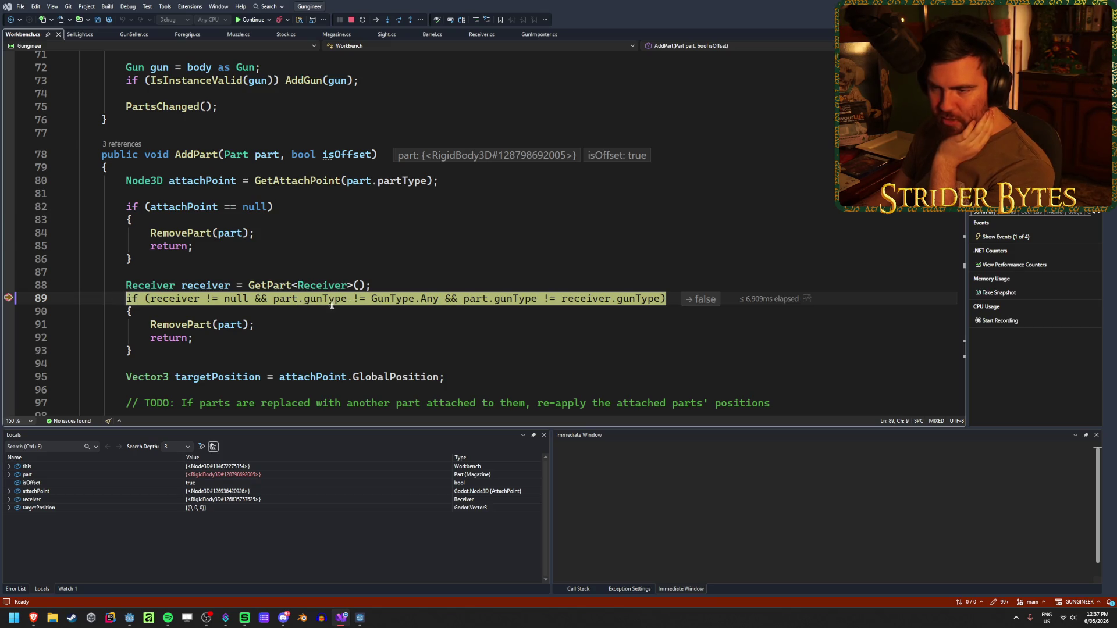
pyautogui.moveTo(332, 300)
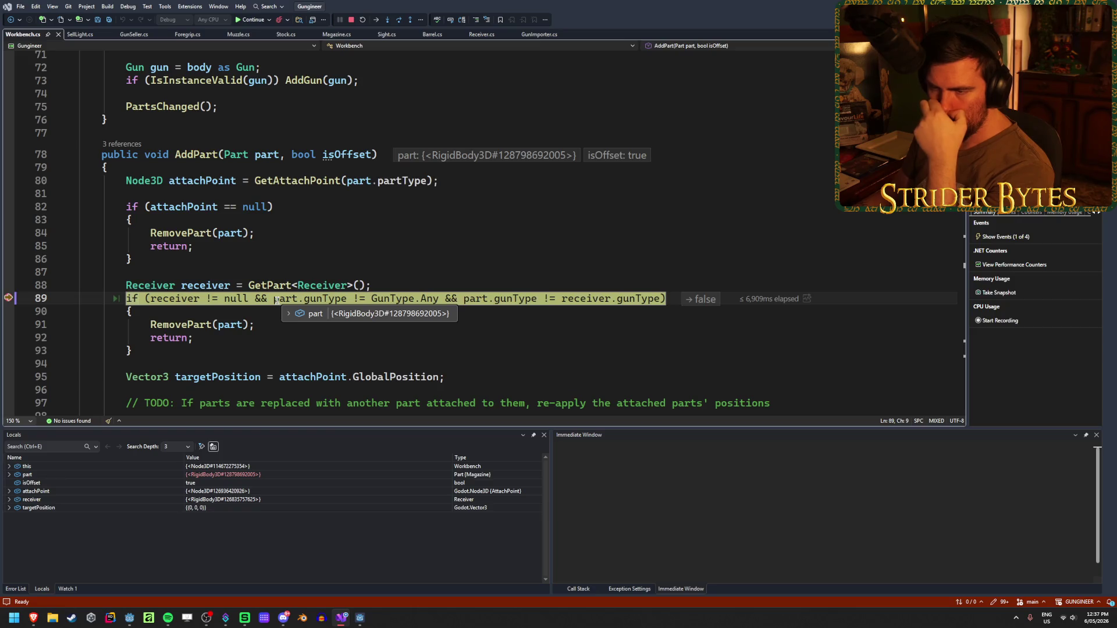
pyautogui.scroll(-8, 547, 207)
pyautogui.scroll(-3, 546, 207)
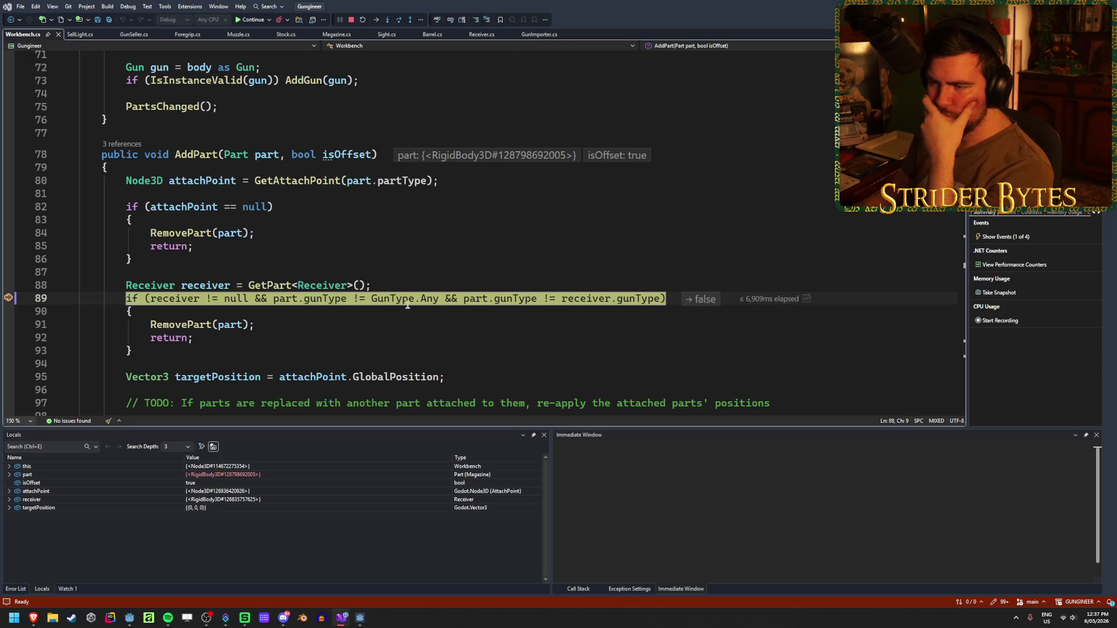
pyautogui.moveTo(426, 299)
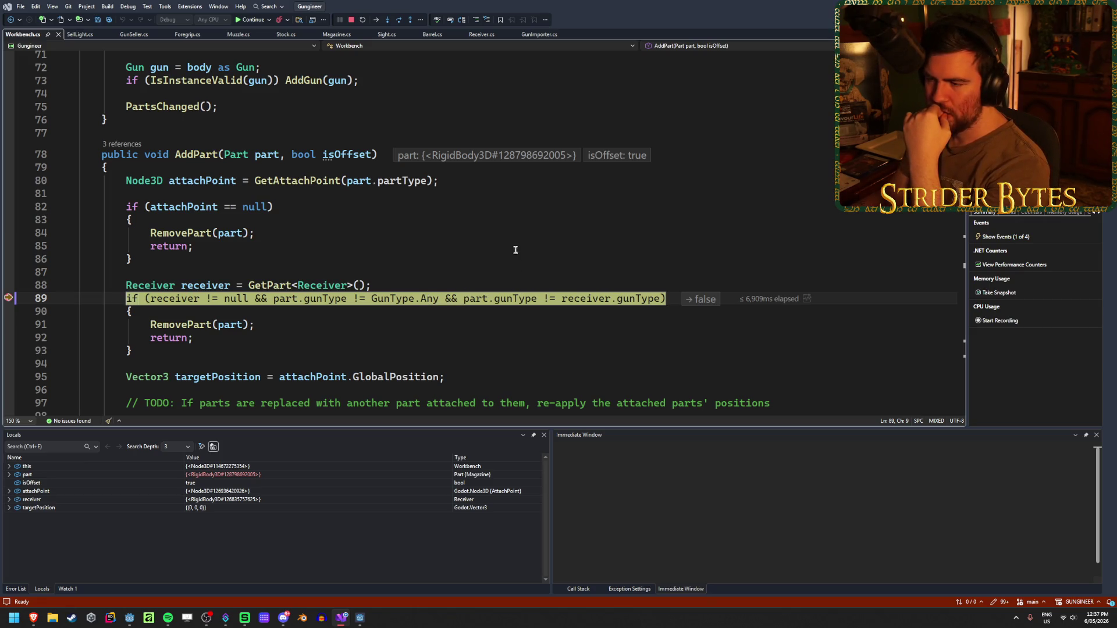
pyautogui.moveTo(514, 298)
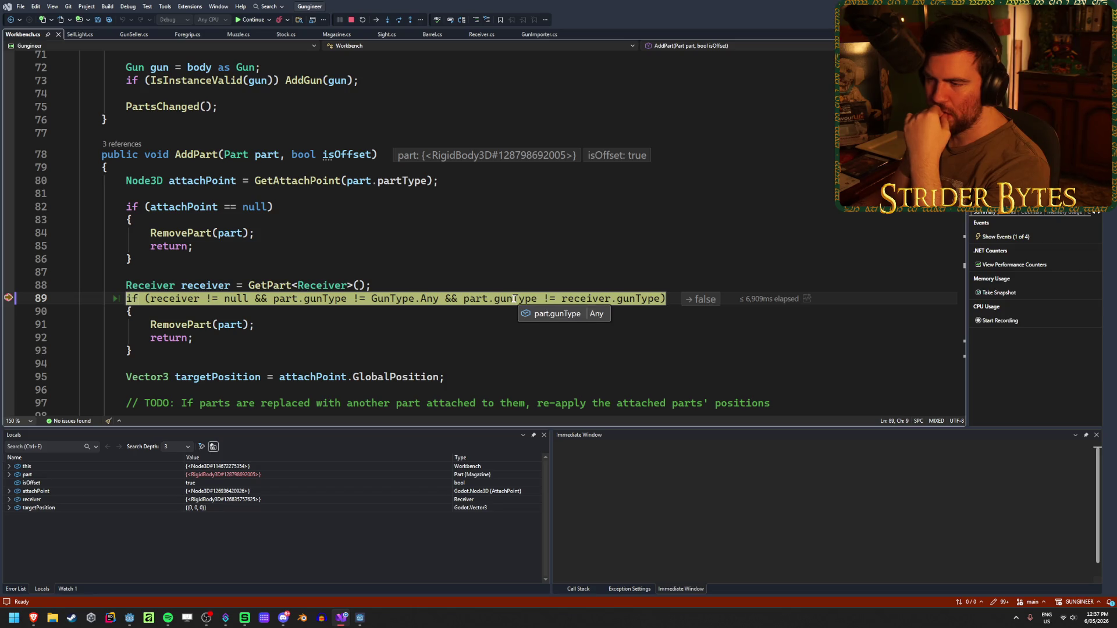
pyautogui.moveTo(640, 301)
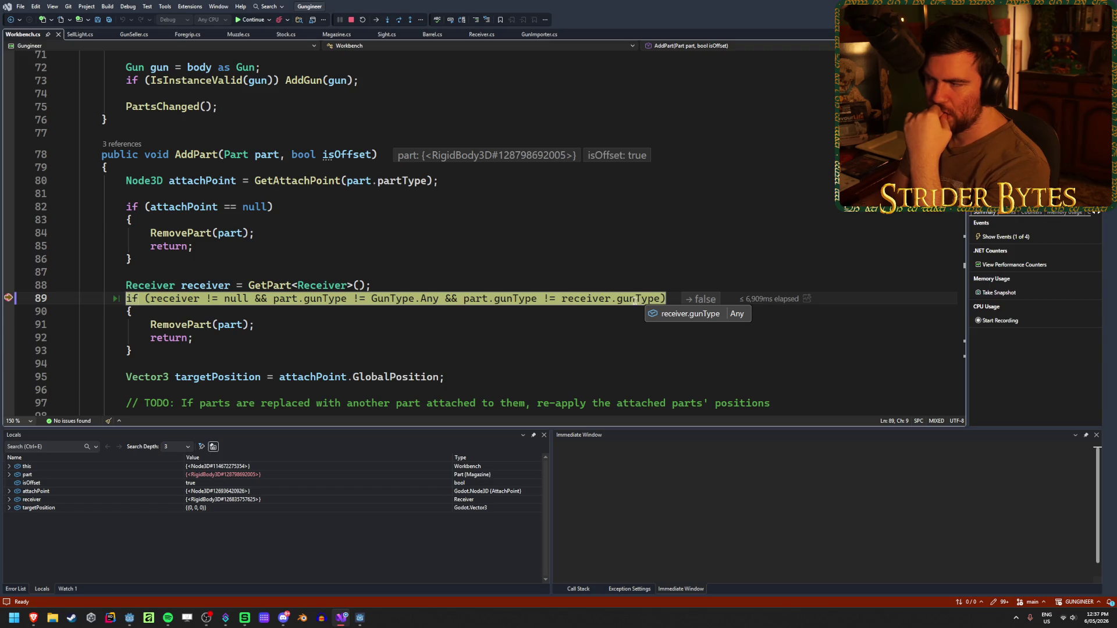
# Continue past the breakpoint, close the game with Alt+F4, and remove the line 89 breakpoint
pyautogui.click(251, 22)
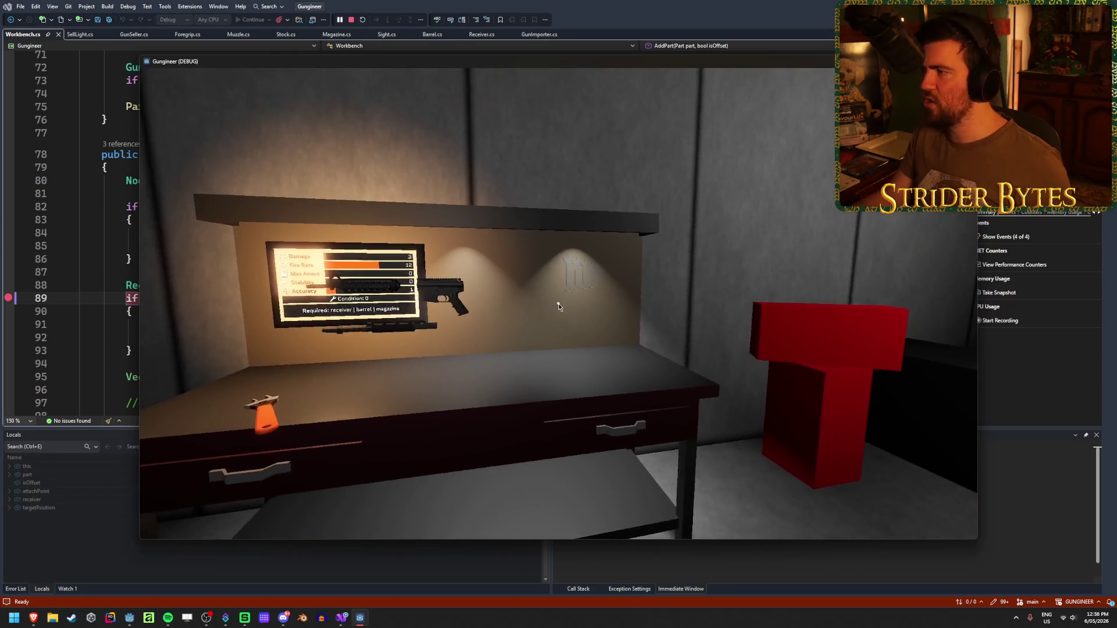
pyautogui.click(558, 306)
pyautogui.hotkey('alt', 'F4')
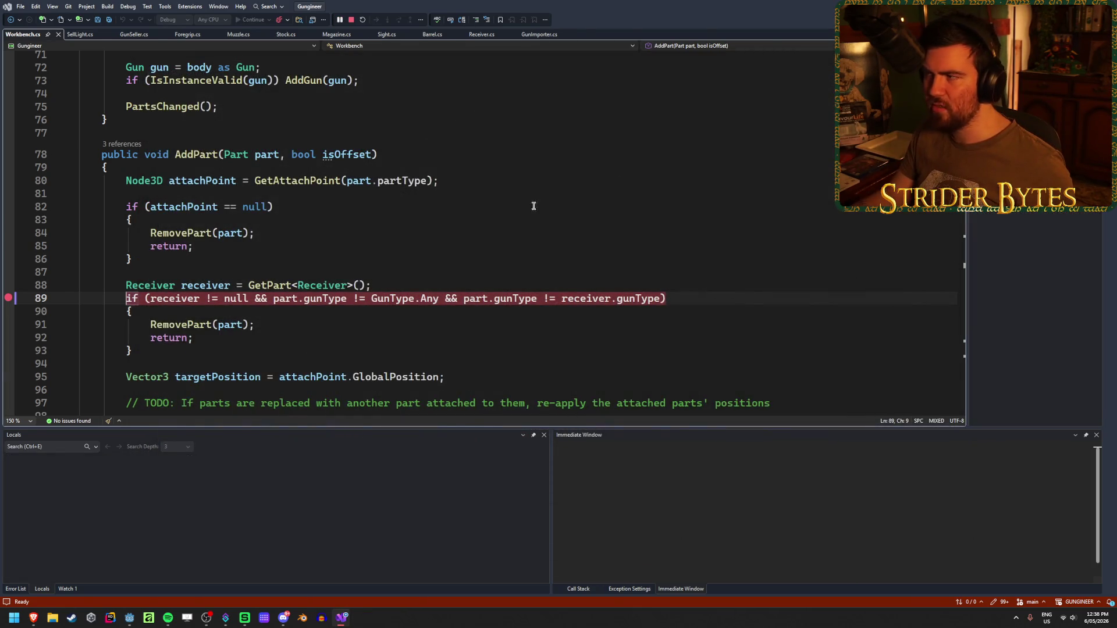
pyautogui.click(157, 297)
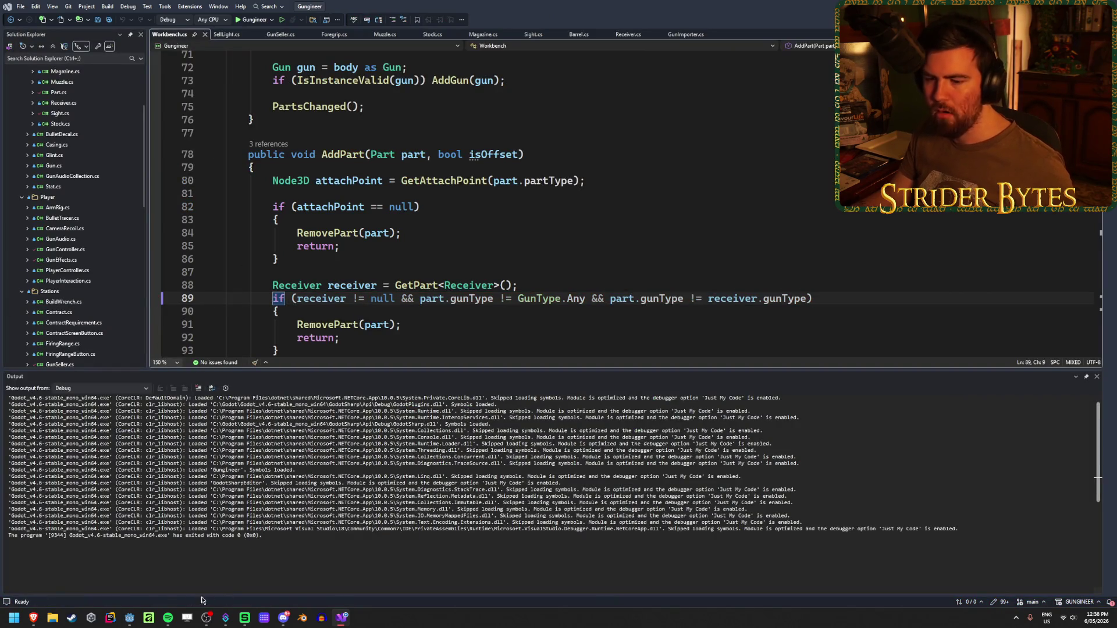
# In Godot, select and frame Barrel_M4A2, then Magazine_M4A2, in the viewport
pyautogui.click(128, 621)
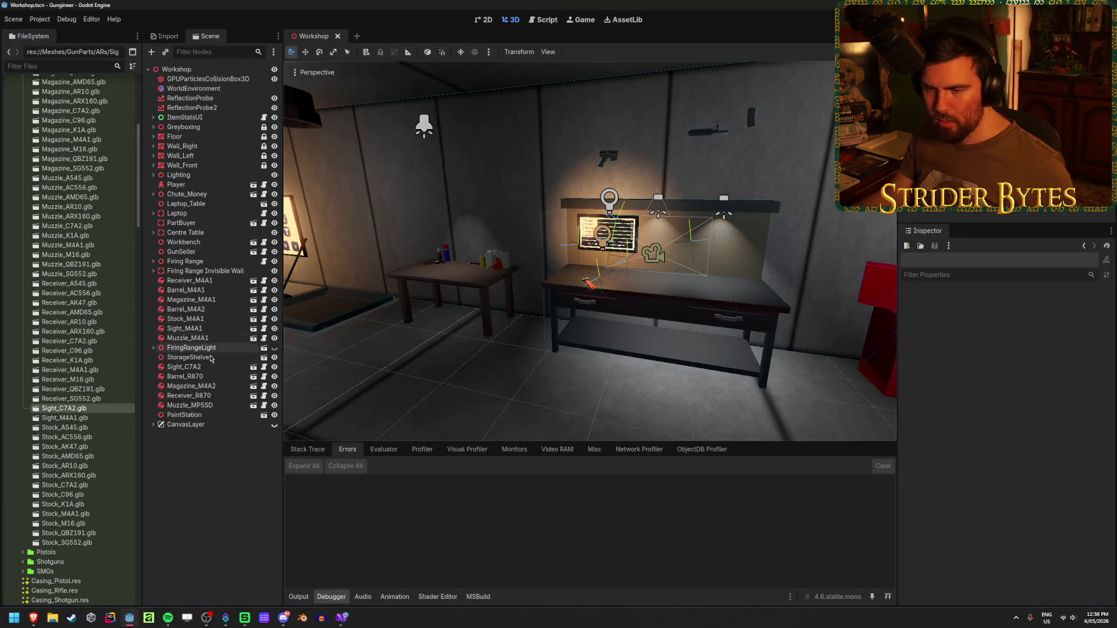
pyautogui.click(192, 309)
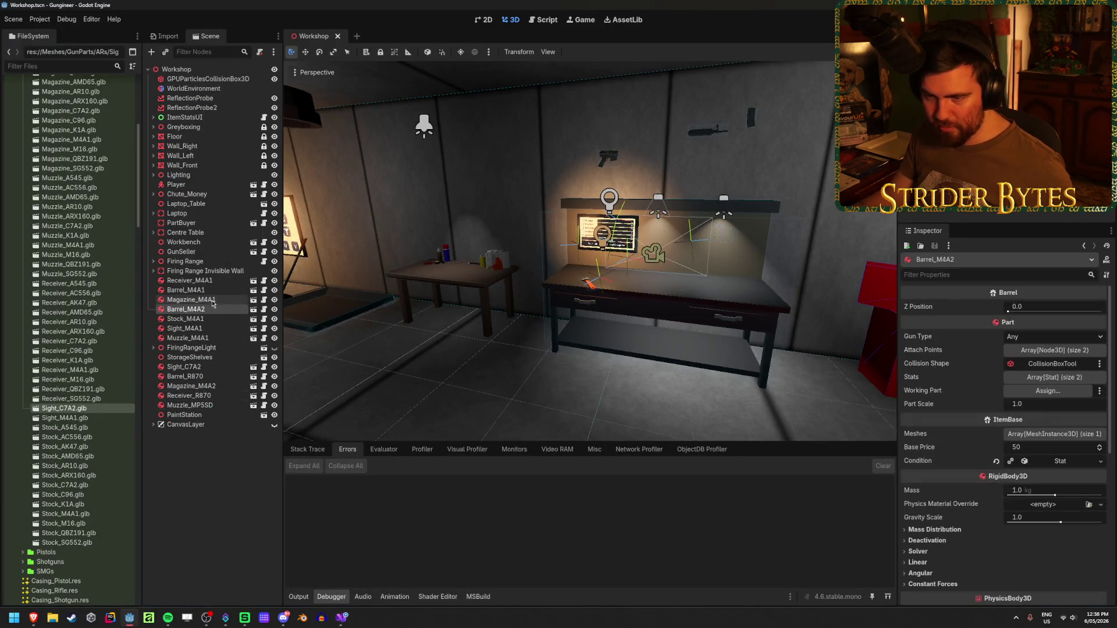
pyautogui.press('f')
pyautogui.press('w')
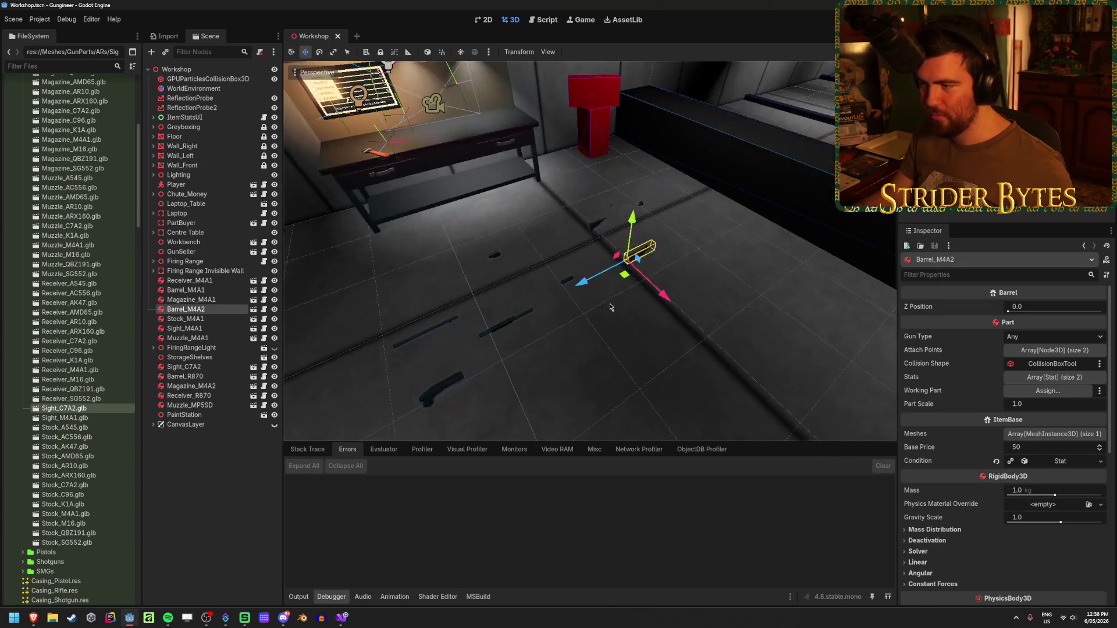
pyautogui.scroll(-5, 539, 348)
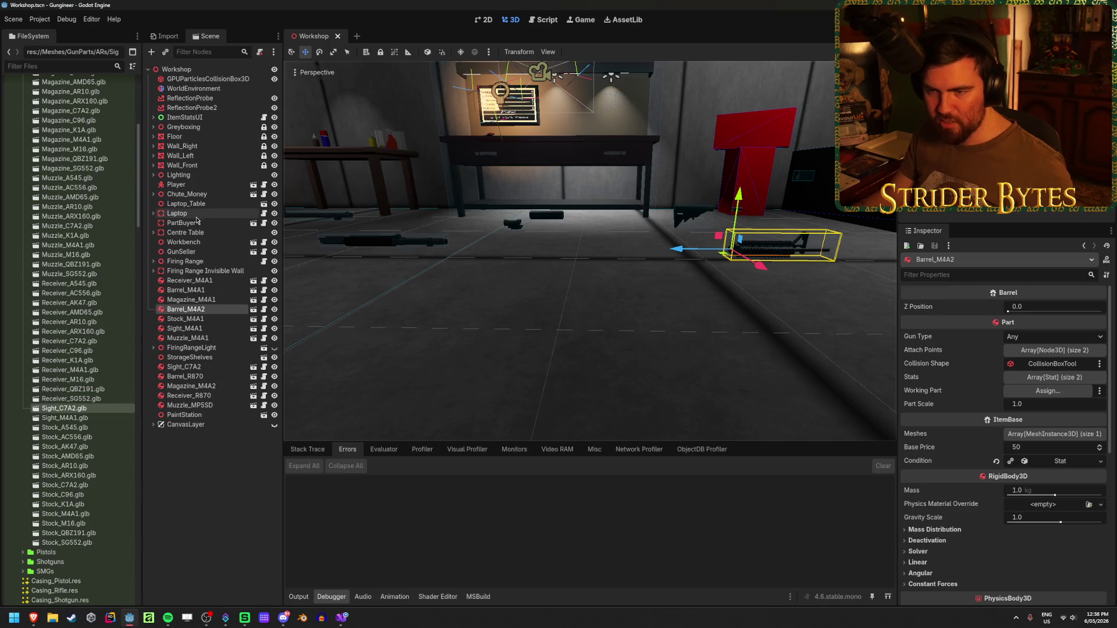
pyautogui.click(192, 386)
pyautogui.press('f')
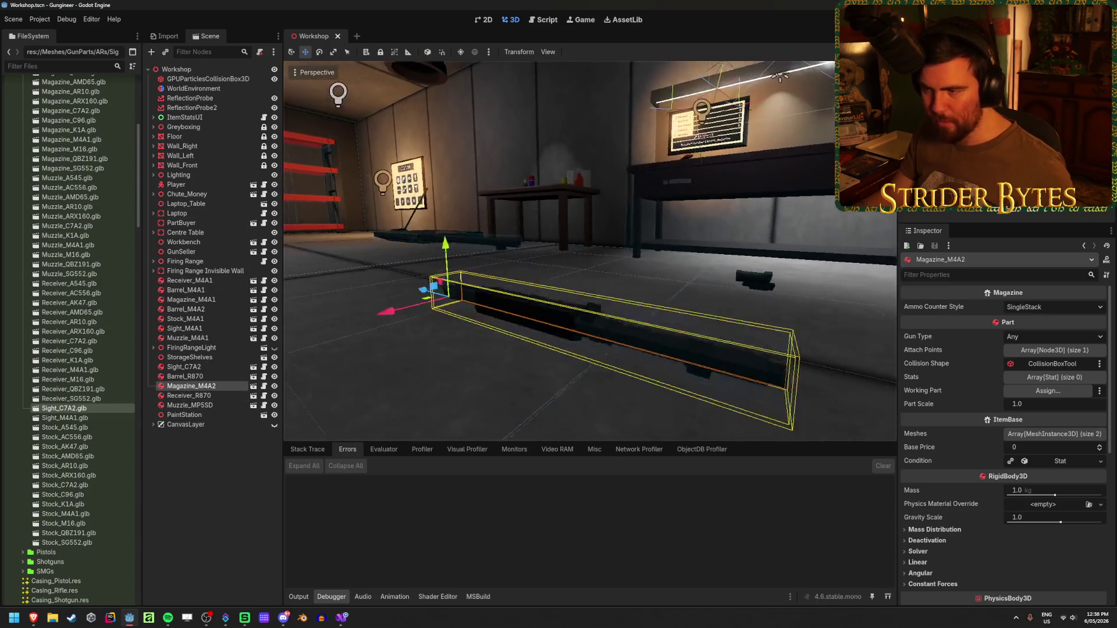
# Rename Magazine_M4A2 to Magazine_R870 and set its Gun Type to Shotgun
pyautogui.press('F1')
pyautogui.press('Escape')
pyautogui.press('F2')
pyautogui.press('BackSpace')
pyautogui.press('BackSpace')
pyautogui.write('R8')
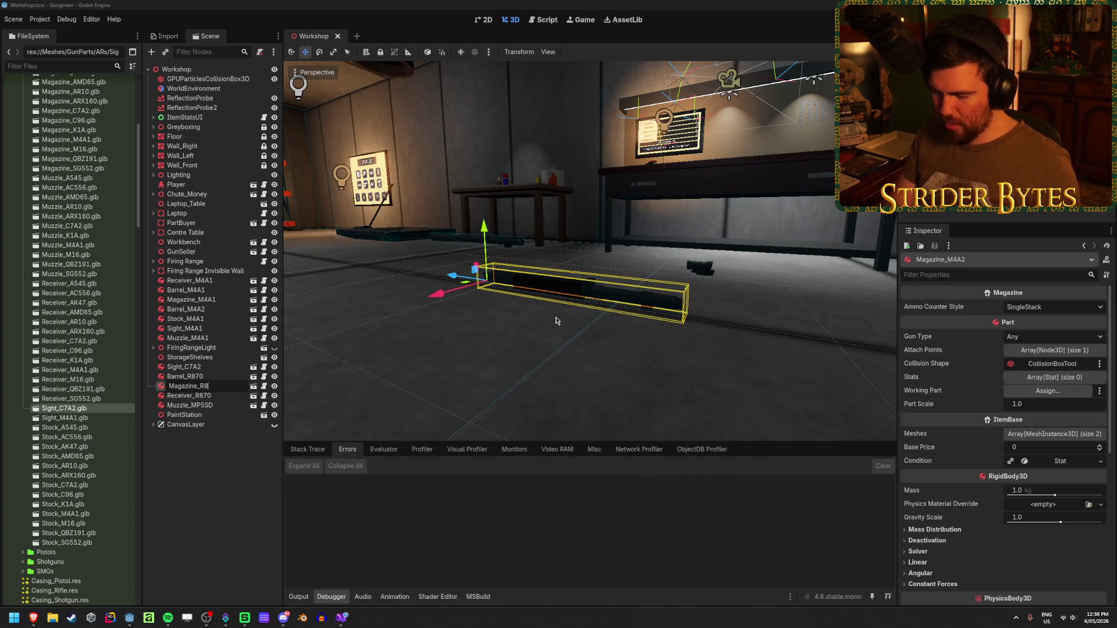
pyautogui.write('70')
pyautogui.press('Return')
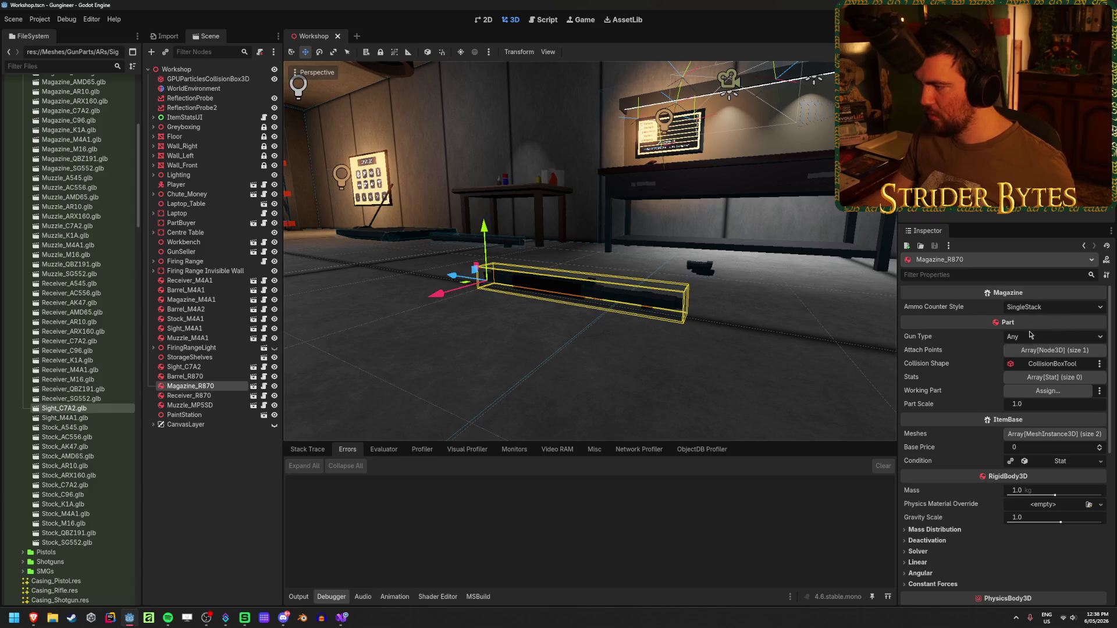
pyautogui.click(1033, 337)
pyautogui.click(1033, 392)
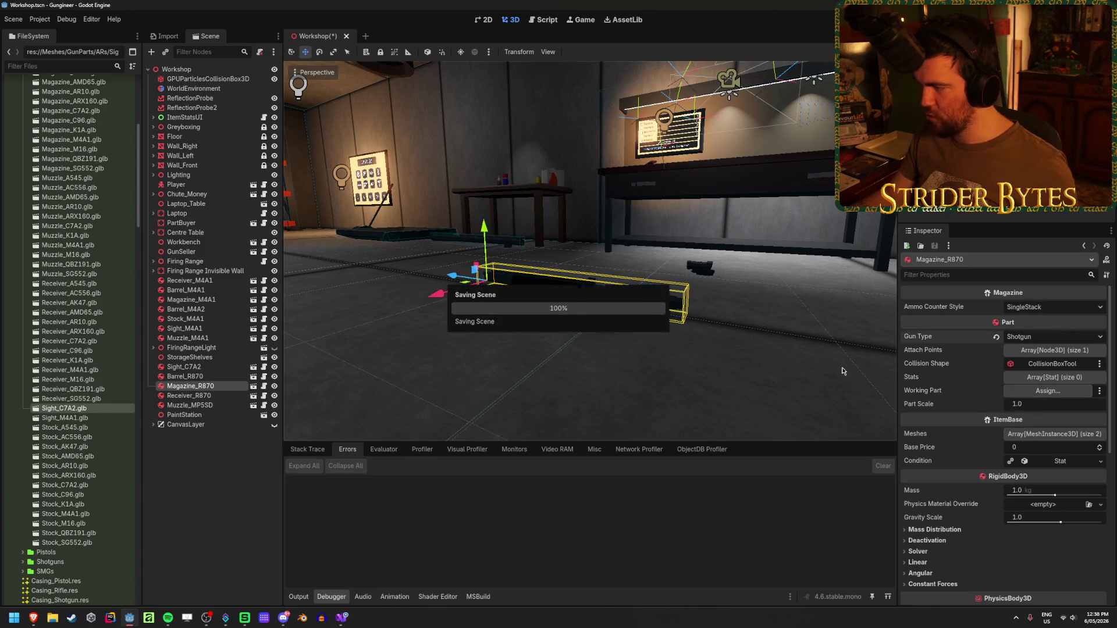
# Open Barrel_M4A2's own scene and select its Barrel_M4A1 root node
pyautogui.moveTo(607, 363); pyautogui.dragTo(698, 355)
pyautogui.click(649, 298)
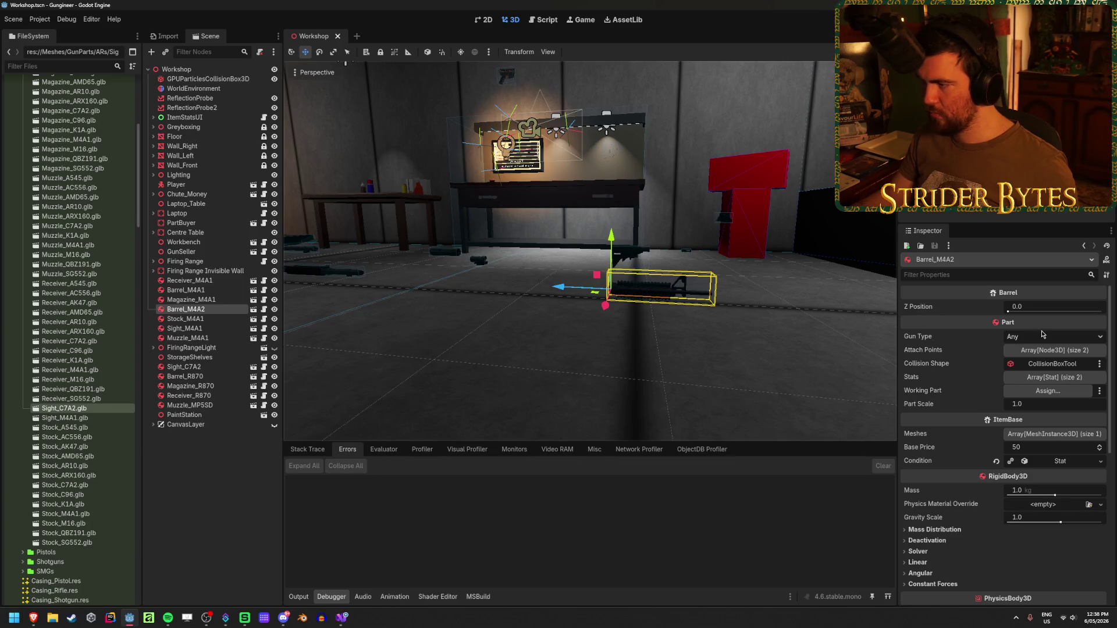
pyautogui.moveTo(595, 351); pyautogui.dragTo(613, 355)
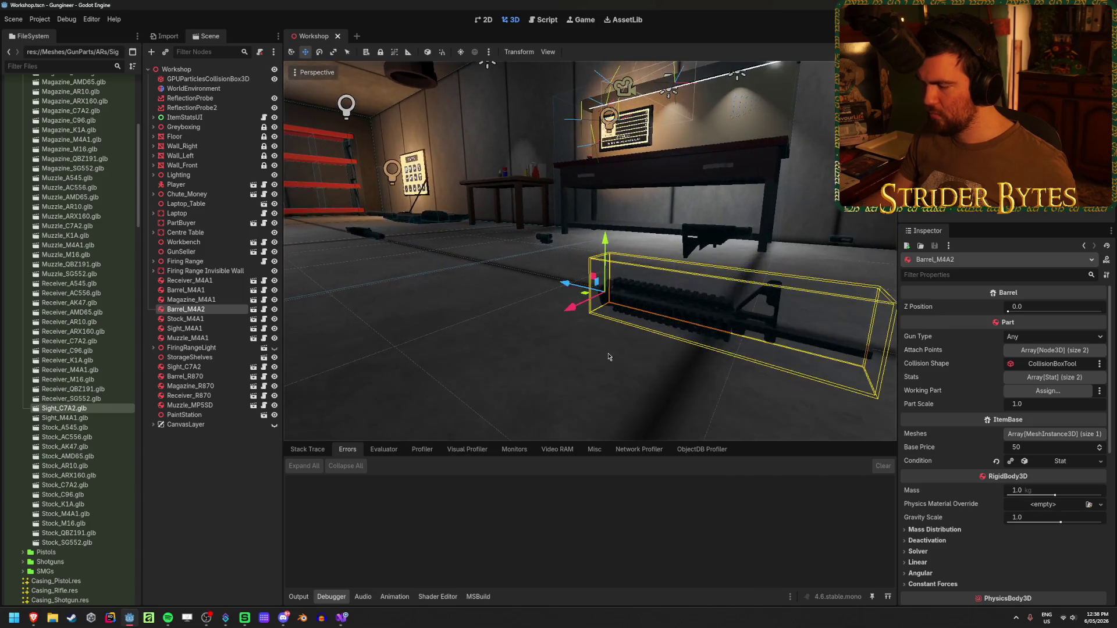
pyautogui.click(253, 309)
pyautogui.click(201, 71)
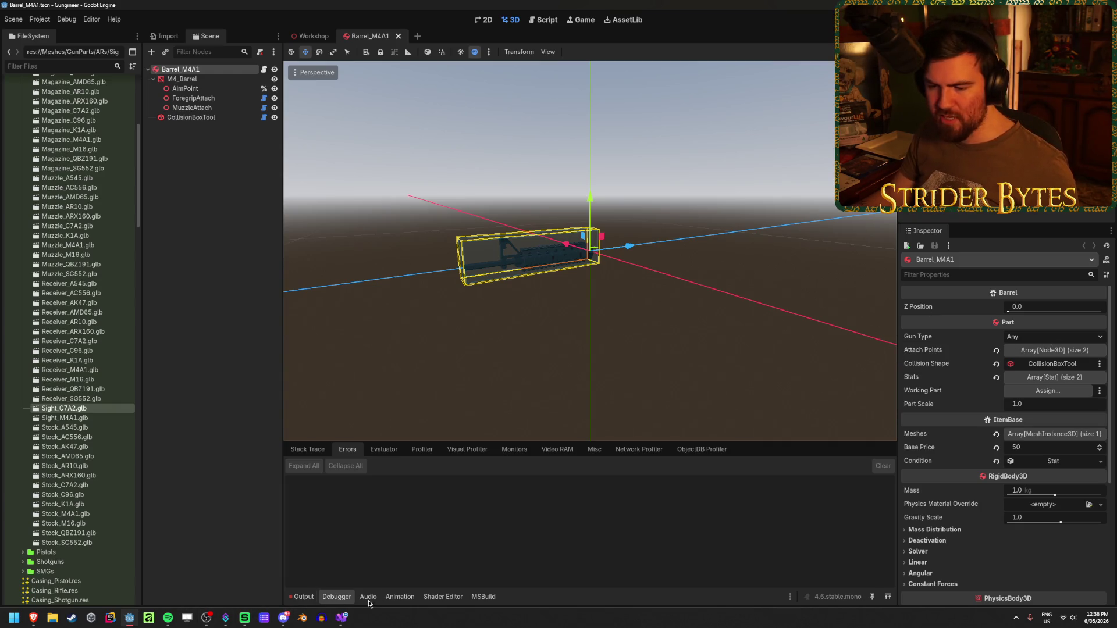
pyautogui.hotkey('alt', 'Tab')
# In GunImporter.cs, add a new line 67 below basePrice starting with part.gunType
pyautogui.click(685, 37)
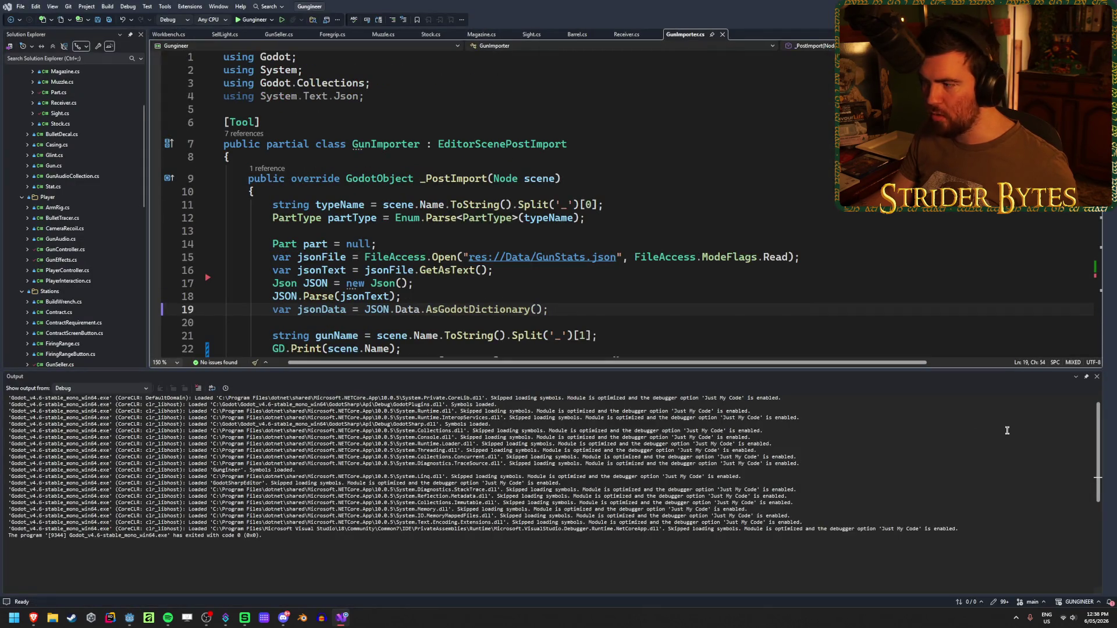
pyautogui.click(1095, 378)
pyautogui.scroll(-17, 596, 374)
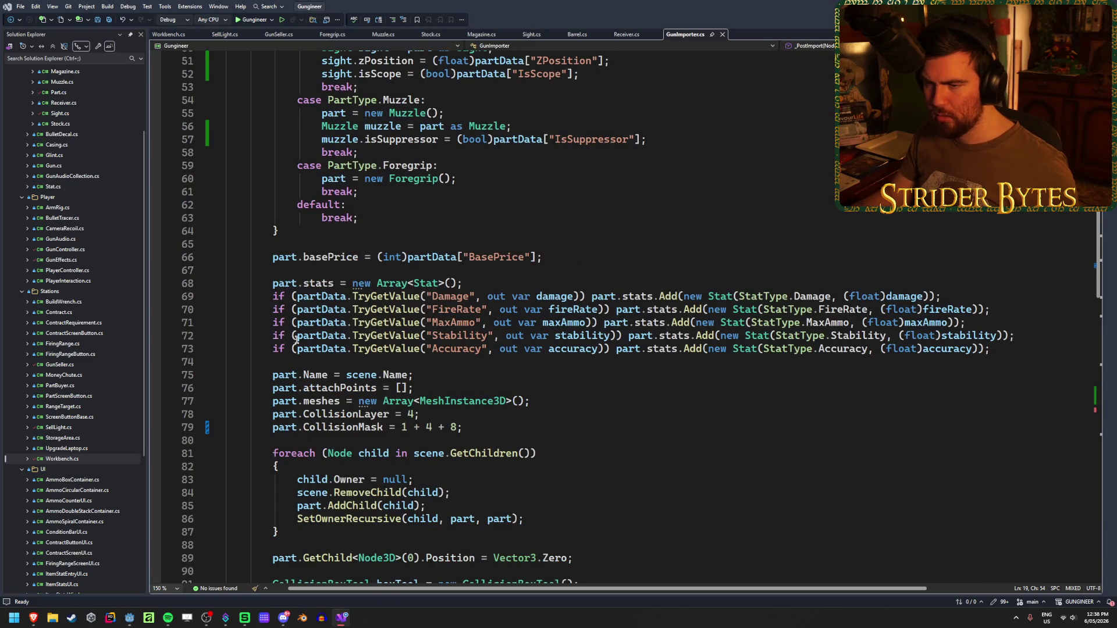
pyautogui.click(623, 256)
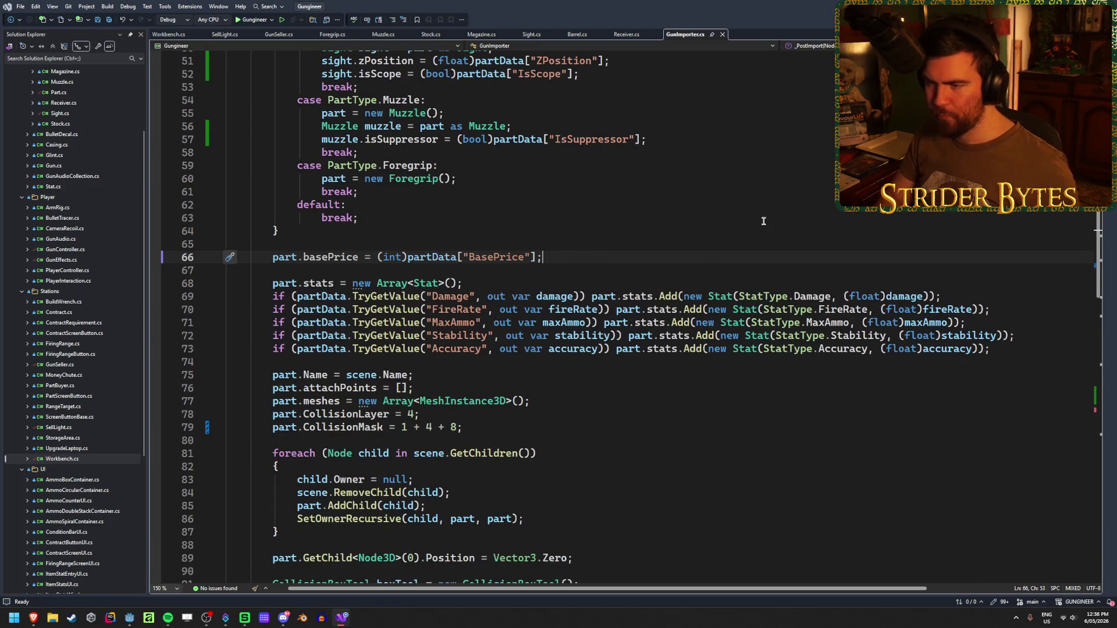
pyautogui.press('Return')
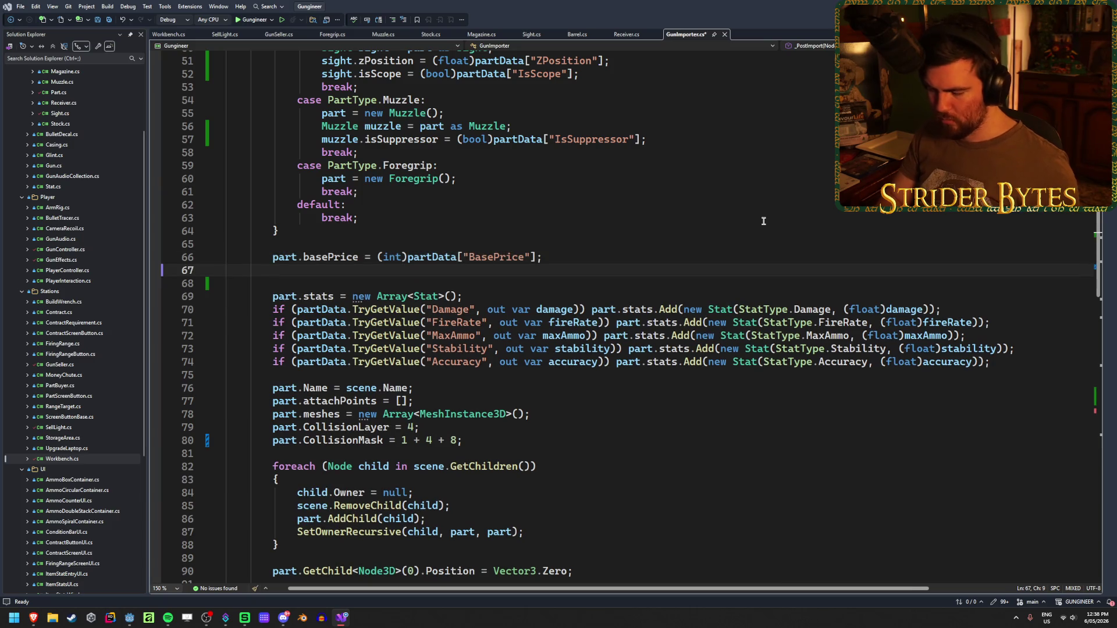
pyautogui.write('part.gu')
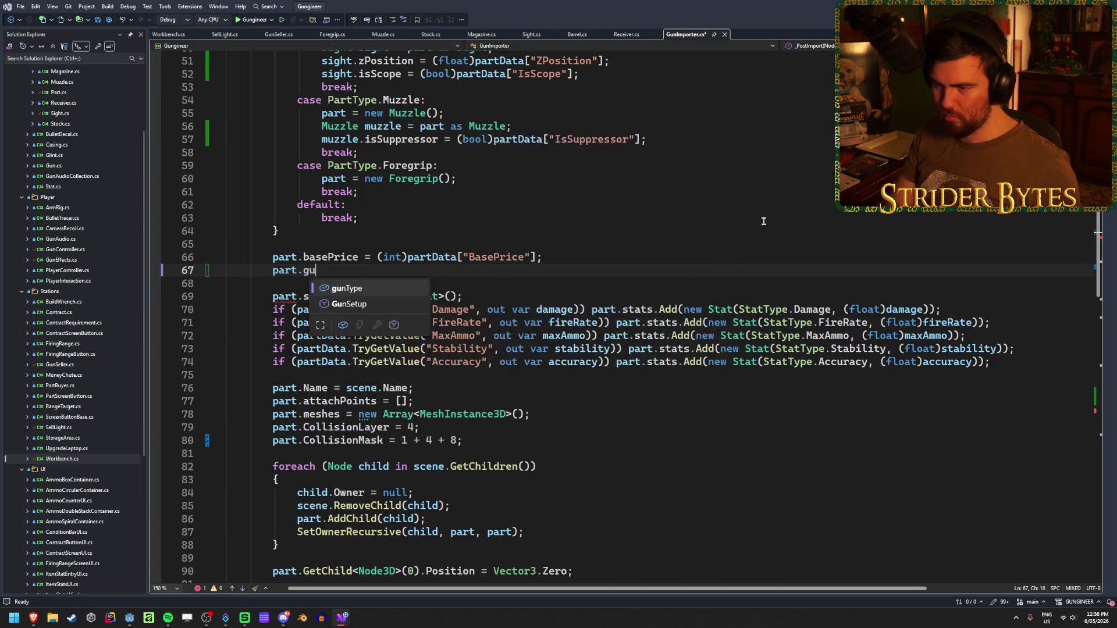
pyautogui.press('Tab')
# Begin assigning it Enum.Parse<GunType>((string)partData["GunType"]) using IntelliSense completions
pyautogui.write('=')
pyautogui.press('Escape')
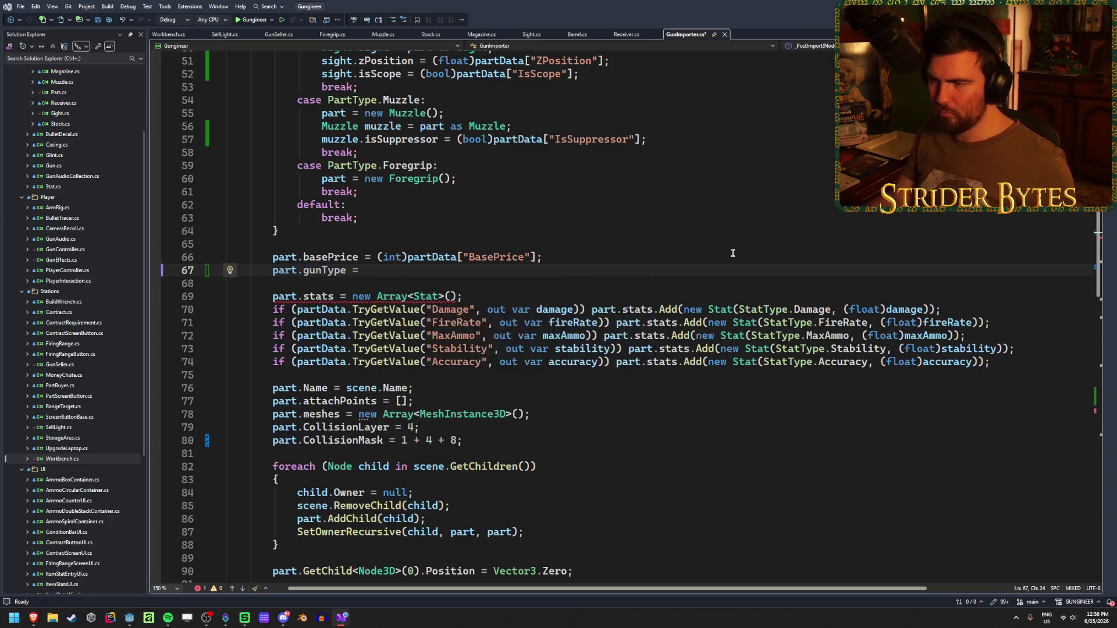
pyautogui.scroll(15, 732, 253)
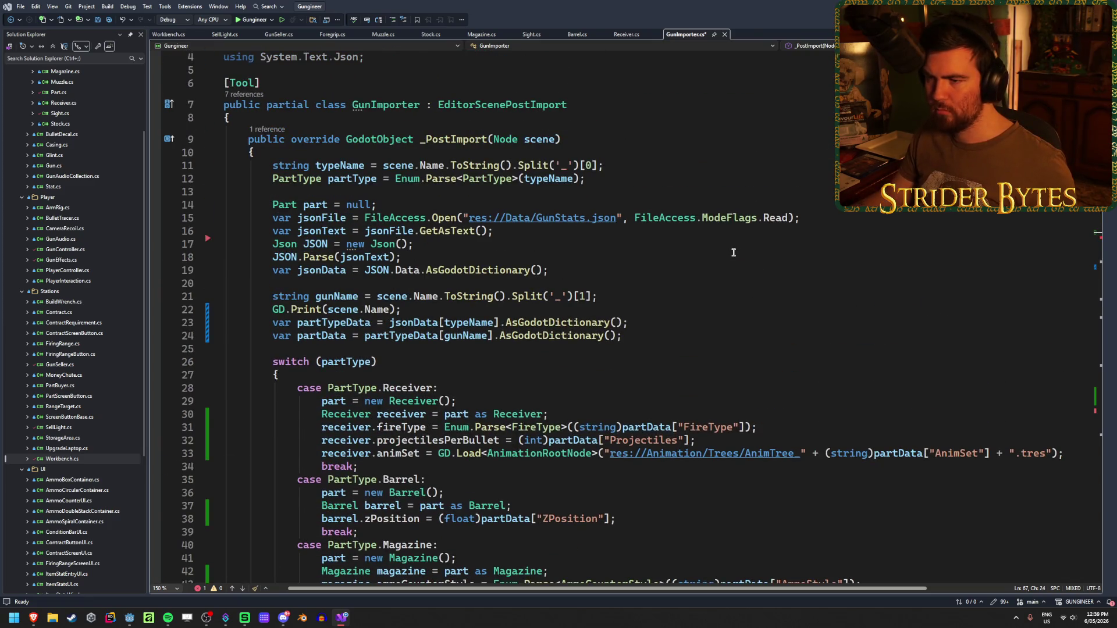
pyautogui.scroll(-13, 733, 253)
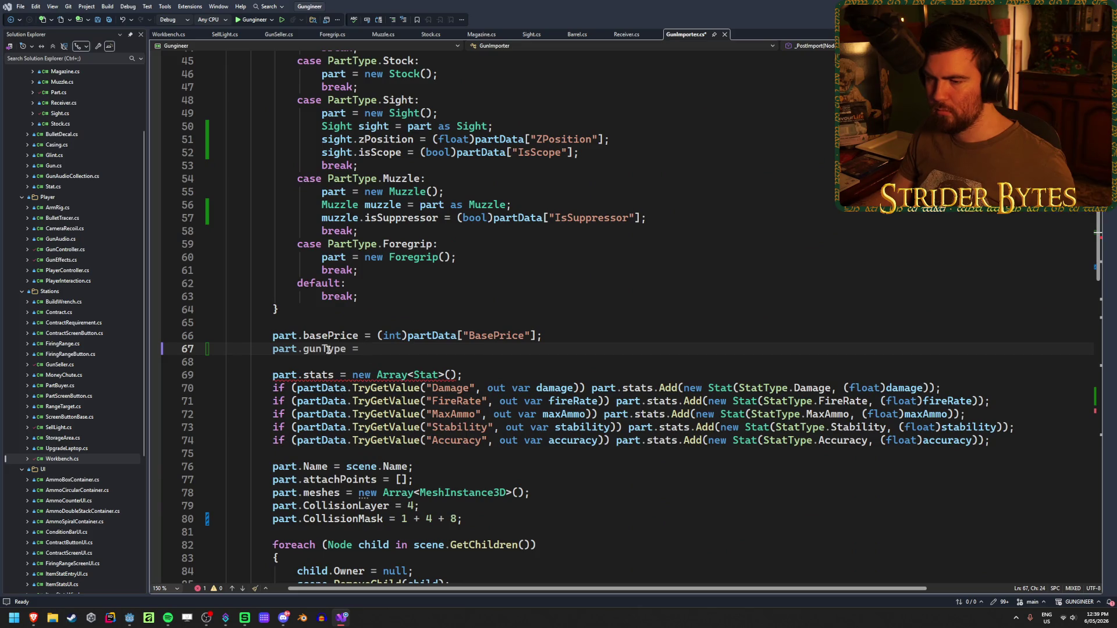
pyautogui.write('Enum.Par')
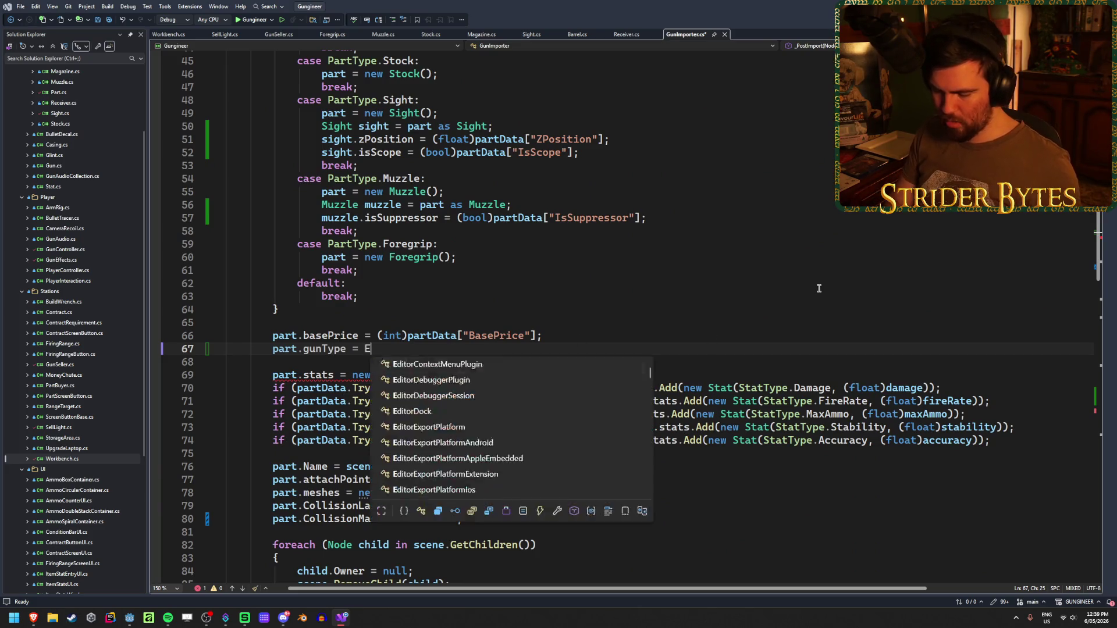
pyautogui.press('Down')
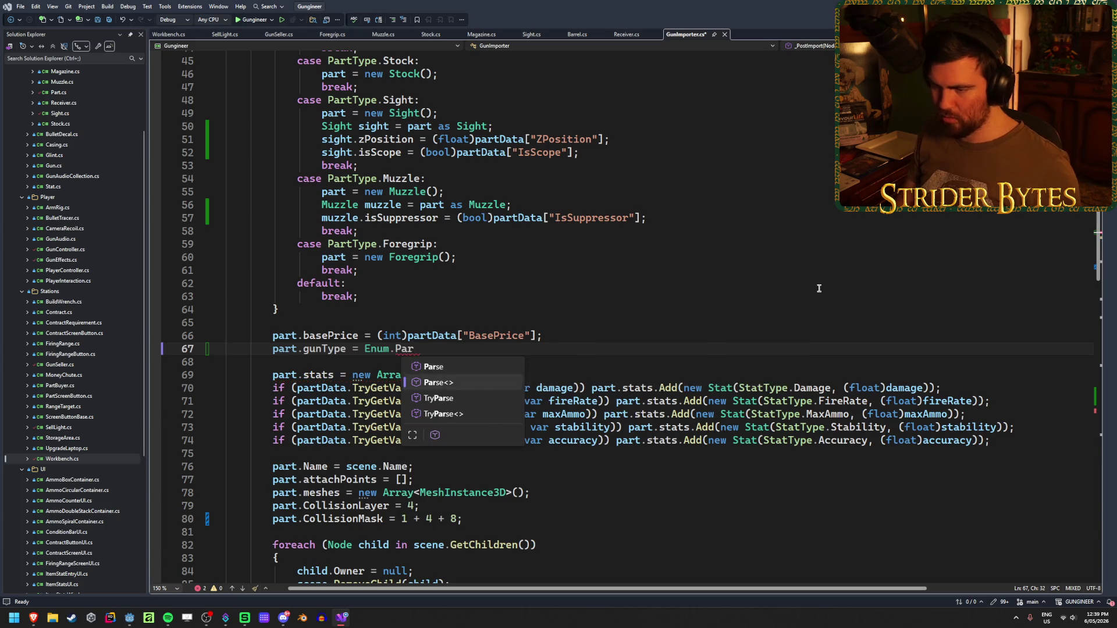
pyautogui.press('Tab')
pyautogui.write('unType')
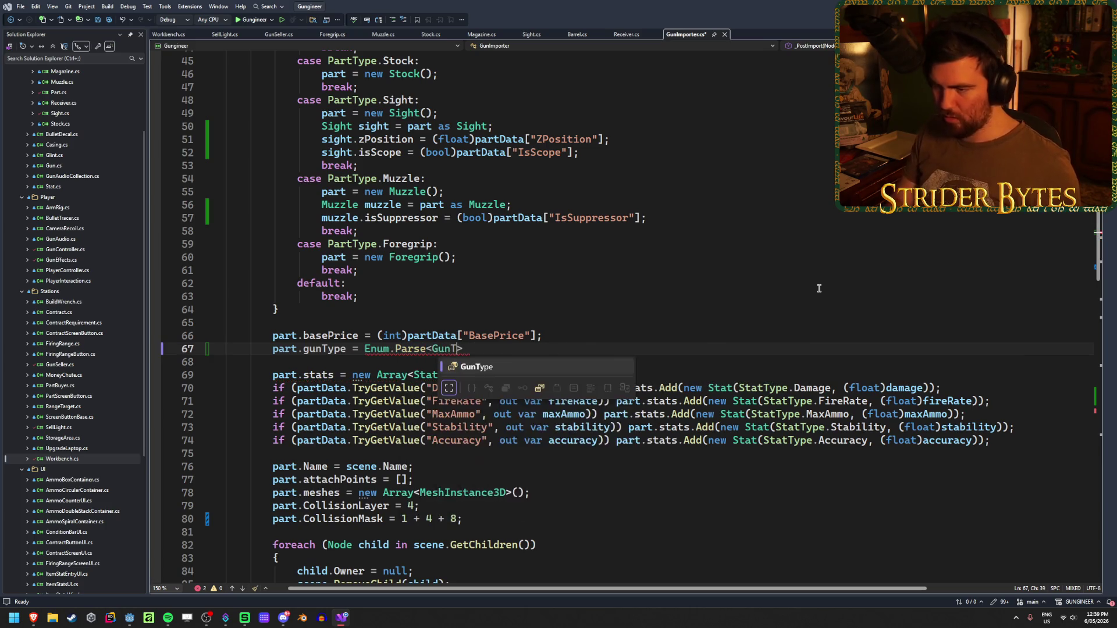
pyautogui.write('(')
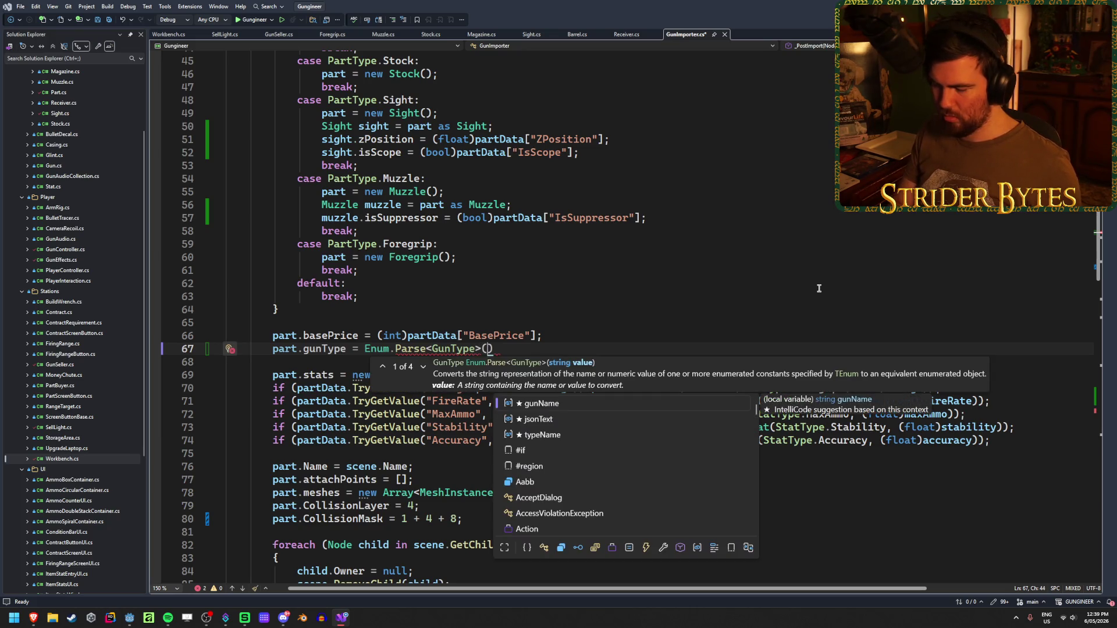
pyautogui.write('(string')
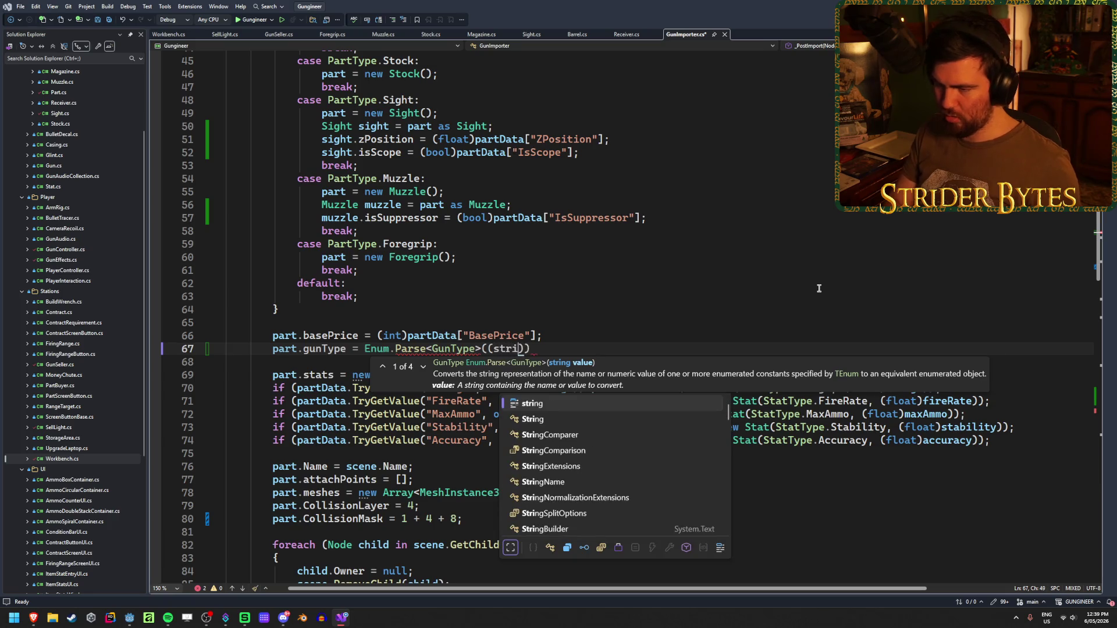
pyautogui.write(')[')
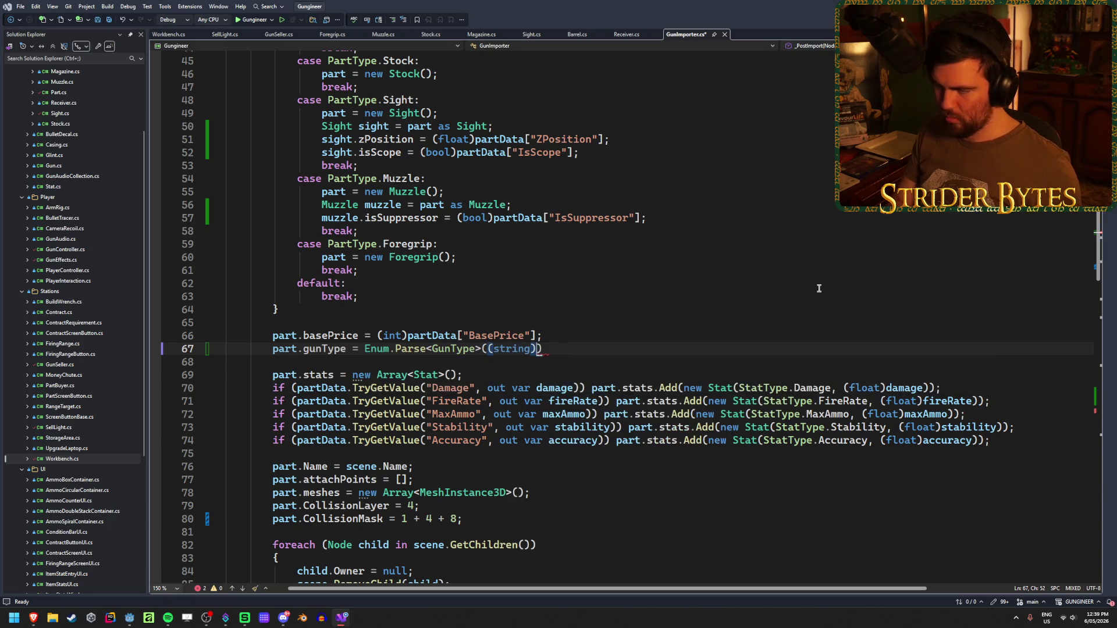
pyautogui.write('artData[')
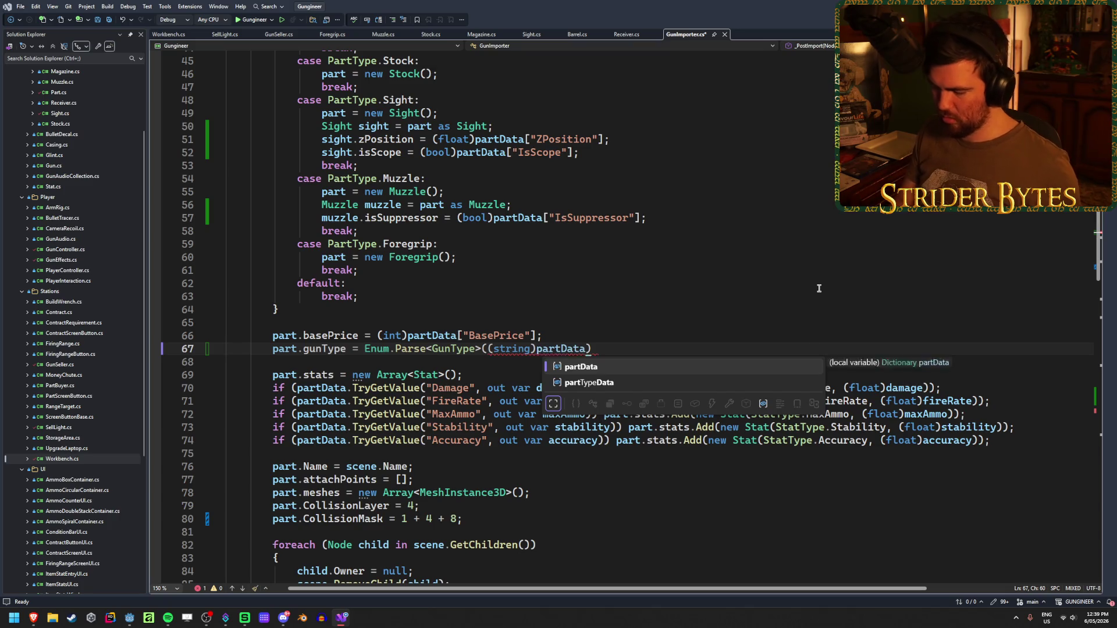
pyautogui.write('"GunTyp')
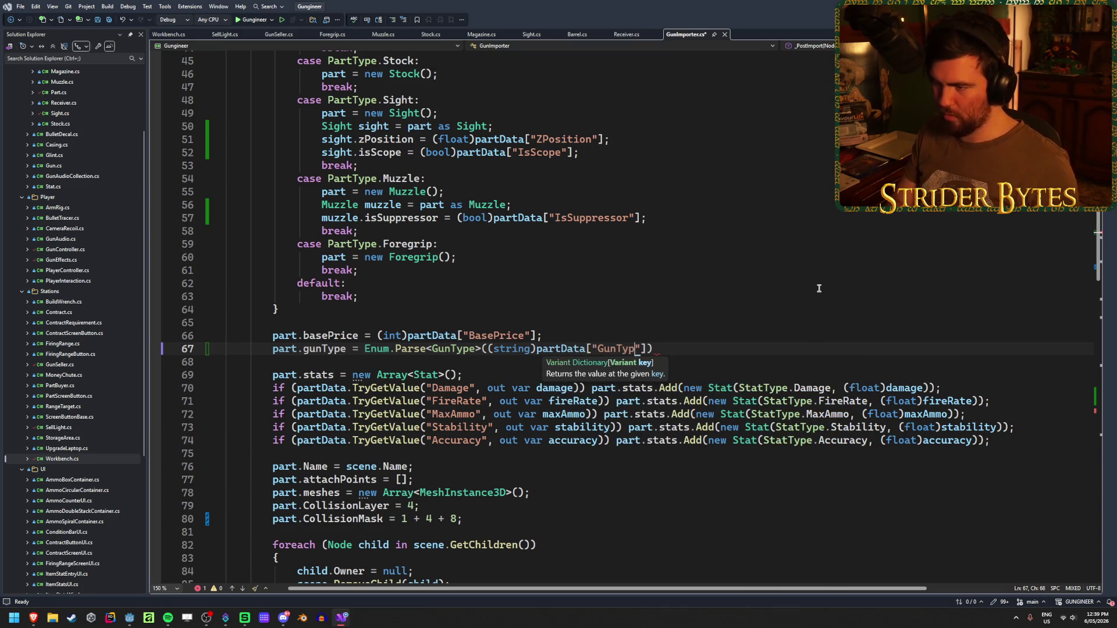
pyautogui.write(')')
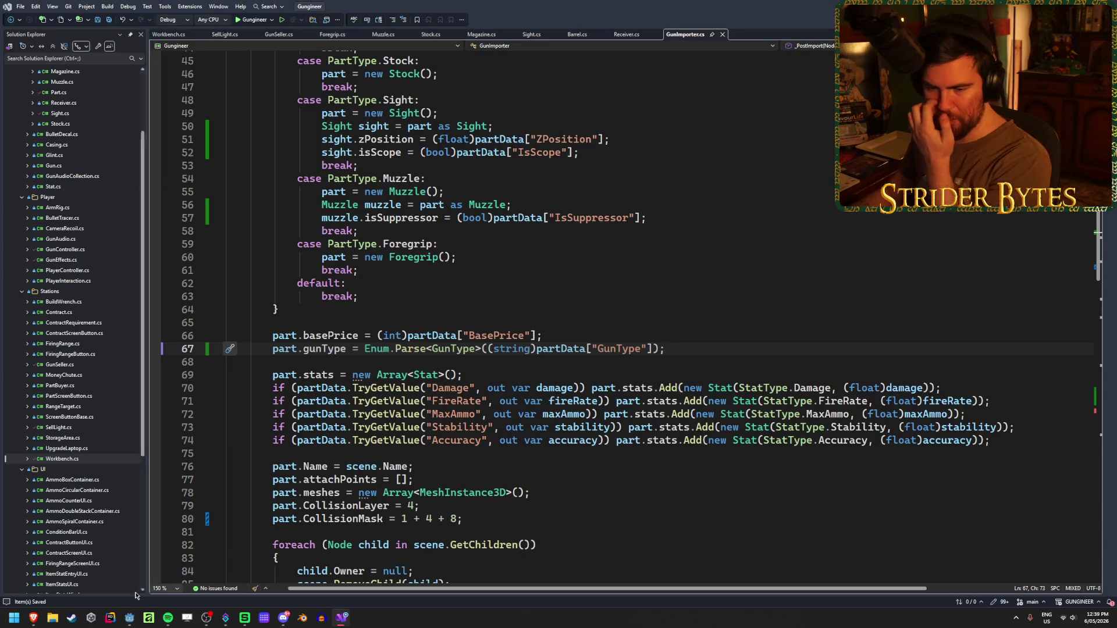
# Check the GunStats Barrel sheet's PartType and GunType columns (AssaultRifle throughout), then return to Godot
pyautogui.moveTo(33, 617)
pyautogui.click(101, 574)
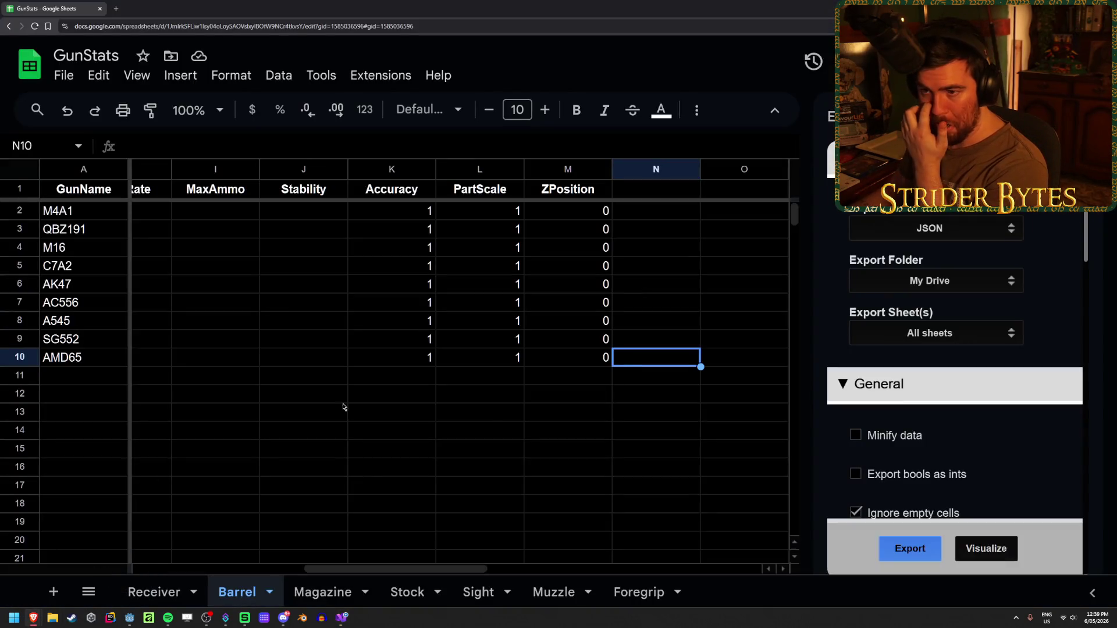
pyautogui.click(374, 468)
pyautogui.press('Left')
pyautogui.press('Left')
pyautogui.press('Left')
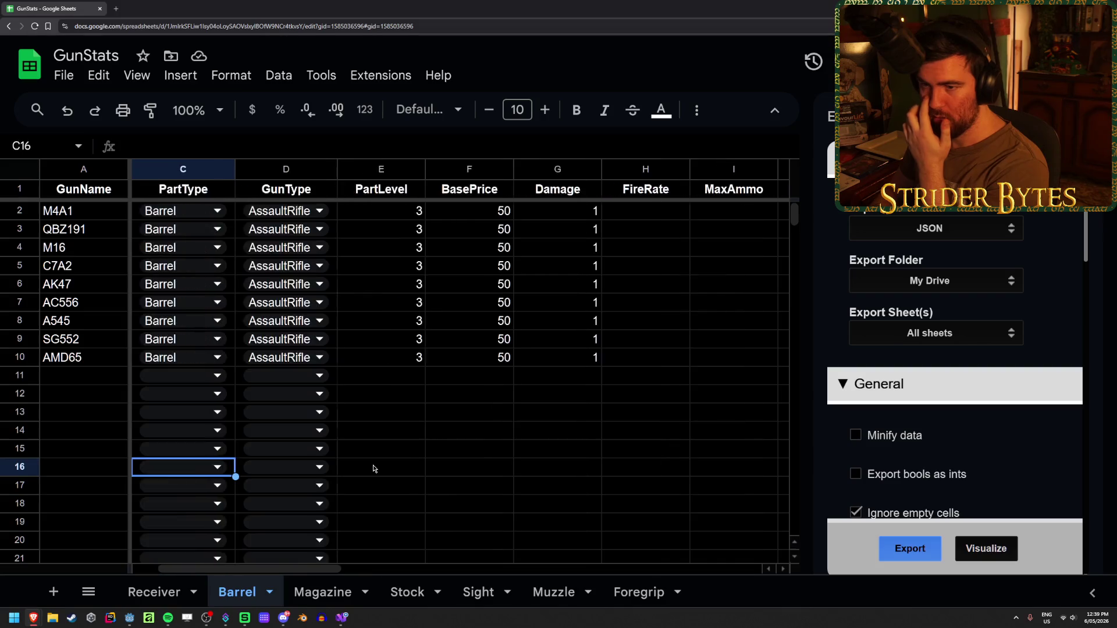
pyautogui.press('Right')
pyautogui.press('Right')
pyautogui.press('Up')
pyautogui.press('Up')
pyautogui.press('Up')
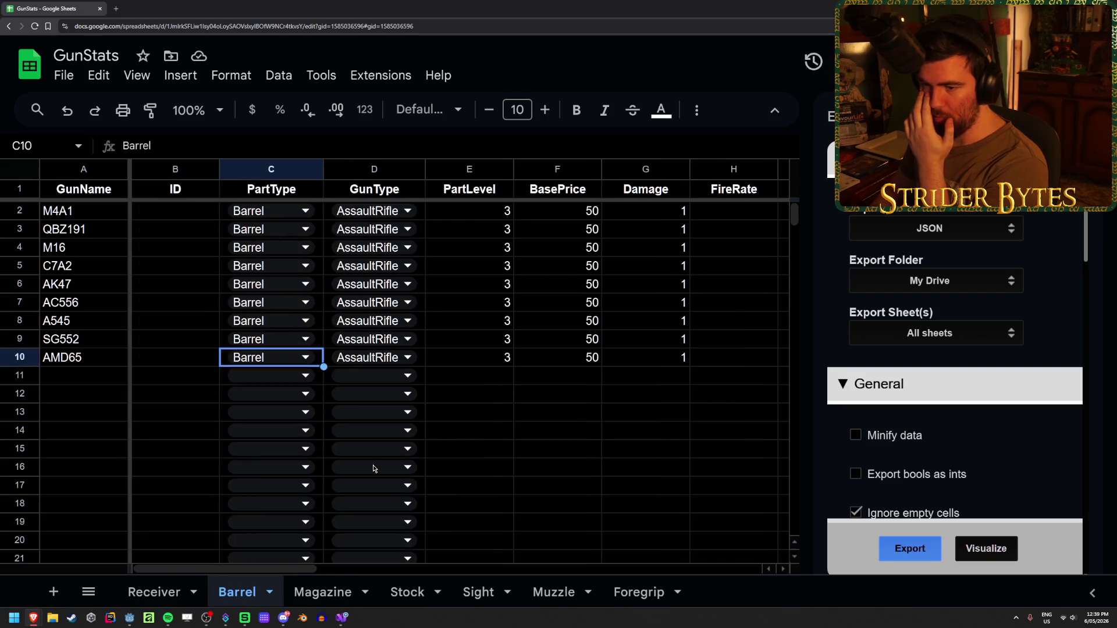
pyautogui.press('Right')
pyautogui.press('Up')
pyautogui.press('Up')
pyautogui.press('Up')
pyautogui.press('Up')
pyautogui.press('Up')
pyautogui.press('Up')
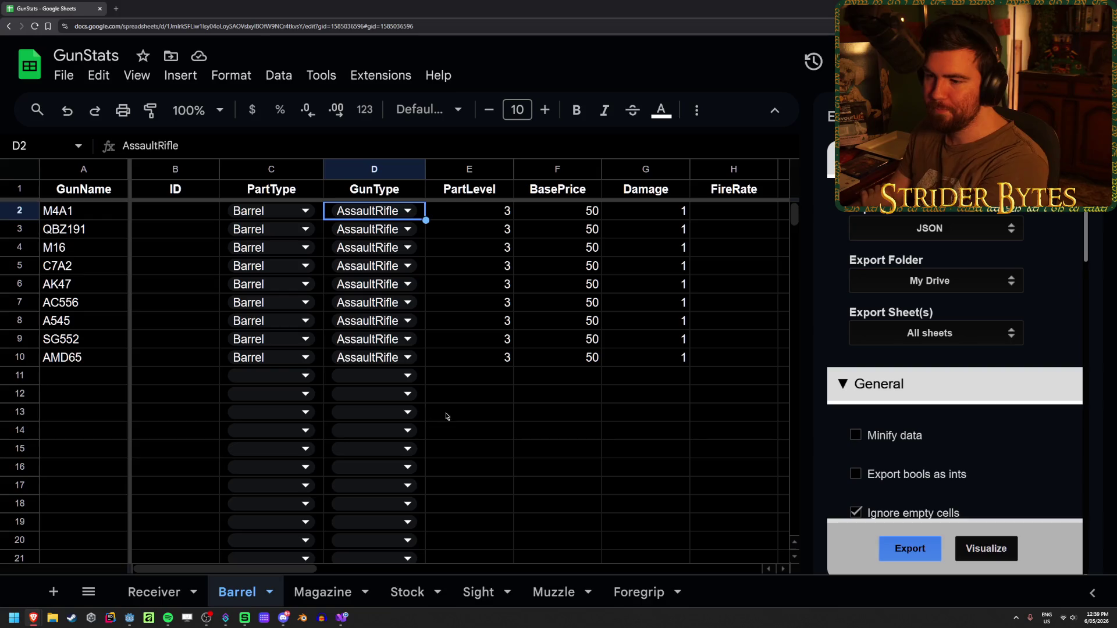
pyautogui.click(483, 401)
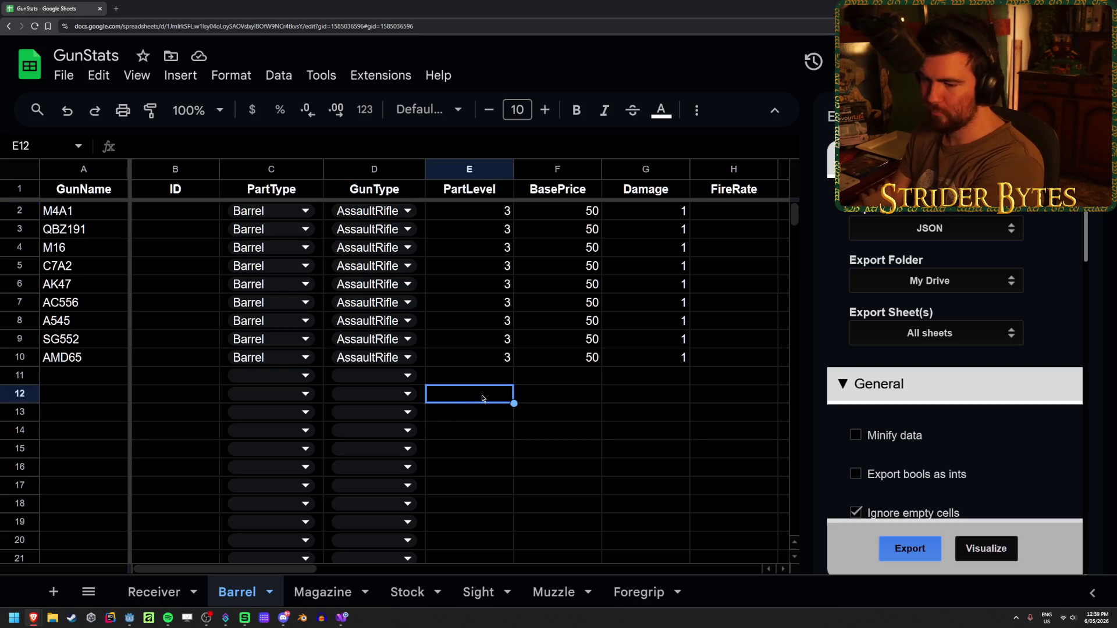
pyautogui.click(345, 621)
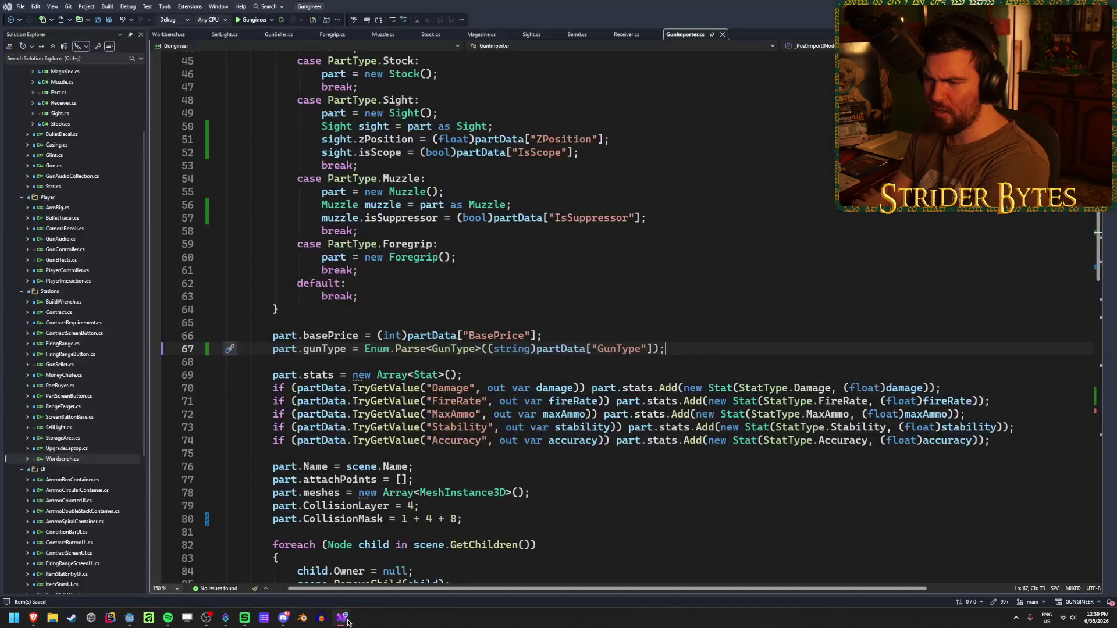
pyautogui.hotkey('alt', 'Tab')
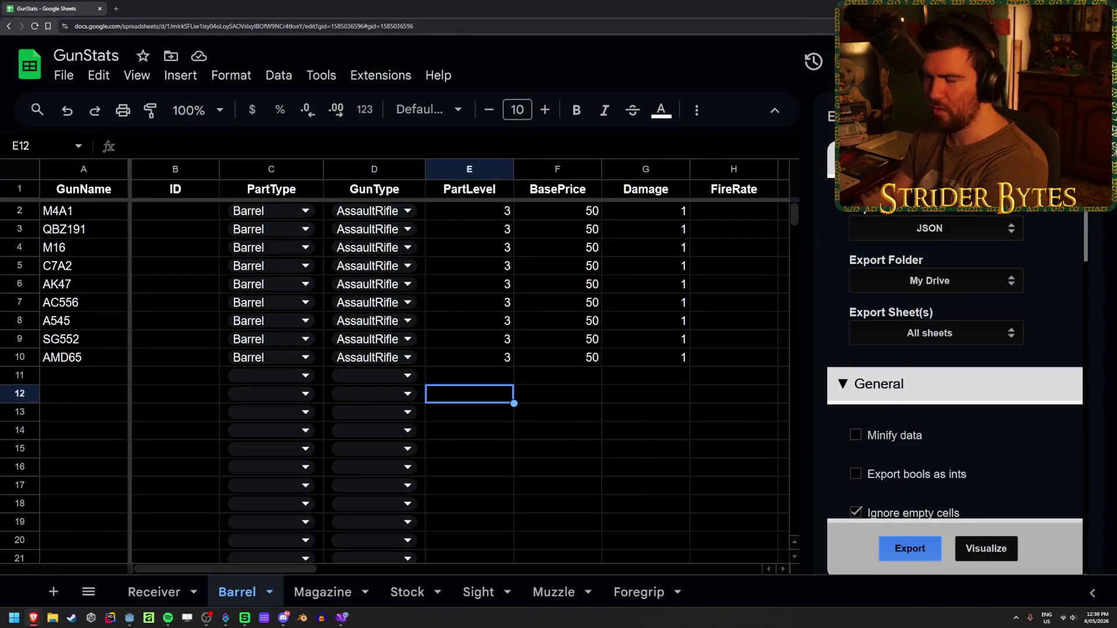
pyautogui.hotkey('alt', 'Tab')
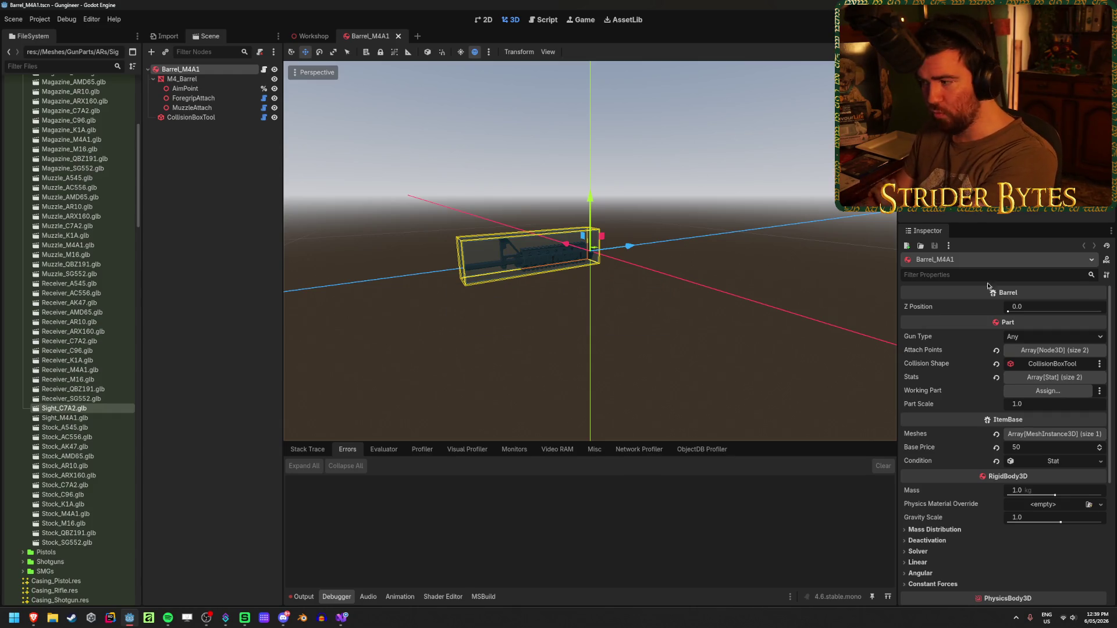
# Open the Magazine_AC556.tscn scene and select its root node
pyautogui.scroll(-15, 69, 349)
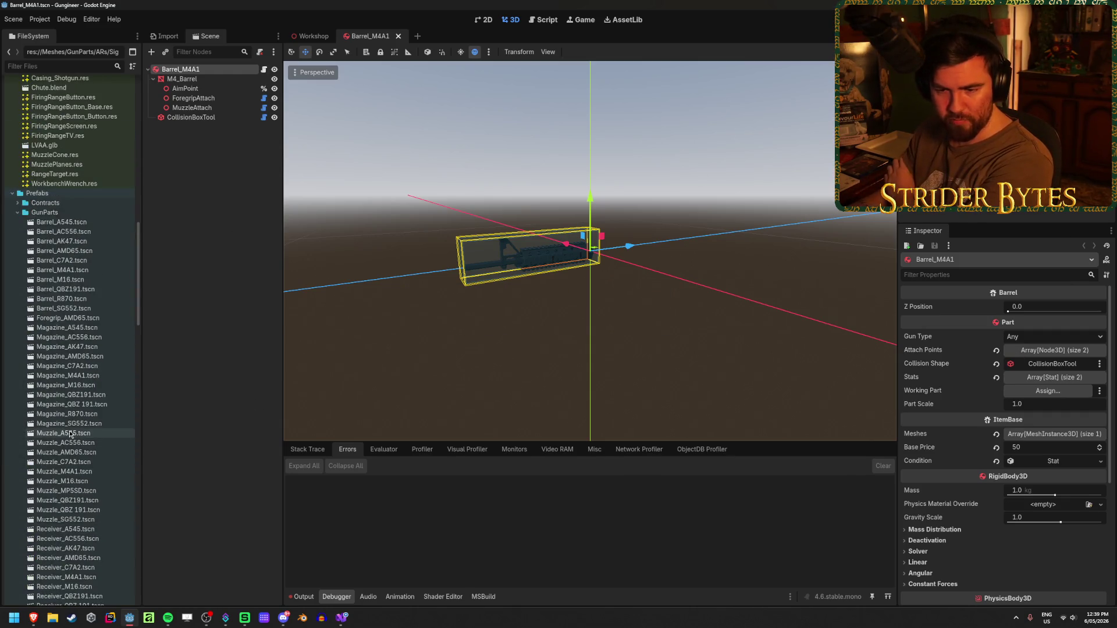
pyautogui.doubleClick(69, 338)
pyautogui.click(208, 71)
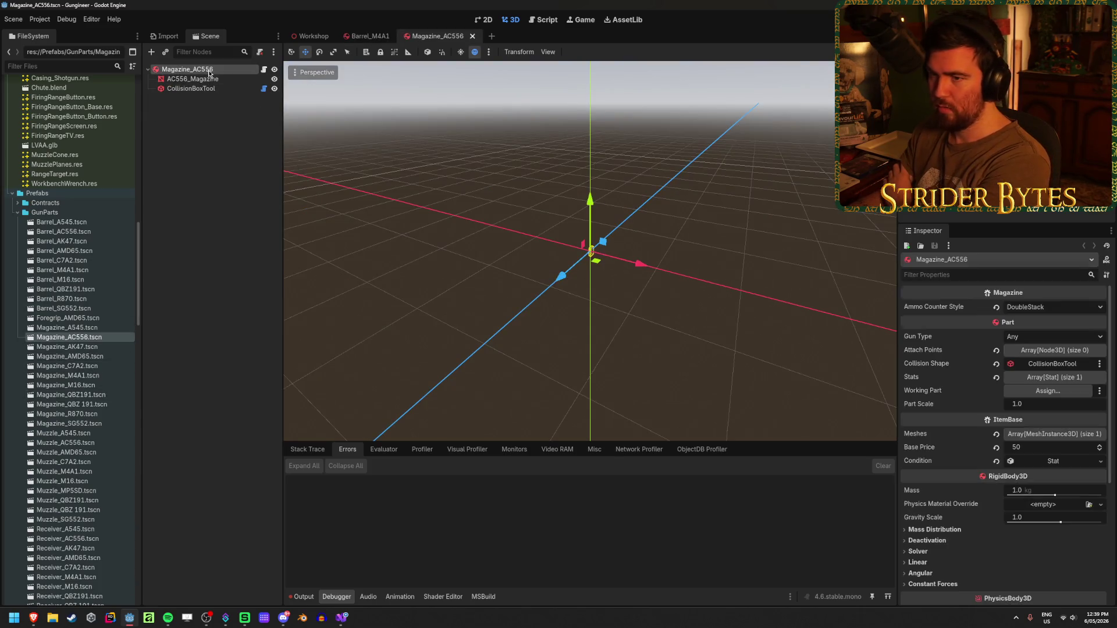
# In Meshes/GunParts/ARs, select all 66 AR .glb files to show their import settings
pyautogui.scroll(10, 88, 349)
pyautogui.click(93, 361)
pyautogui.scroll(5, 90, 353)
pyautogui.scroll(5, 90, 353)
pyautogui.keyDown('shift'); pyautogui.click(64, 115); pyautogui.keyUp('shift')
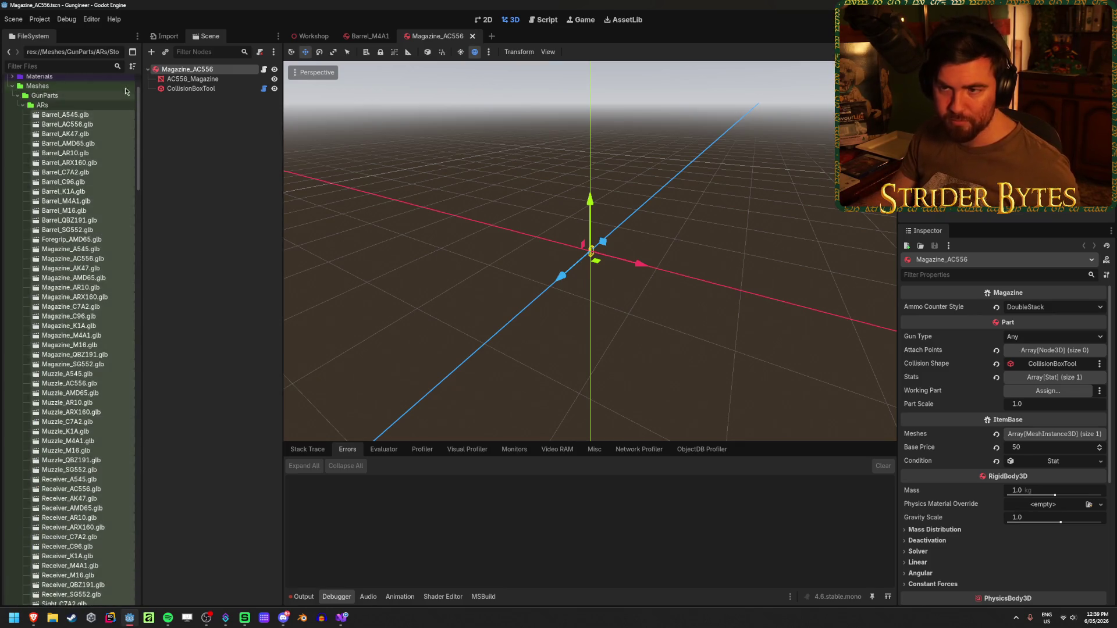
pyautogui.click(175, 38)
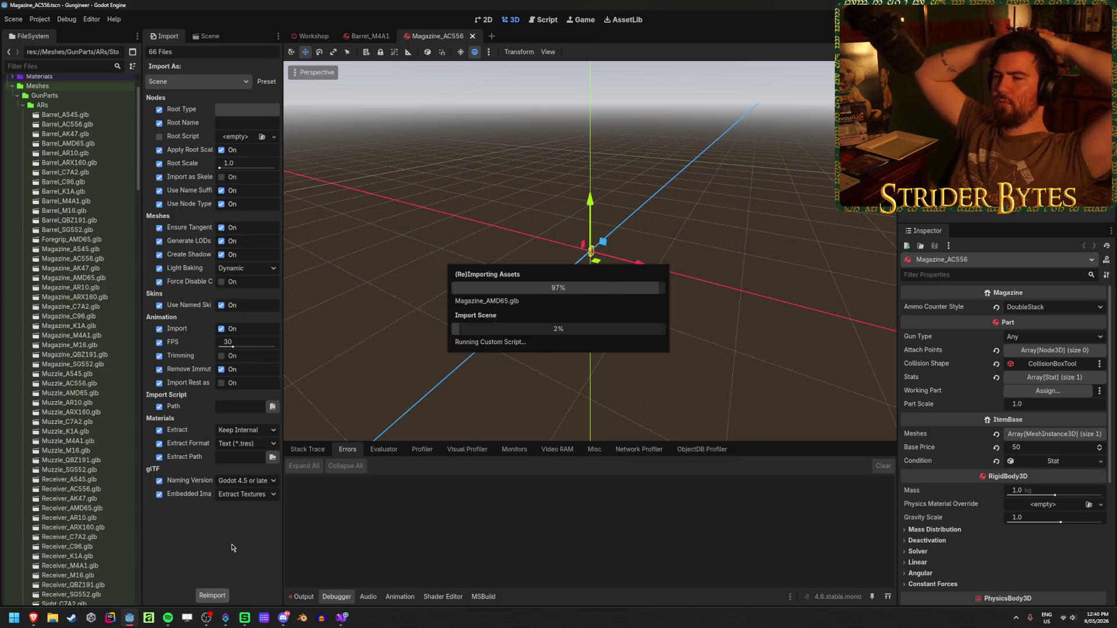
# Clear the Output log, switch to the Workshop scene, and run the game with F5
pyautogui.click(301, 596)
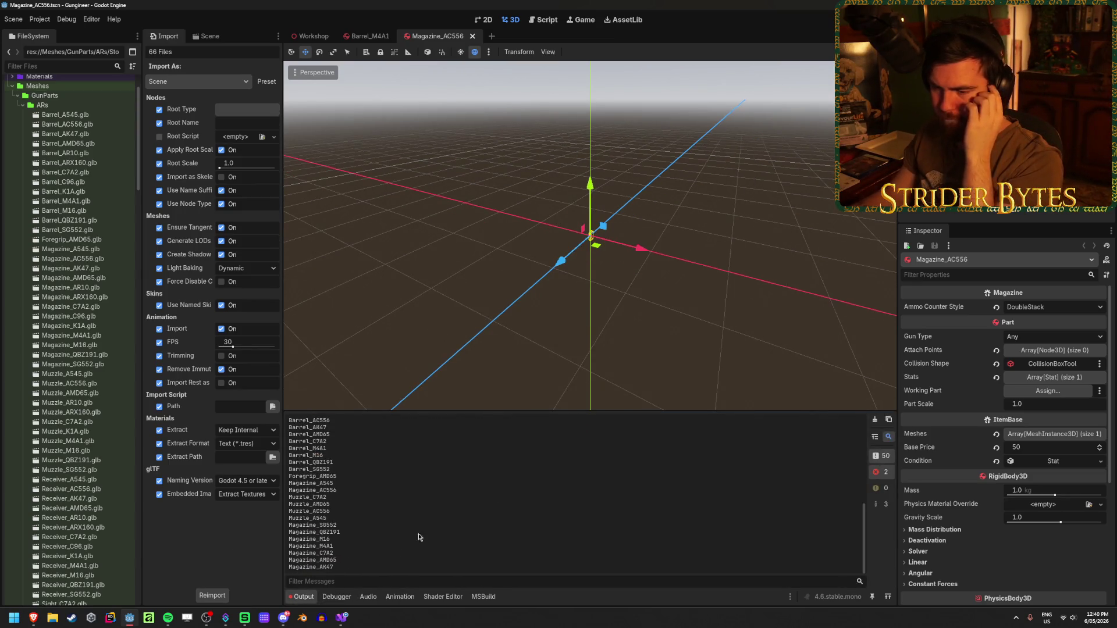
pyautogui.click(874, 421)
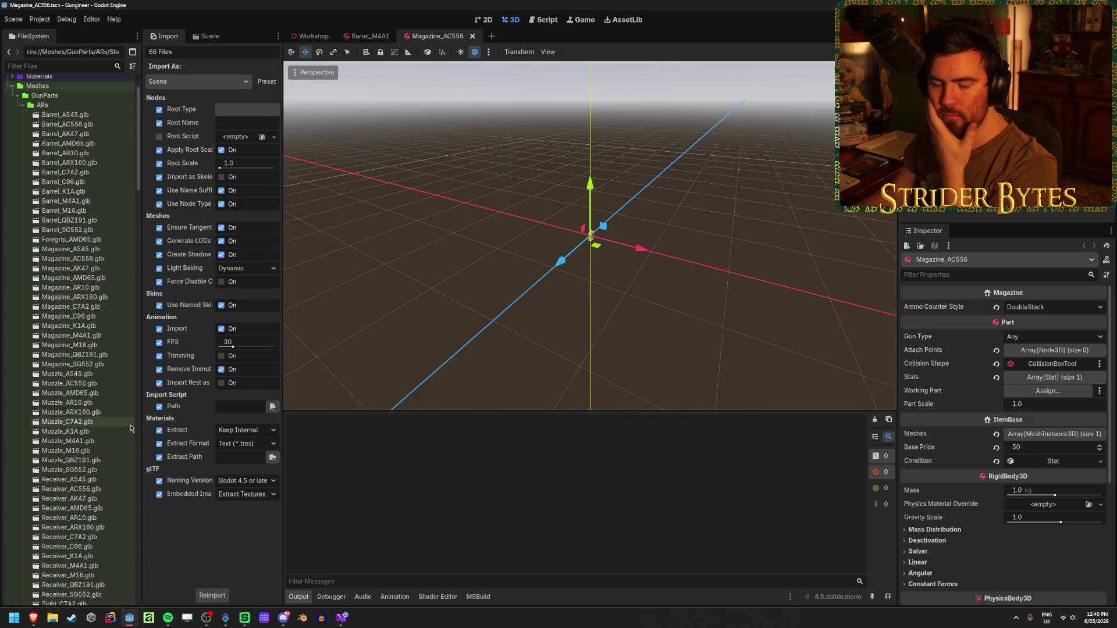
pyautogui.scroll(-5, 99, 443)
pyautogui.click(311, 36)
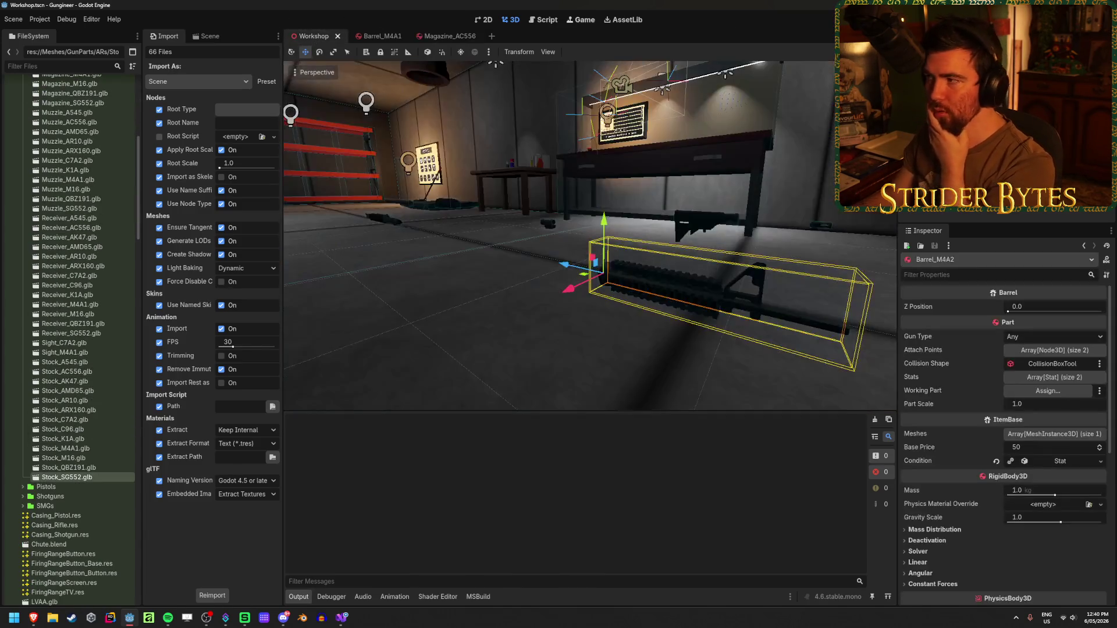
pyautogui.press('F5')
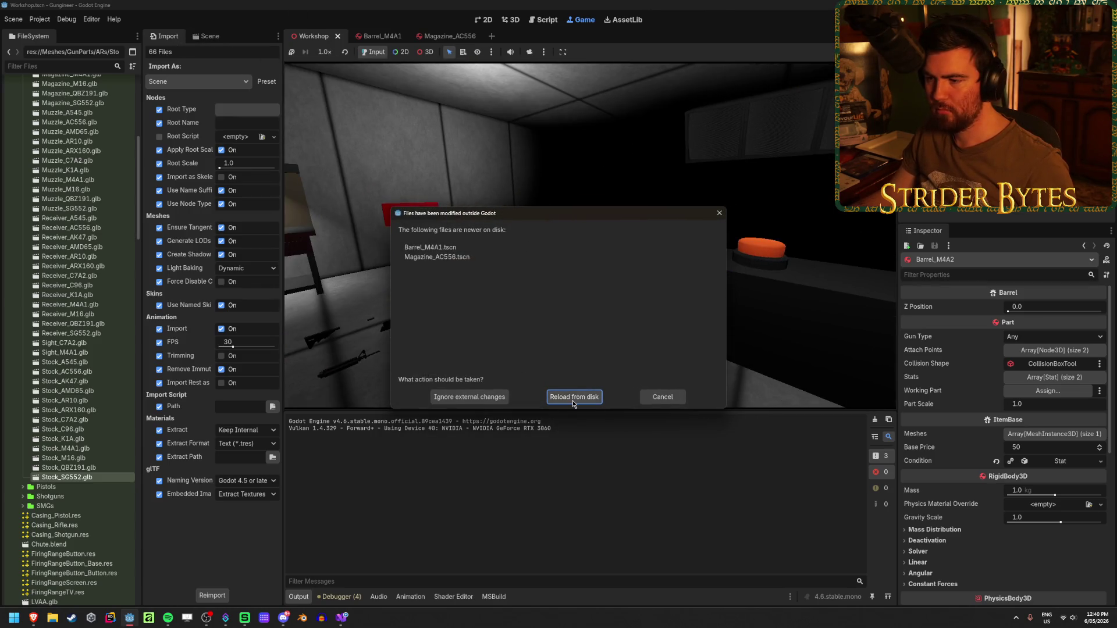
# Reload Barrel_M4A1 and Magazine_AC556 from disk, walk to the workbench stats screen, then stop with F8
pyautogui.click(574, 397)
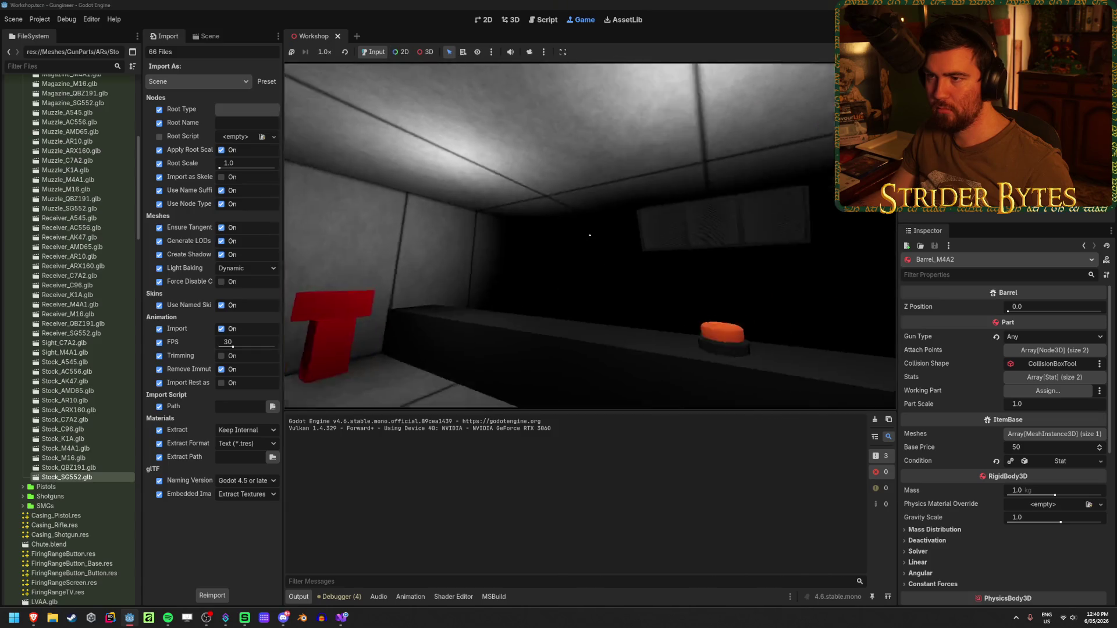
pyautogui.click(209, 38)
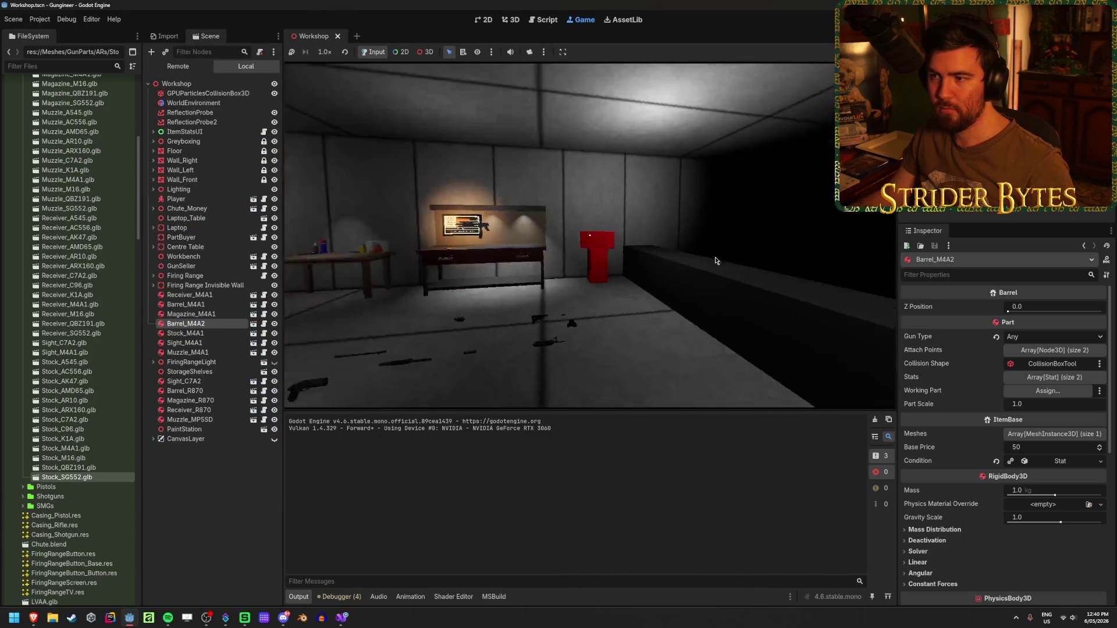
pyautogui.press('w')
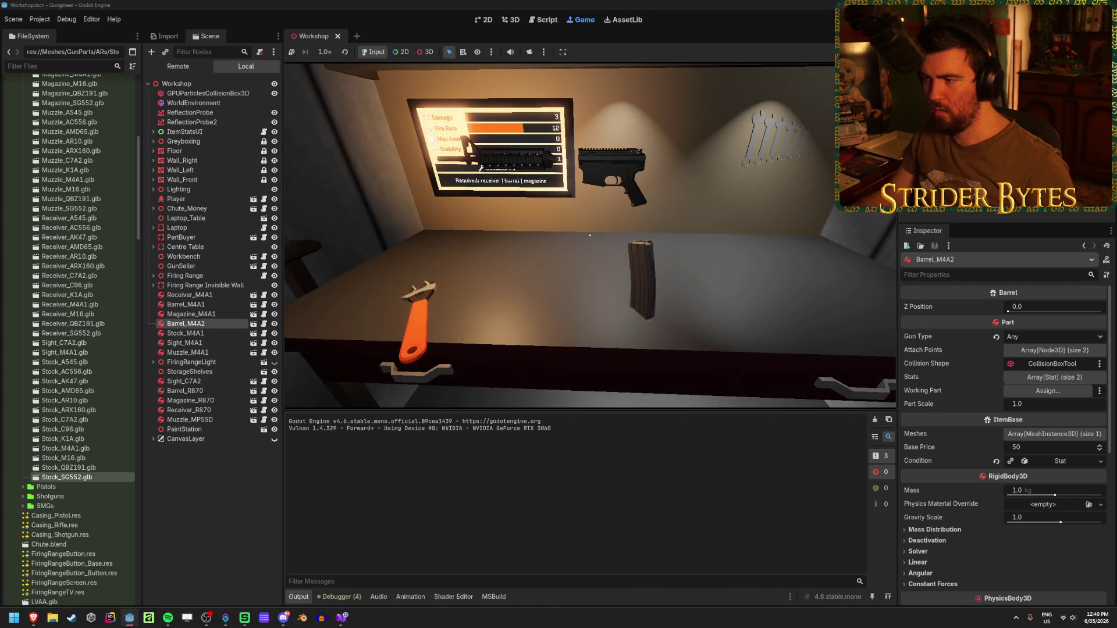
pyautogui.press('s')
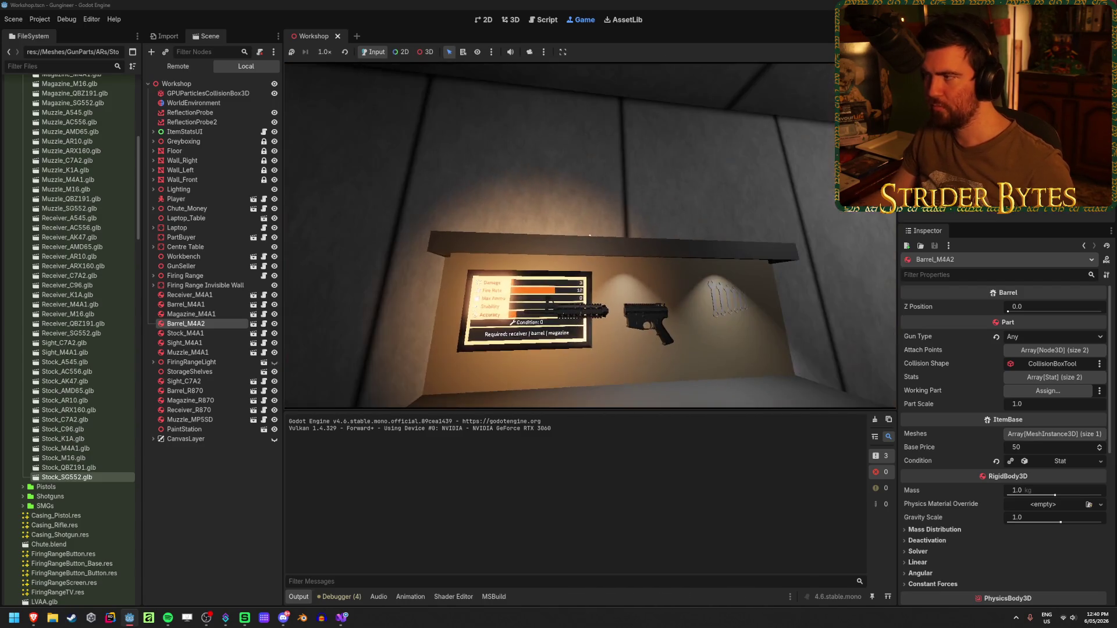
pyautogui.press('F8')
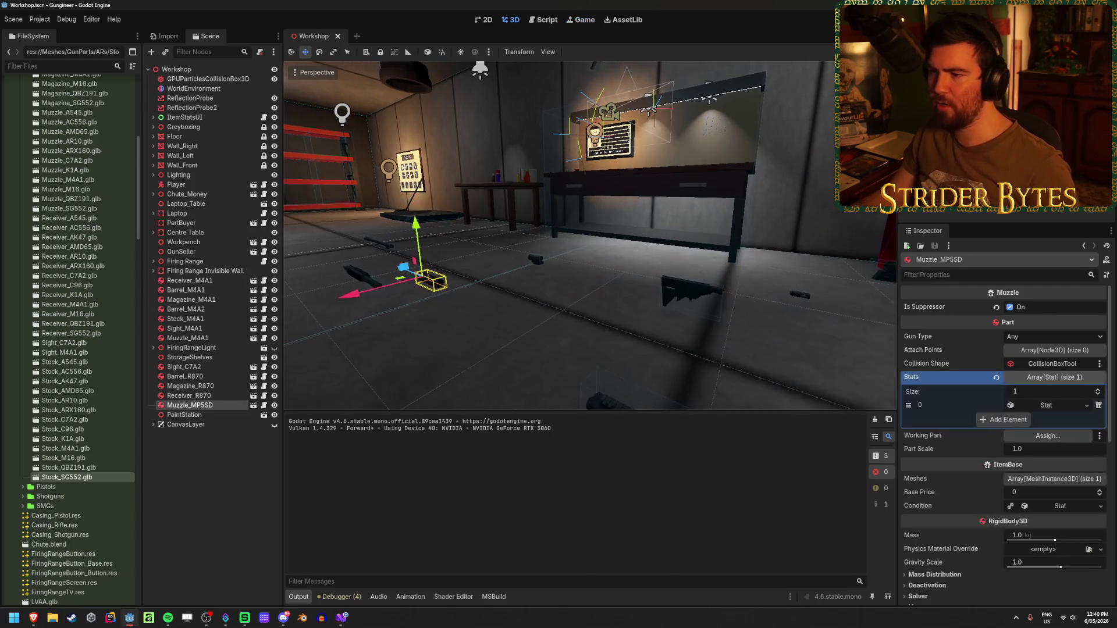
# Zoom in and out on the workbench stats screen, then save the Workshop scene
pyautogui.scroll(5, 588, 185)
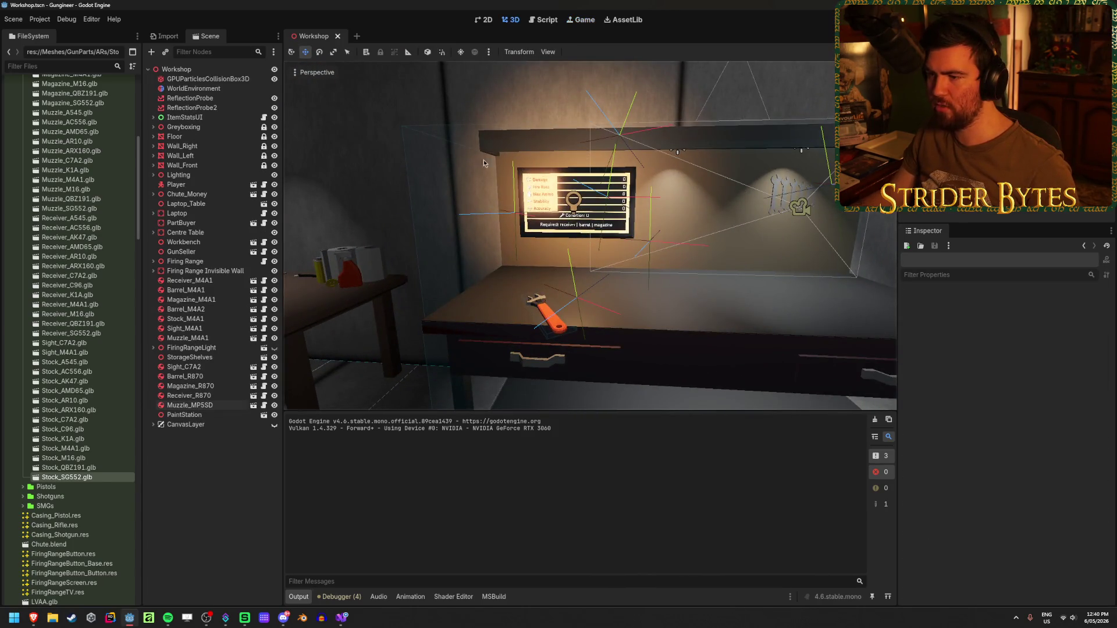
pyautogui.scroll(-5, 425, 315)
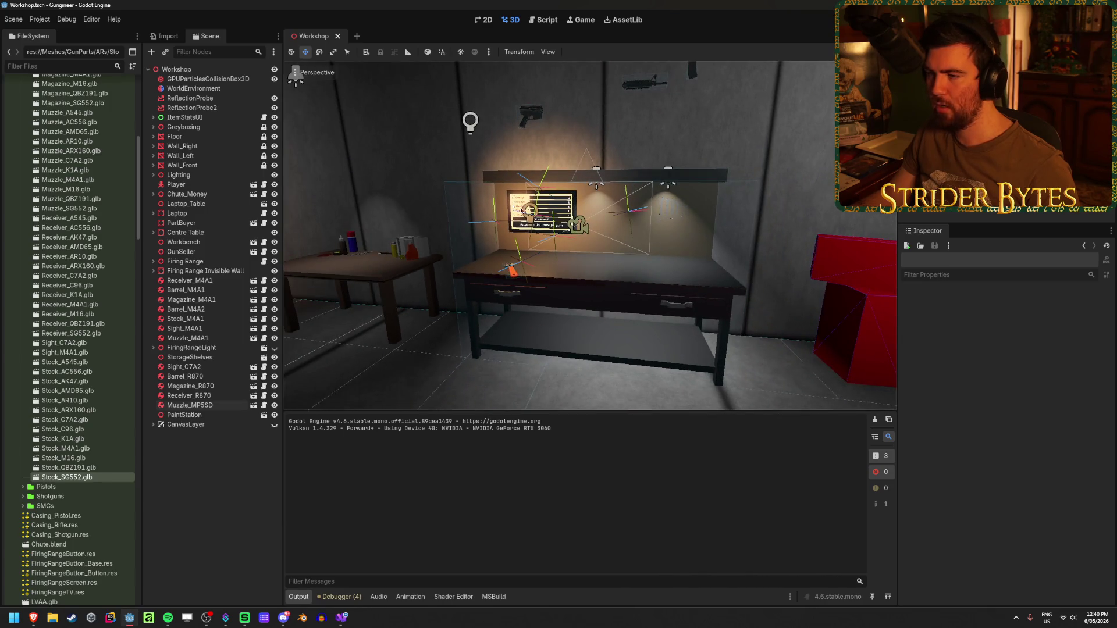
pyautogui.scroll(6, 528, 235)
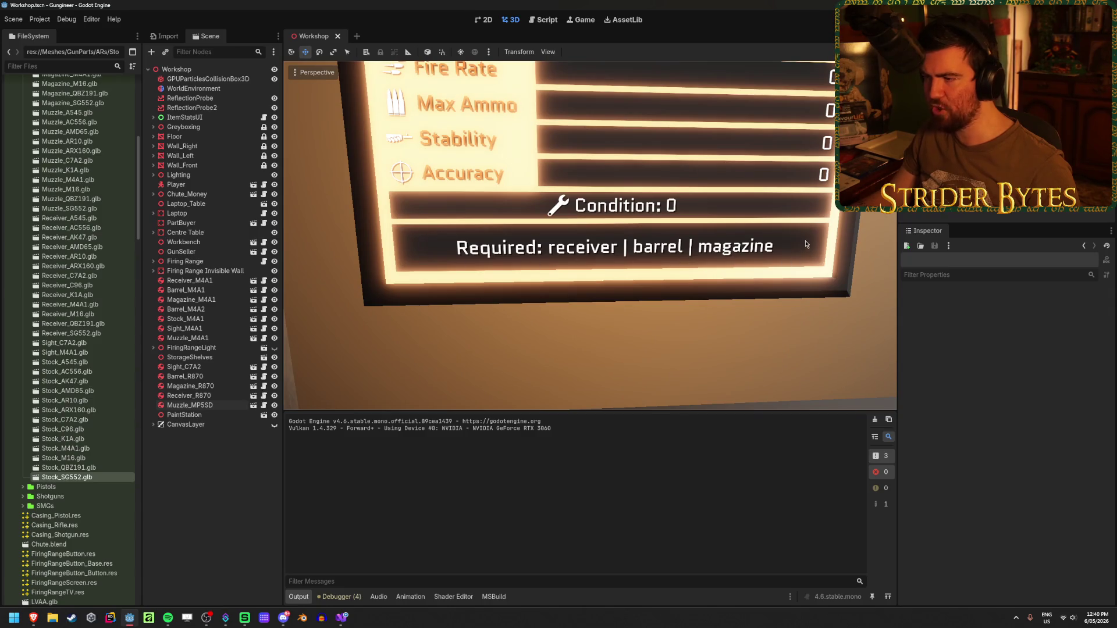
pyautogui.scroll(-5, 576, 259)
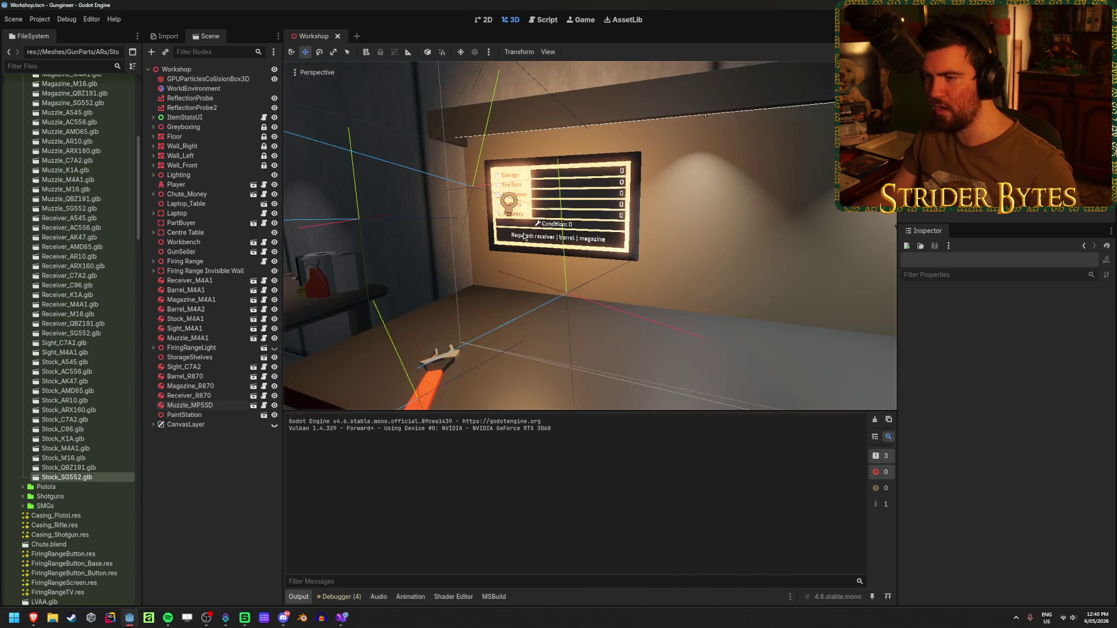
pyautogui.scroll(-5, 545, 253)
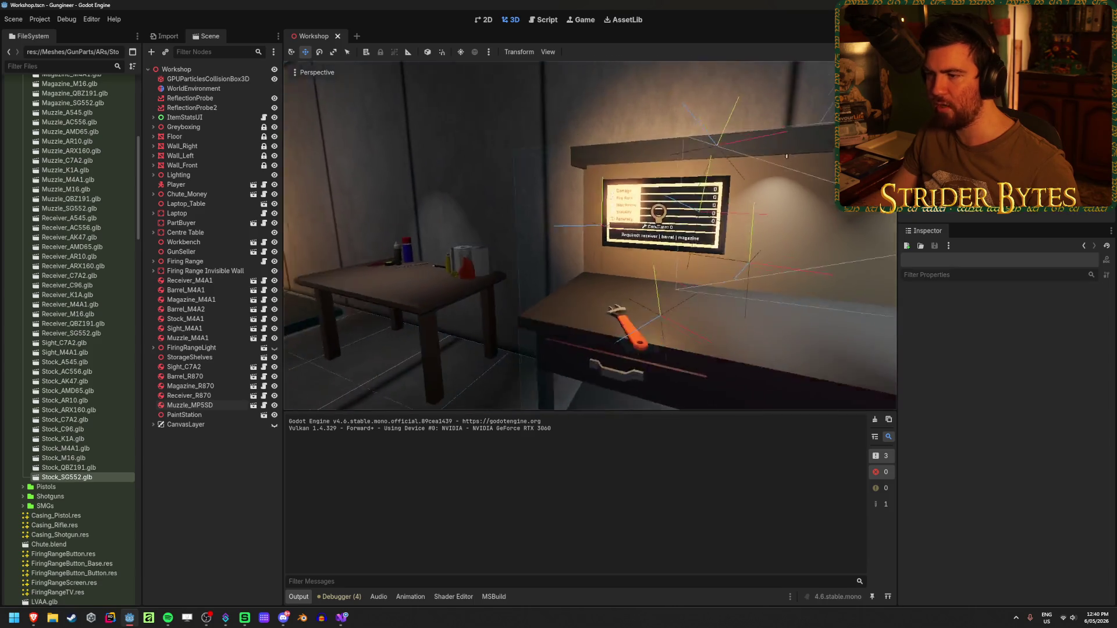
pyautogui.hotkey('ctrl', 's')
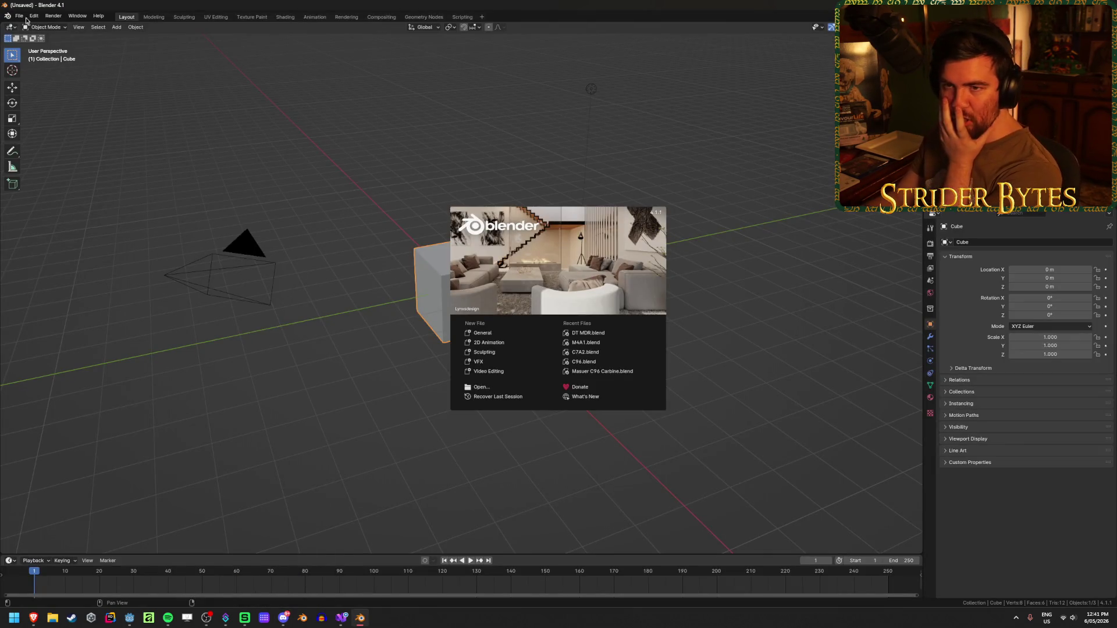
# Open Workbench.blend from the Gungineer Raw folder
pyautogui.click(298, 431)
pyautogui.click(25, 17)
pyautogui.click(58, 42)
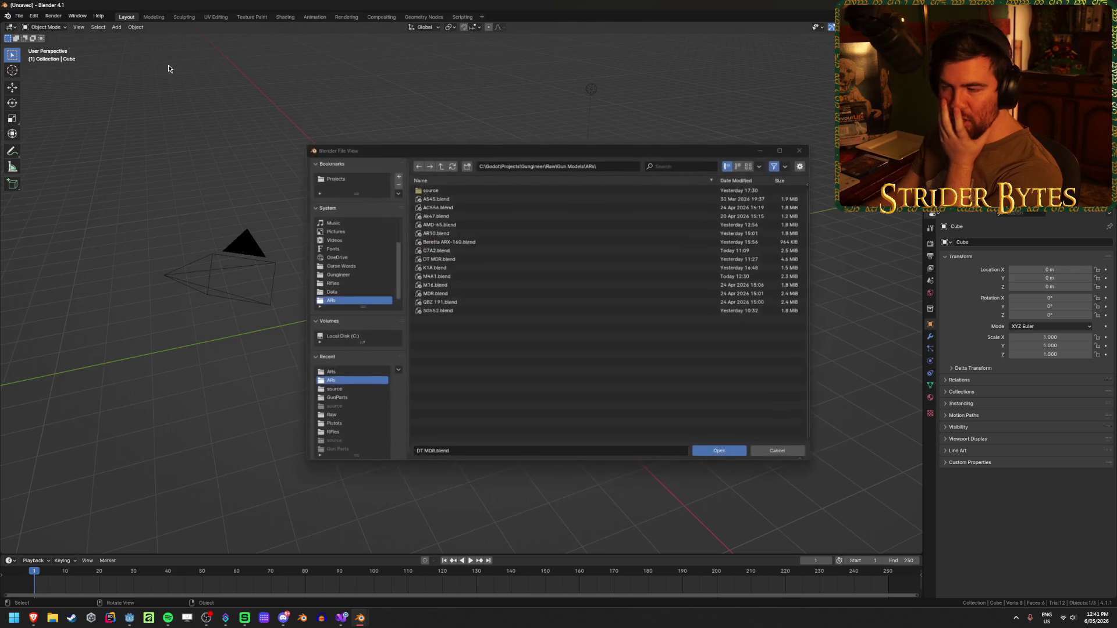
pyautogui.click(440, 165)
pyautogui.click(440, 165)
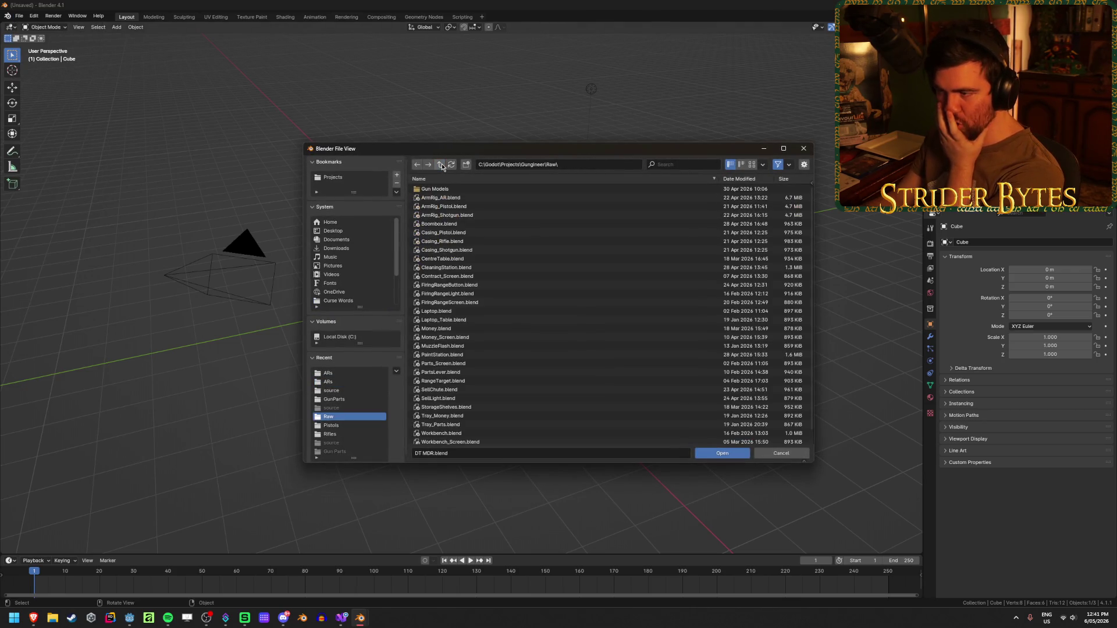
pyautogui.scroll(-1, 493, 325)
pyautogui.click(487, 421)
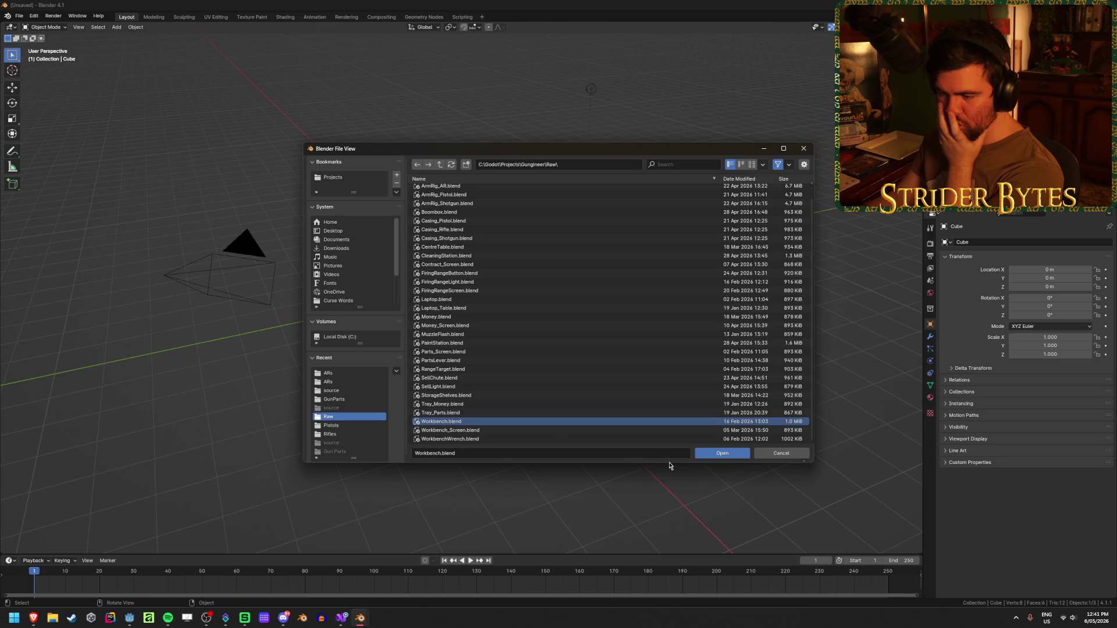
pyautogui.click(710, 453)
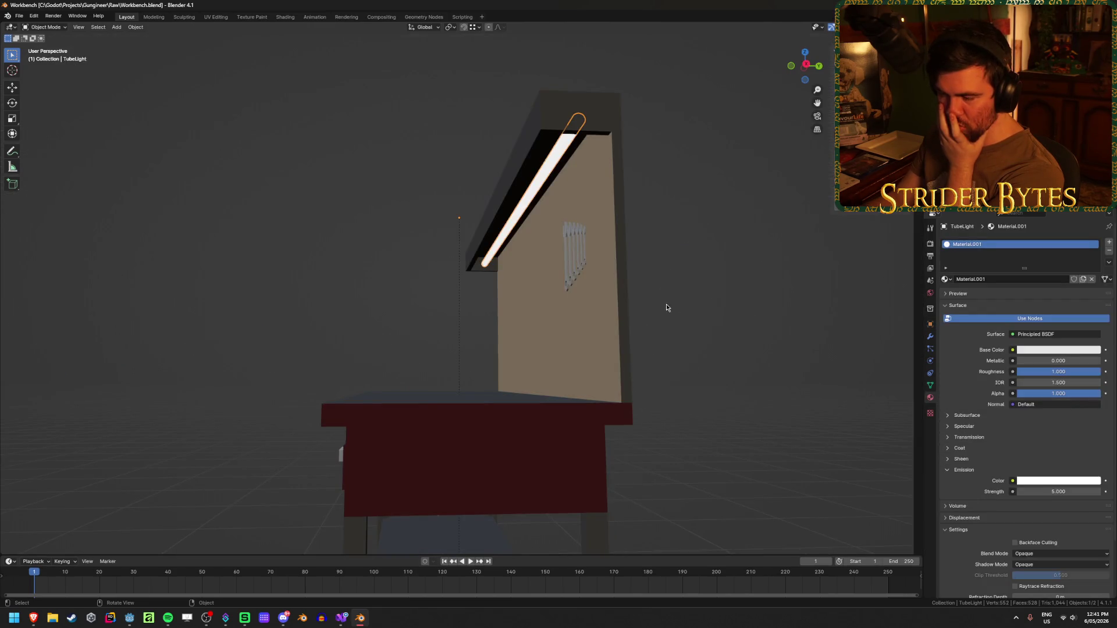
# Look over the workbench model from the front and above, and save Workbench.blend
pyautogui.press('Home')
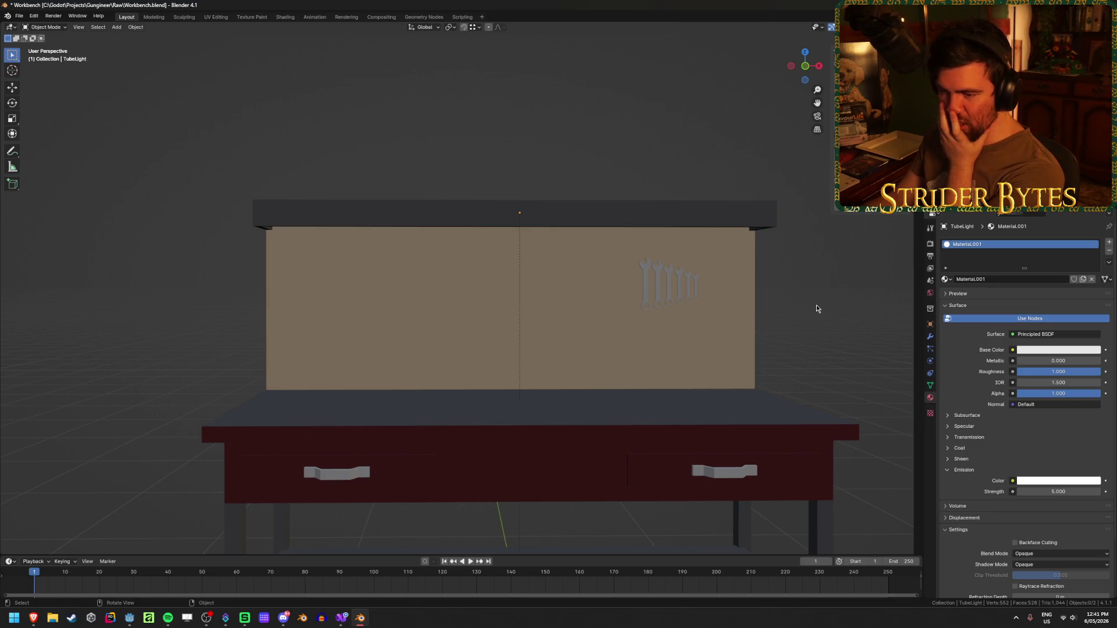
pyautogui.moveTo(207, 274)
pyautogui.mouseDown()
pyautogui.moveTo(167, 279)
pyautogui.moveTo(316, 299)
pyautogui.mouseUp()
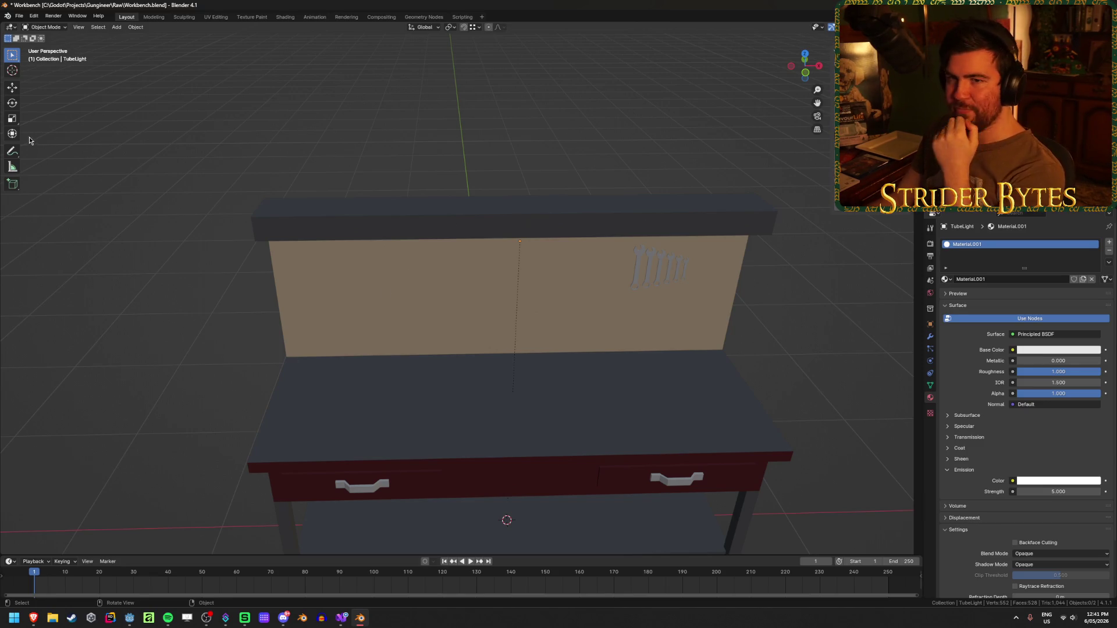
pyautogui.moveTo(112, 179)
pyautogui.mouseDown()
pyautogui.moveTo(246, 322)
pyautogui.moveTo(225, 317)
pyautogui.mouseUp()
pyautogui.hotkey('ctrl', 's')
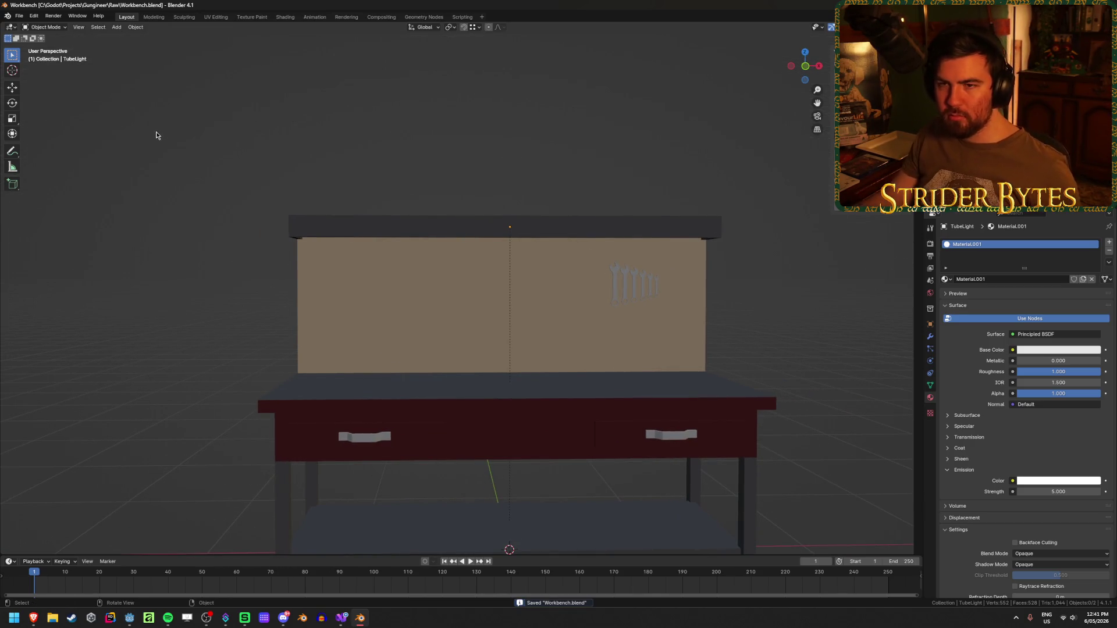
pyautogui.click(20, 15)
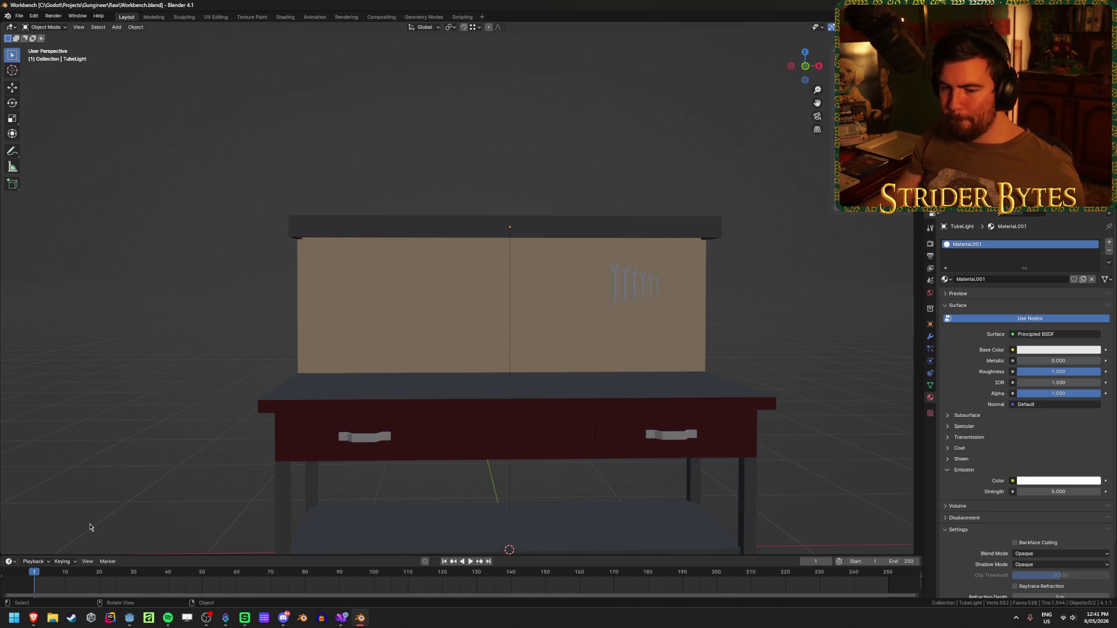
# Launch a second Blender 4.1 instance from the taskbar and dismiss its splash screen
pyautogui.rightClick(360, 620)
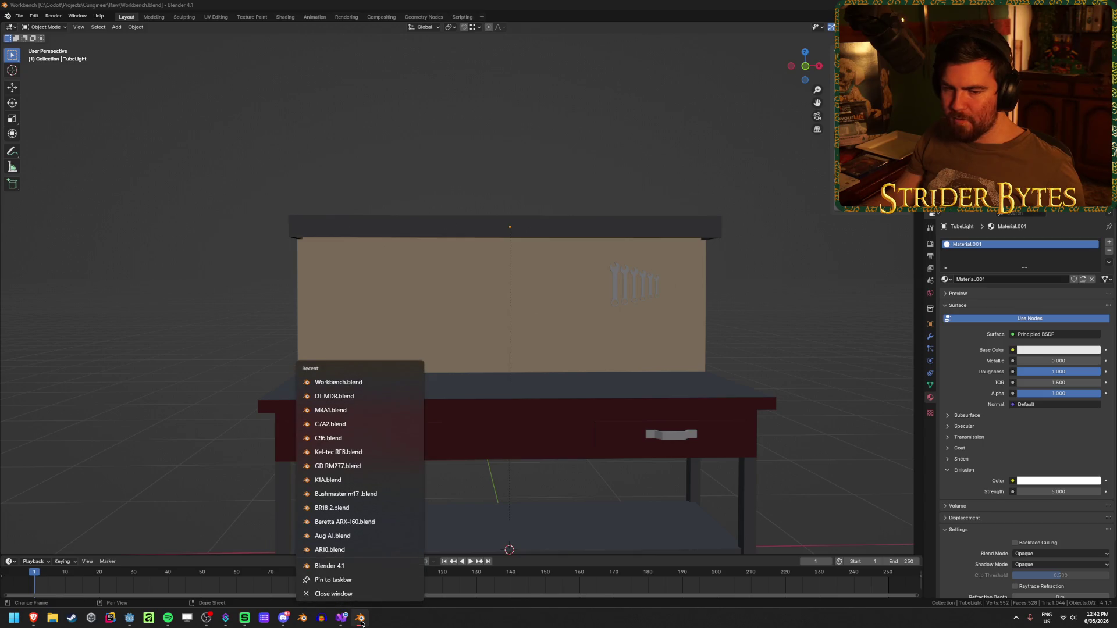
pyautogui.click(402, 623)
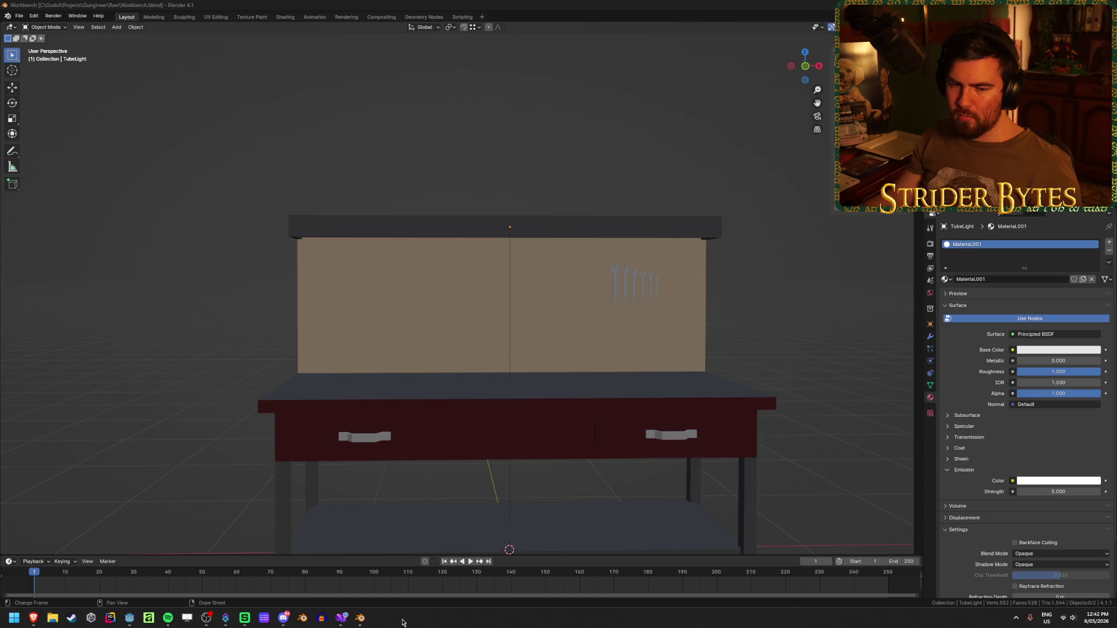
pyautogui.moveTo(364, 624)
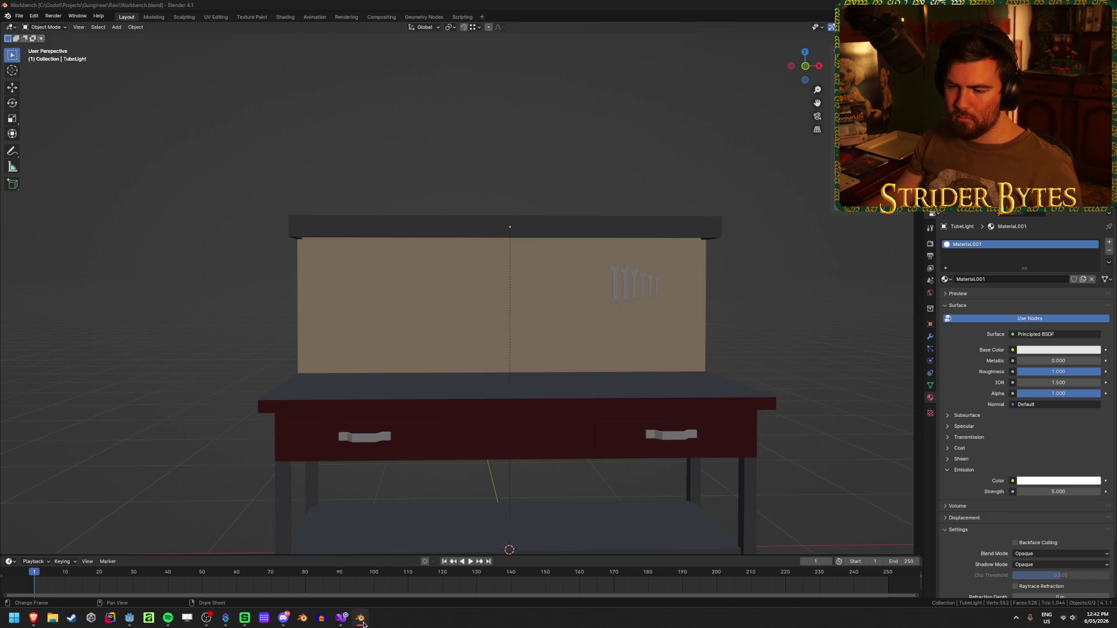
pyautogui.rightClick(363, 624)
pyautogui.click(332, 571)
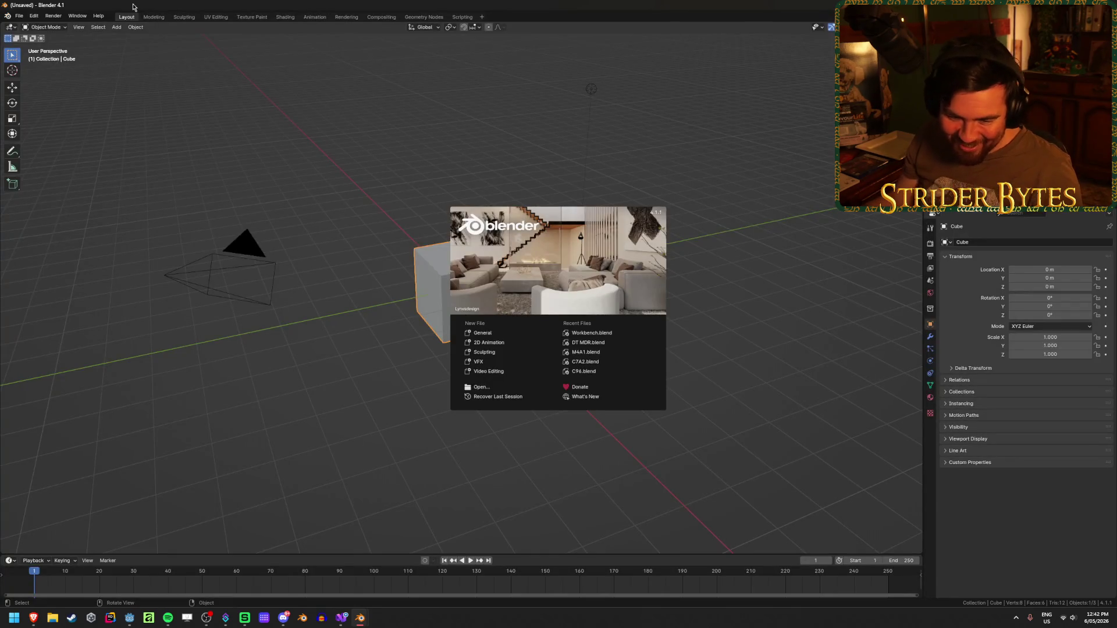
pyautogui.click(284, 175)
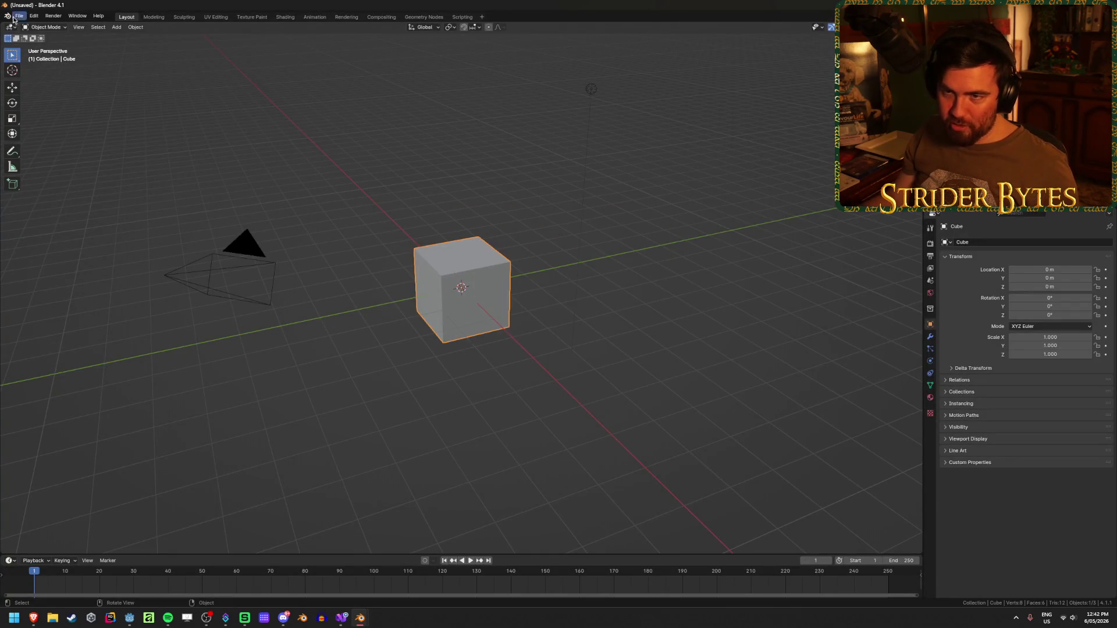
# Open Workbench_Screen.blend from the Raw folder in the new Blender window
pyautogui.click(19, 15)
pyautogui.press('Escape')
pyautogui.click(19, 16)
pyautogui.click(34, 35)
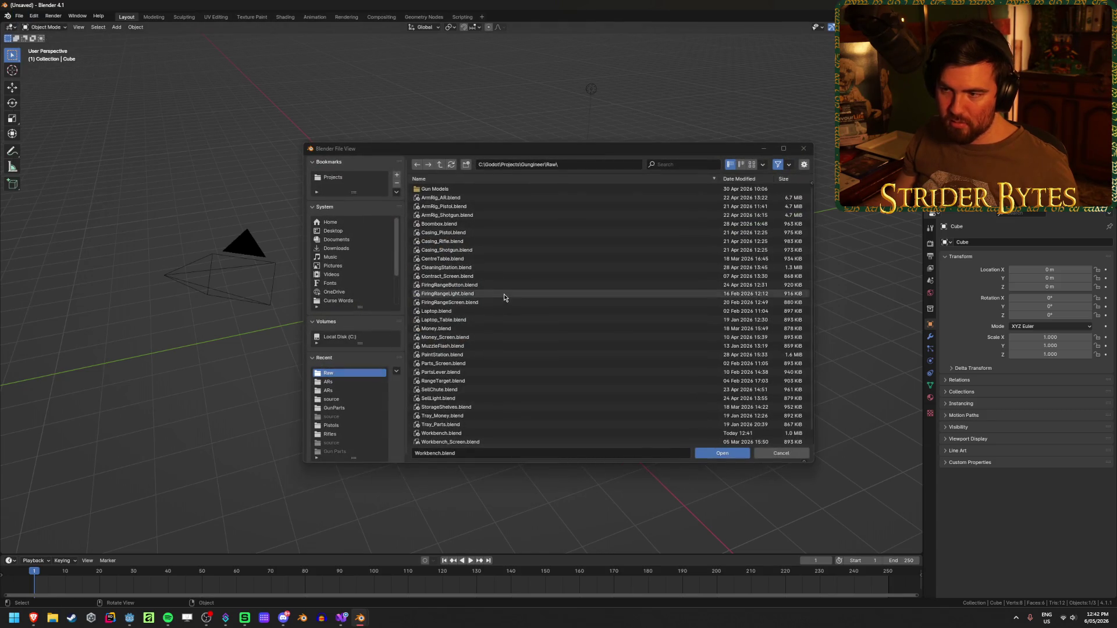
pyautogui.scroll(-1, 506, 307)
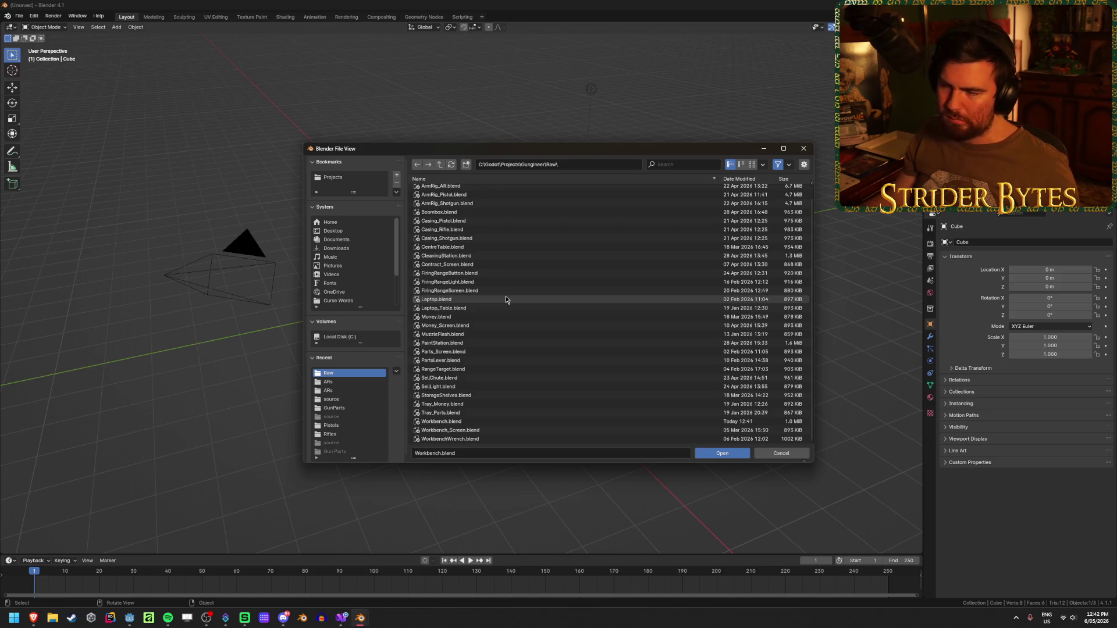
pyautogui.doubleClick(516, 430)
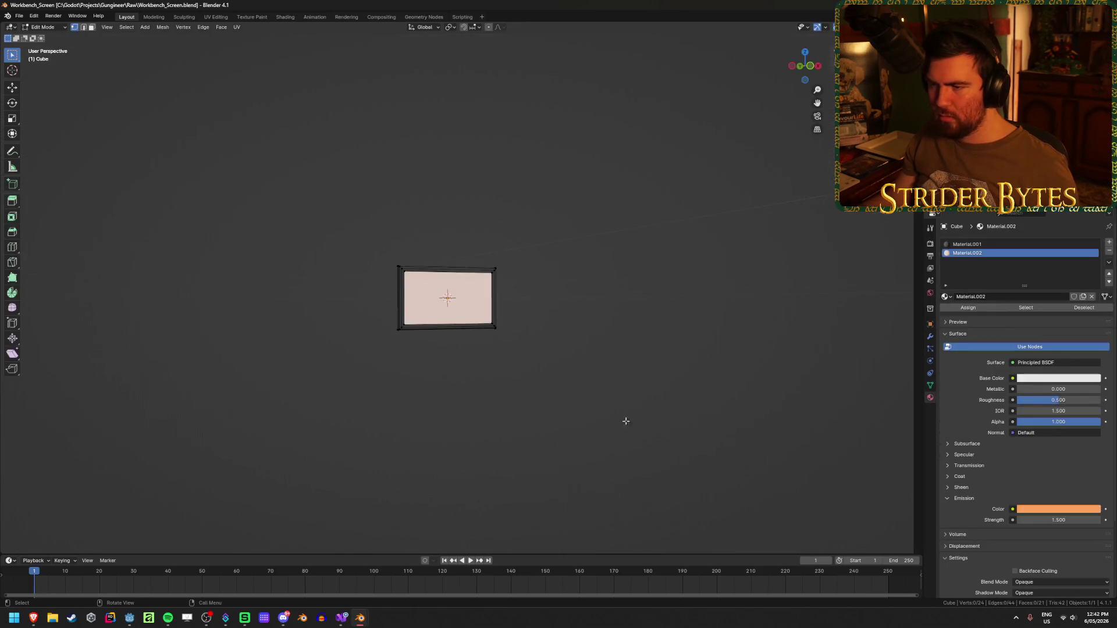
# Switch the screen mesh to Object Mode, save Workbench_Screen.blend, and return to Godot
pyautogui.moveTo(329, 331)
pyautogui.mouseDown()
pyautogui.moveTo(337, 362)
pyautogui.moveTo(274, 367)
pyautogui.mouseUp()
pyautogui.scroll(2, 274, 367)
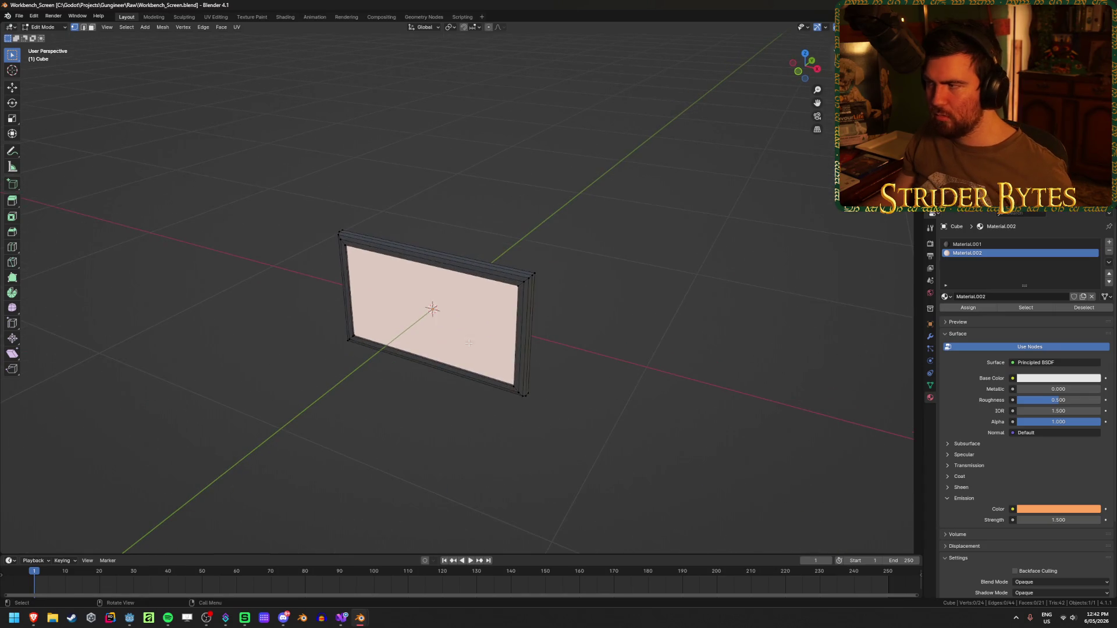
pyautogui.press('Tab')
pyautogui.click(585, 295)
pyautogui.moveTo(580, 351)
pyautogui.mouseDown()
pyautogui.moveTo(595, 329)
pyautogui.moveTo(661, 319)
pyautogui.moveTo(571, 330)
pyautogui.moveTo(466, 320)
pyautogui.moveTo(670, 311)
pyautogui.mouseUp()
pyautogui.hotkey('ctrl', 's')
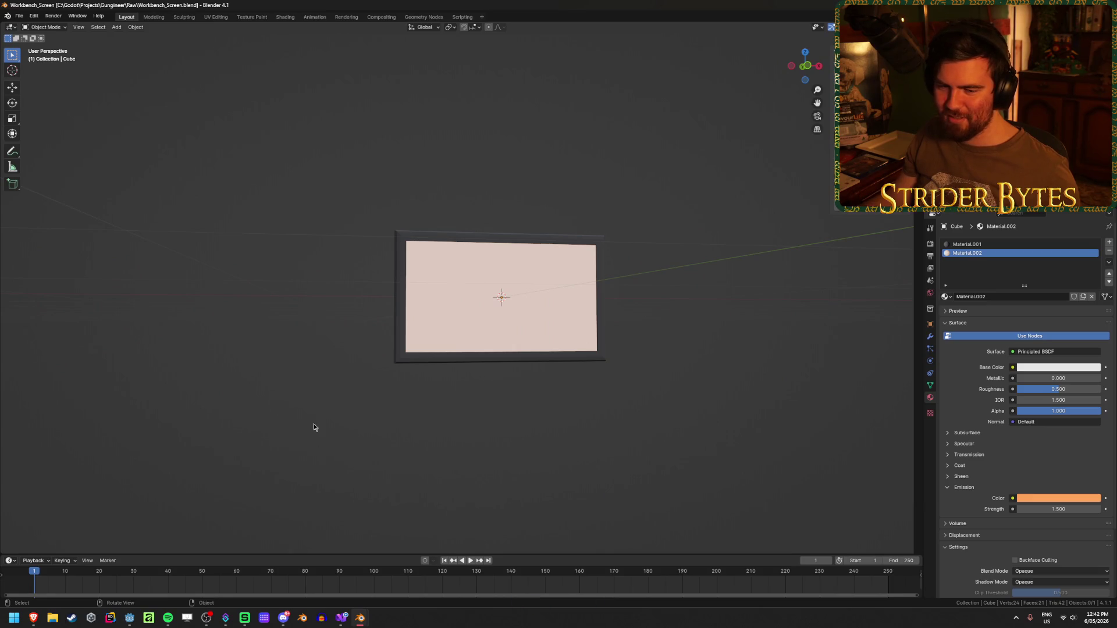
pyautogui.click(130, 618)
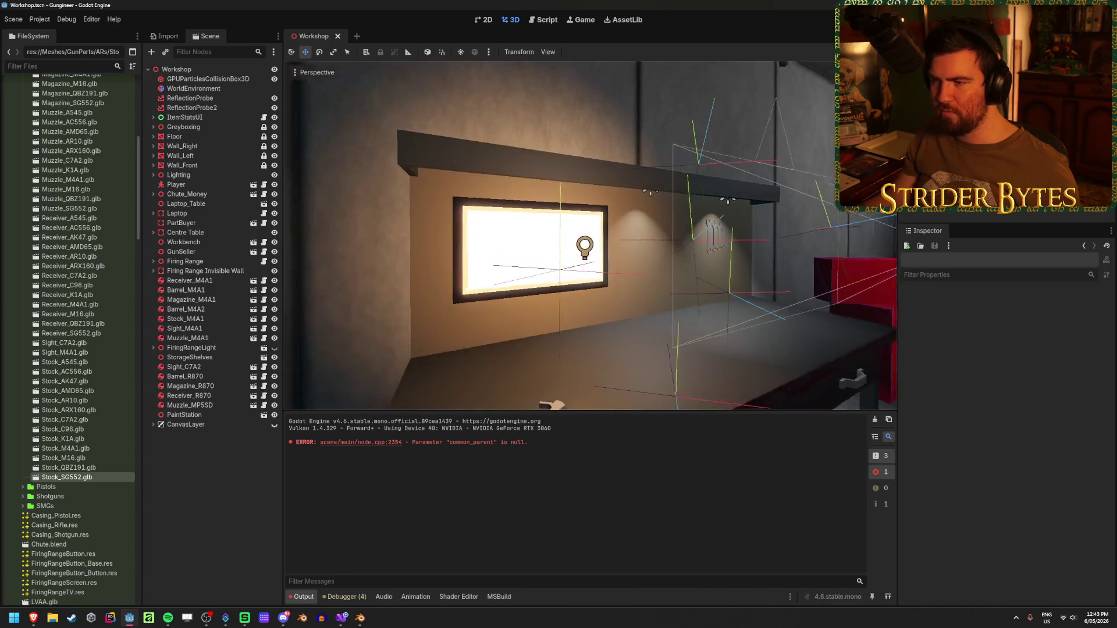
# Clear the common_parent error from the Output log and reload the current project
pyautogui.click(873, 420)
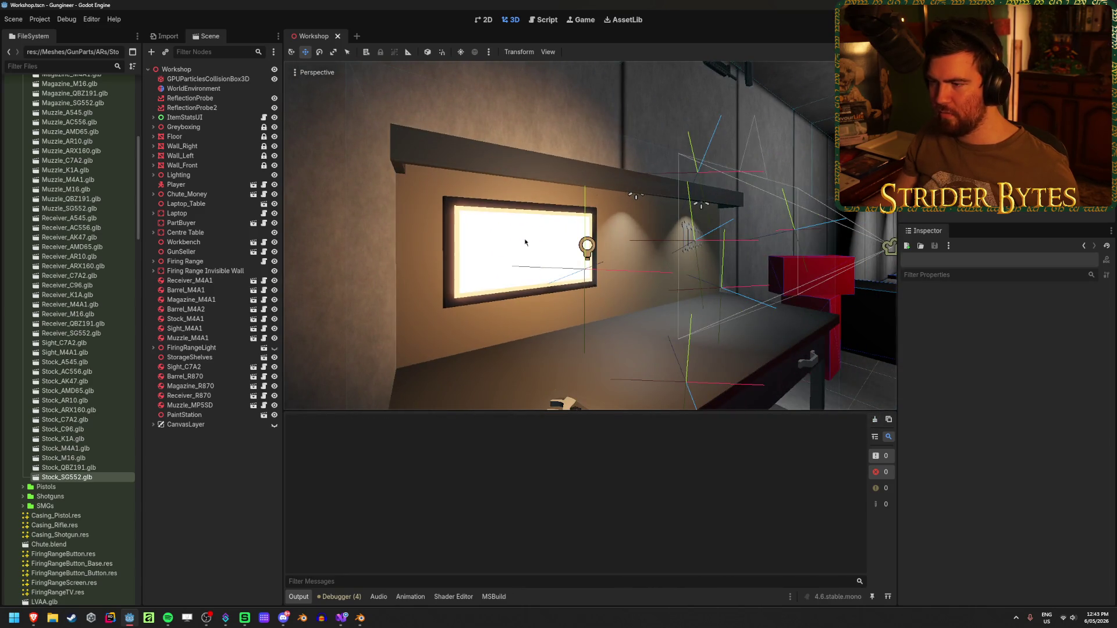
pyautogui.click(40, 19)
pyautogui.click(64, 129)
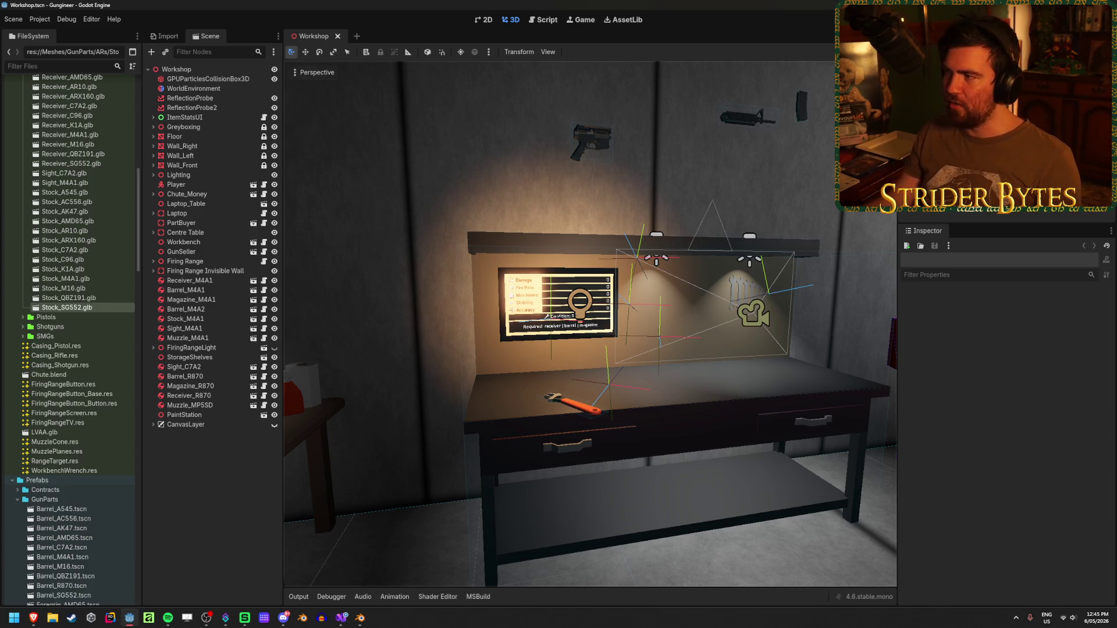
pyautogui.press('F5')
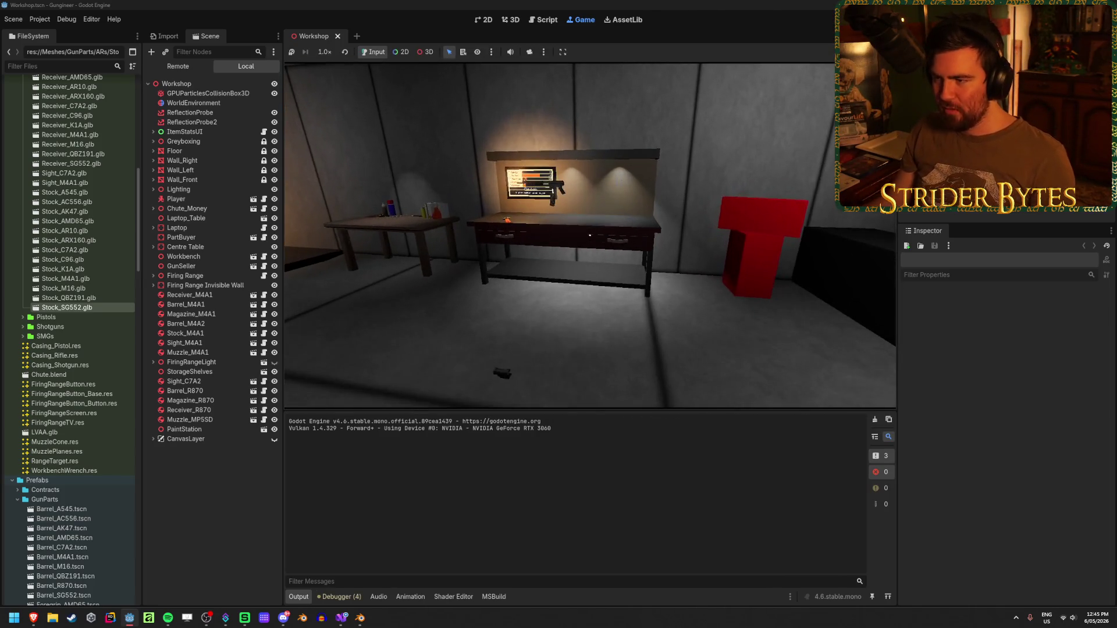
pyautogui.press('w')
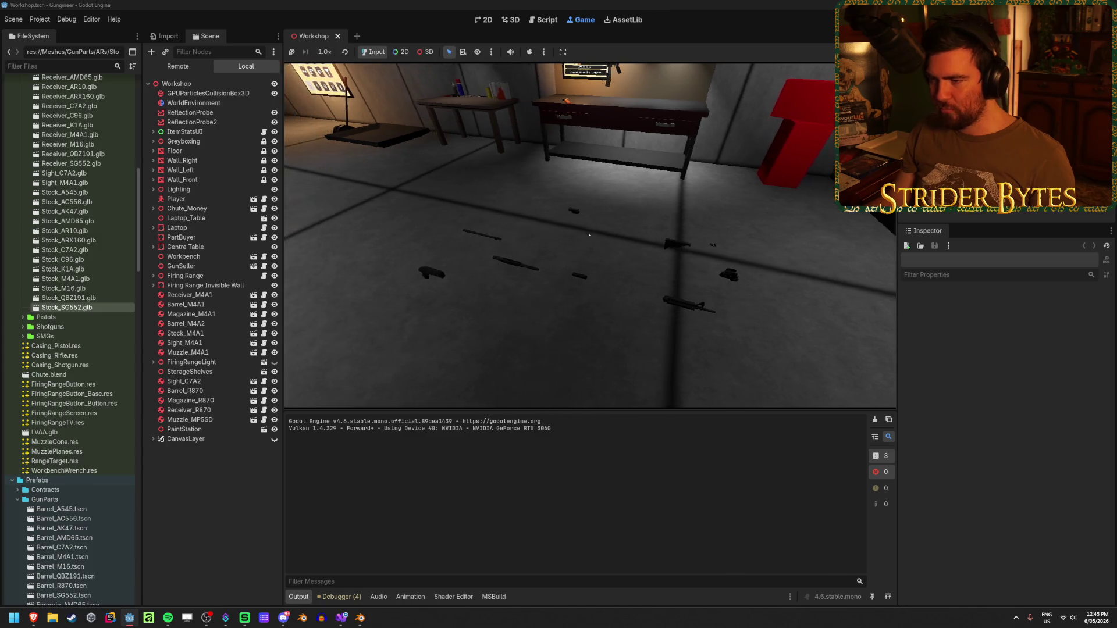
pyautogui.press('w')
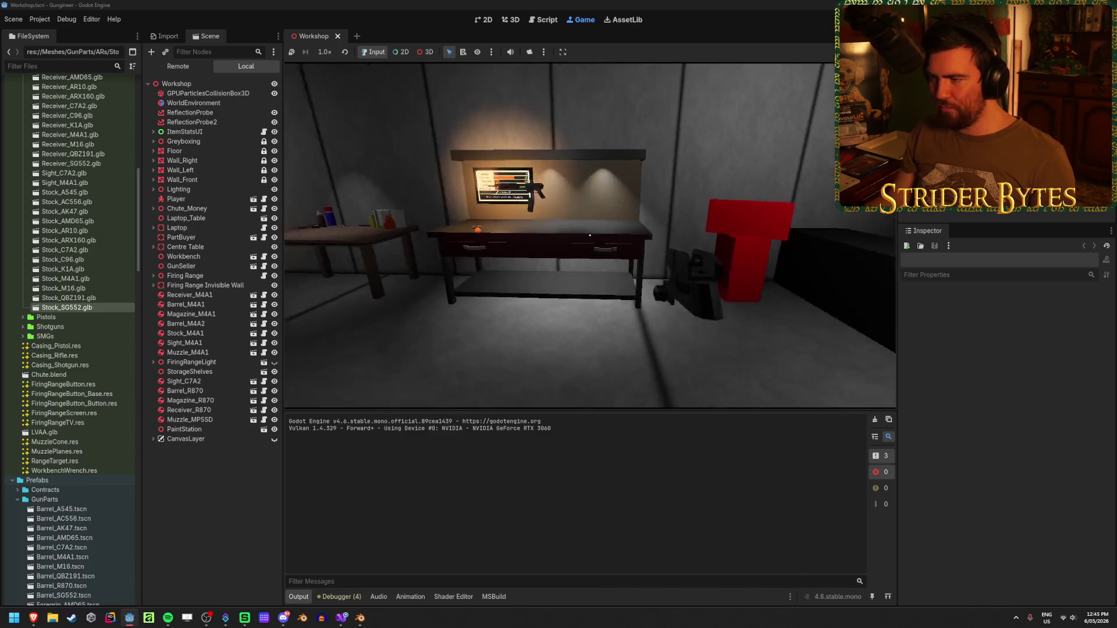
pyautogui.press('w')
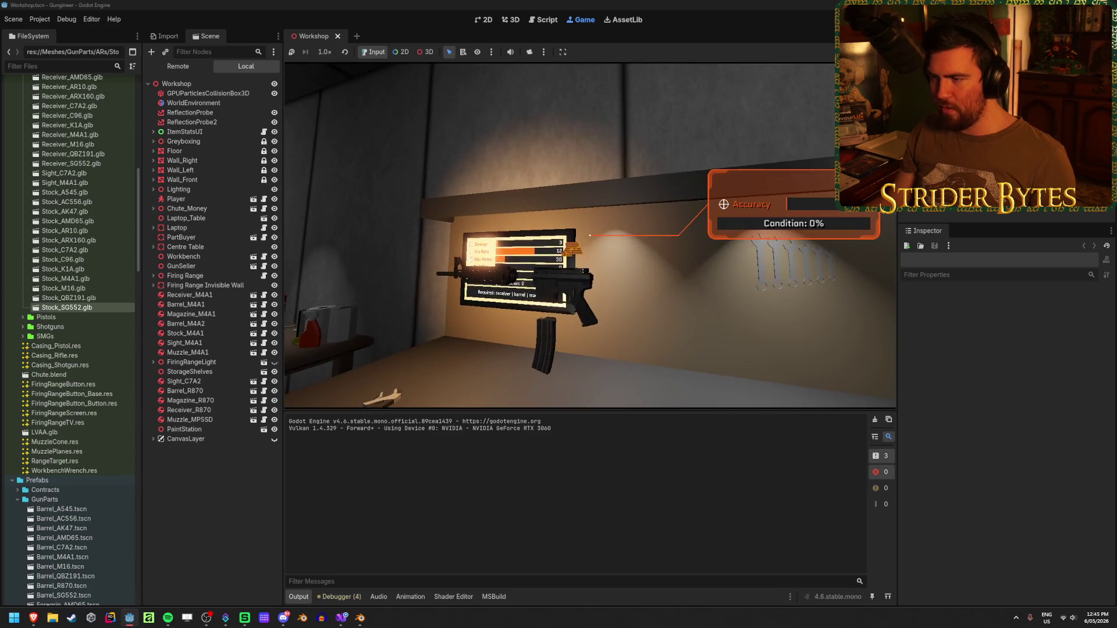
pyautogui.press('w')
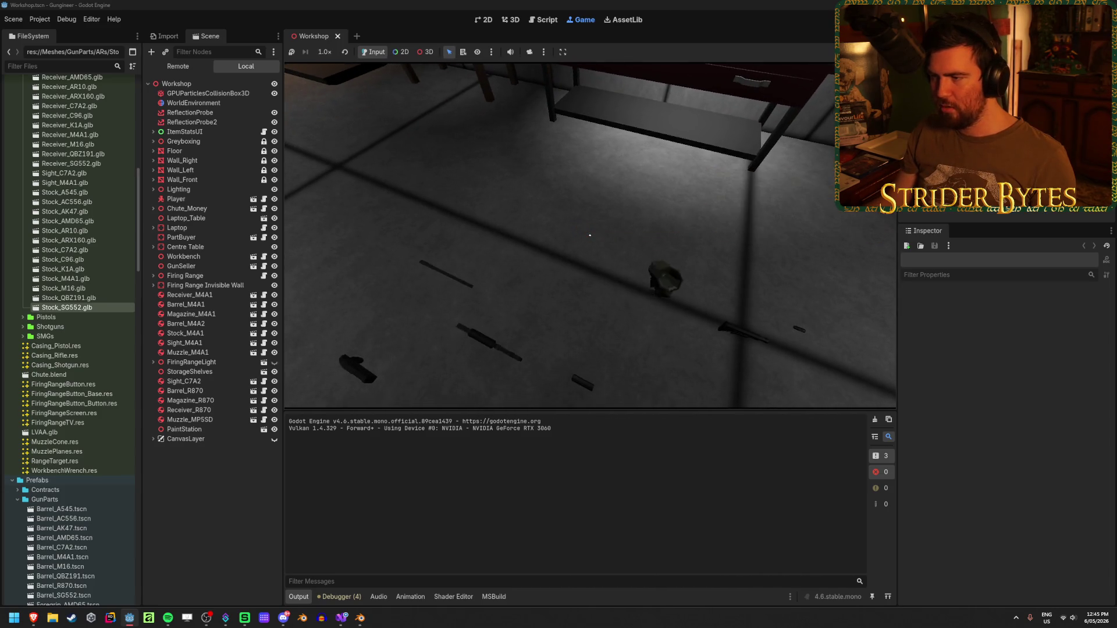
pyautogui.press('s')
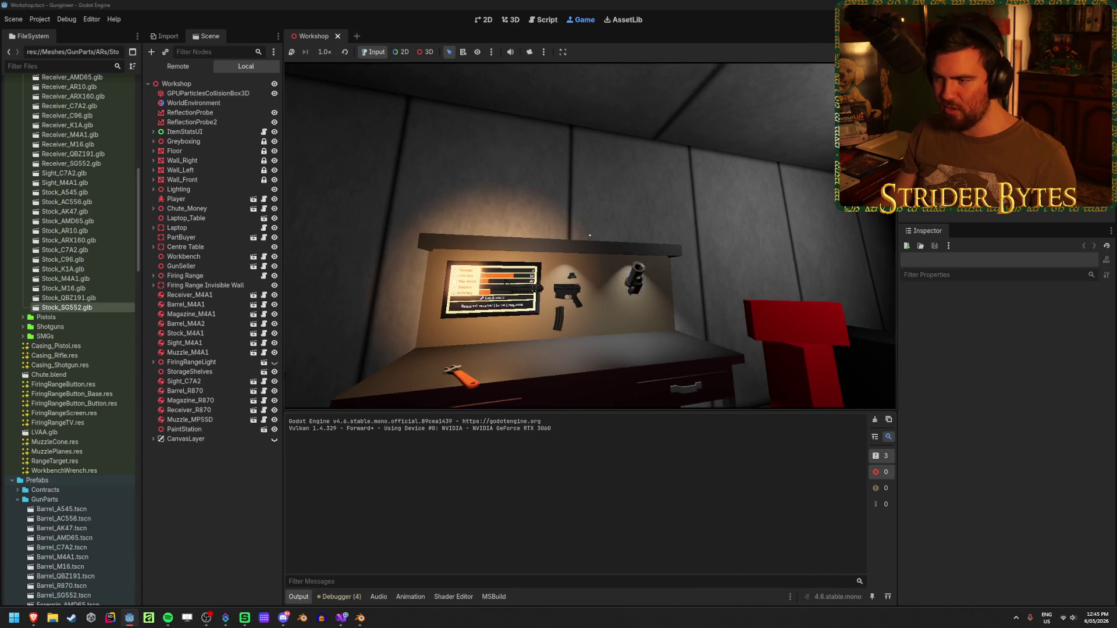
pyautogui.press('w')
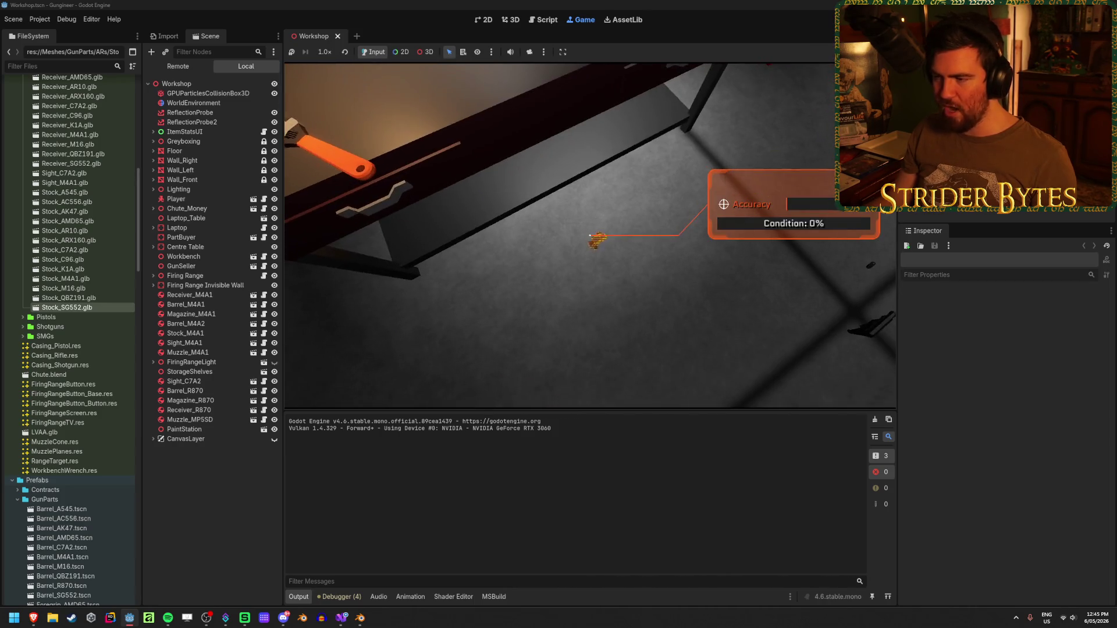
pyautogui.press('s')
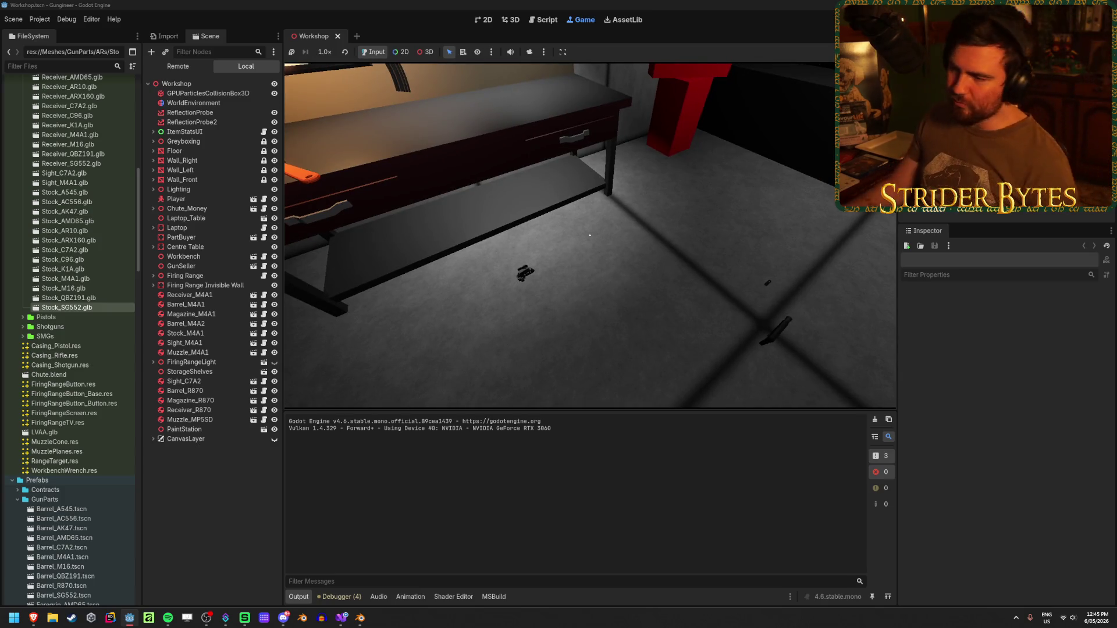
pyautogui.press('s')
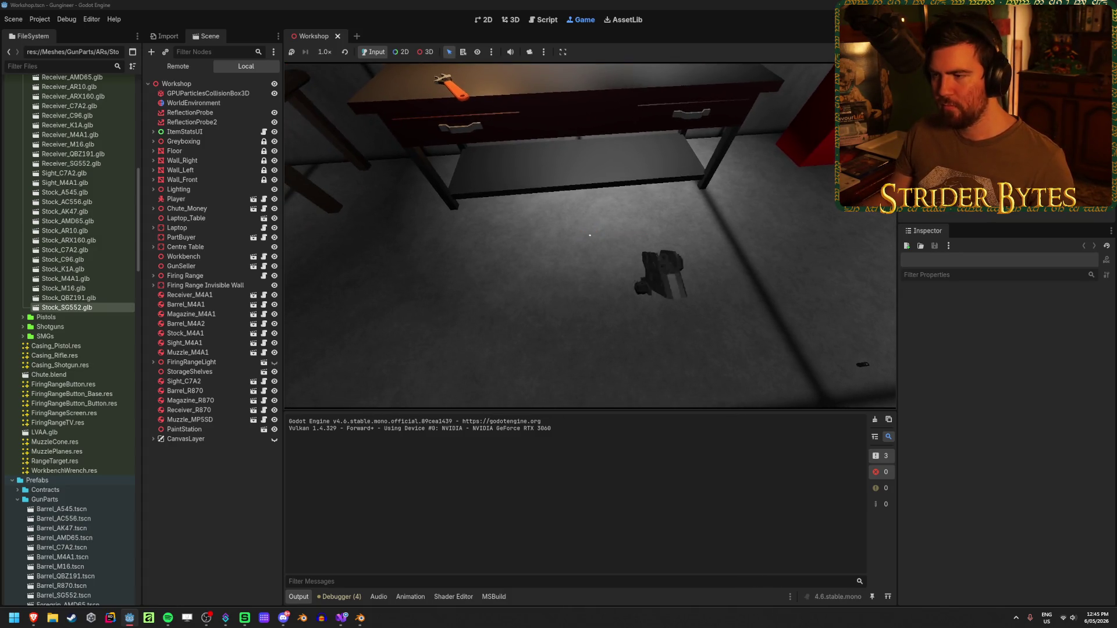
pyautogui.press('s')
pyautogui.press('s')
pyautogui.press('s')
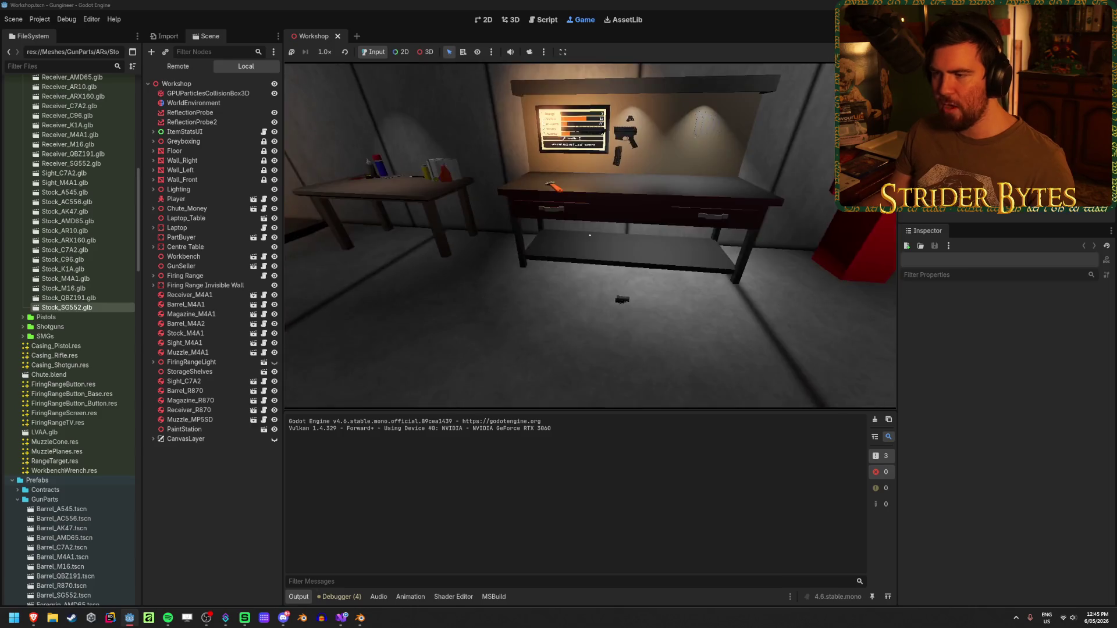
pyautogui.press('w')
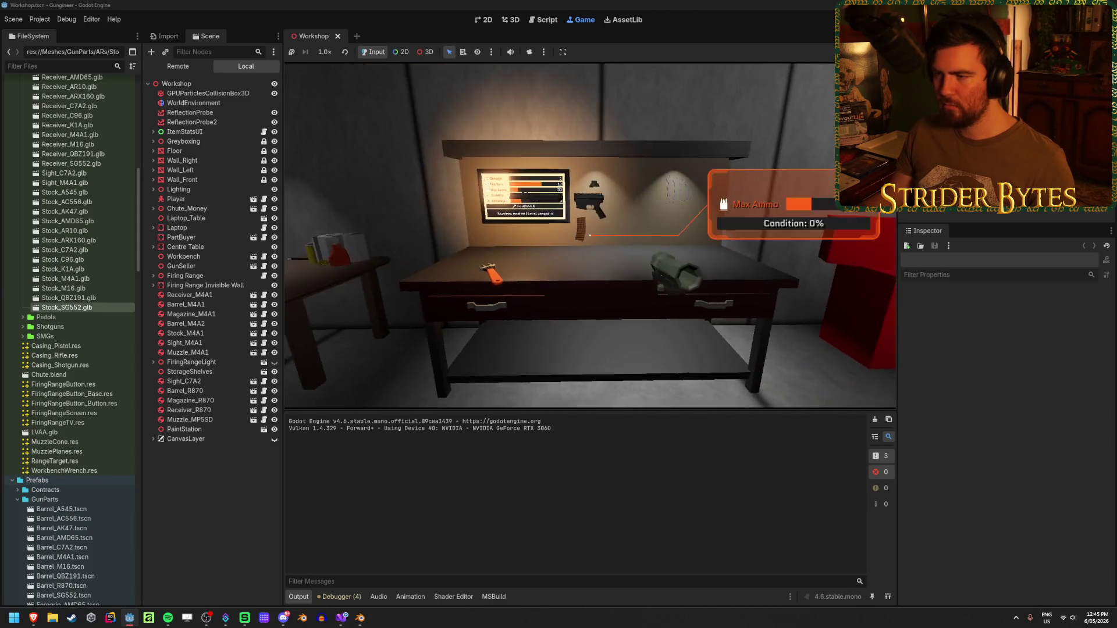
pyautogui.press('w')
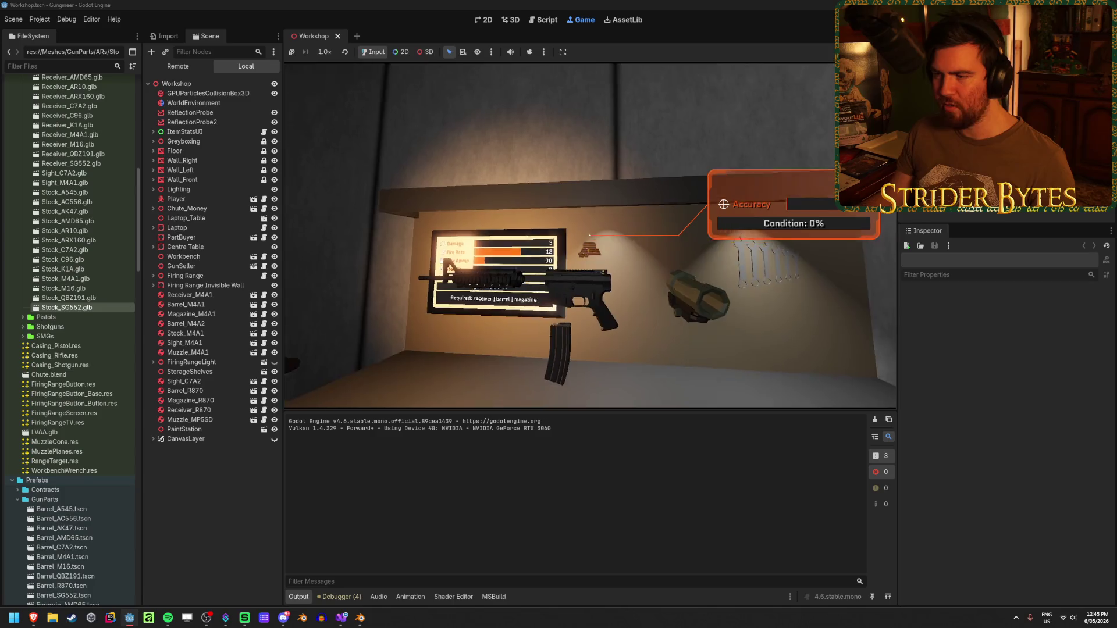
pyautogui.press('s')
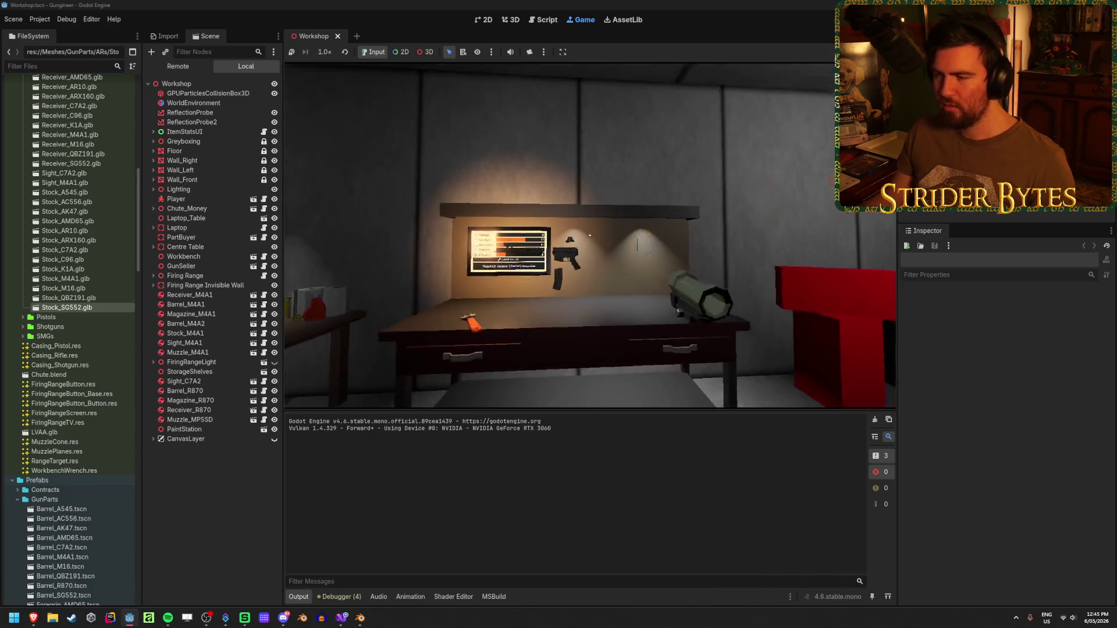
pyautogui.press('s')
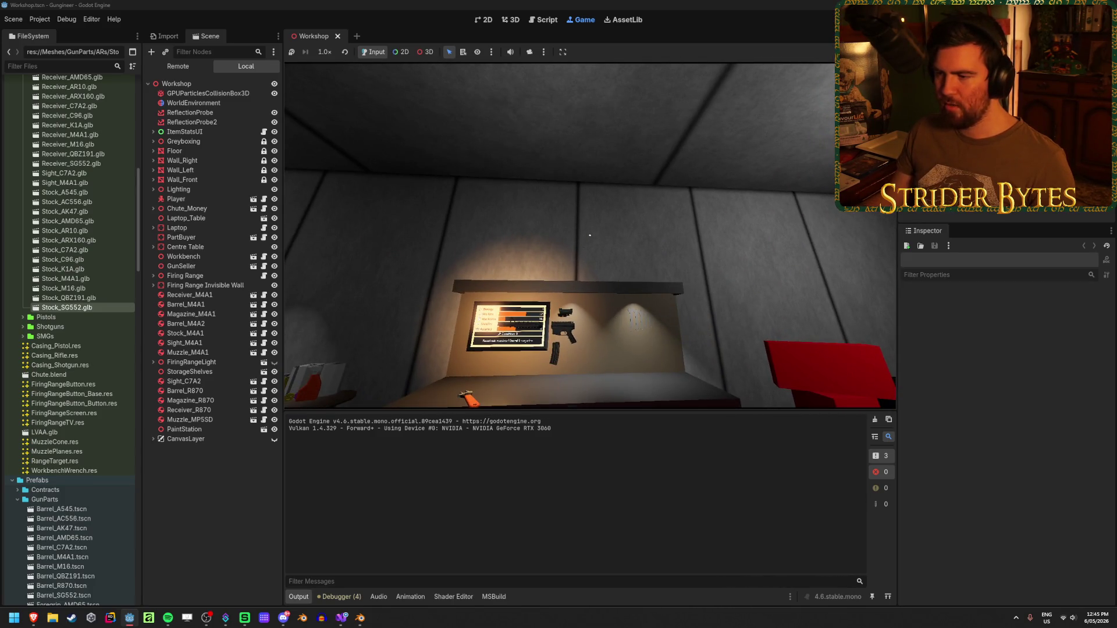
pyautogui.press('w')
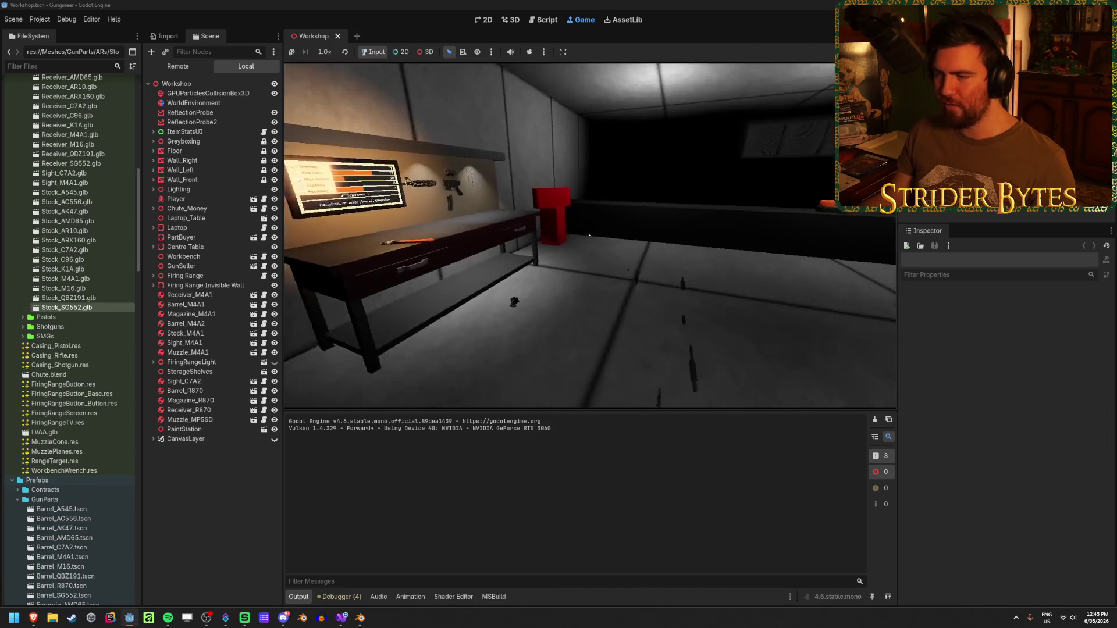
pyautogui.press('s')
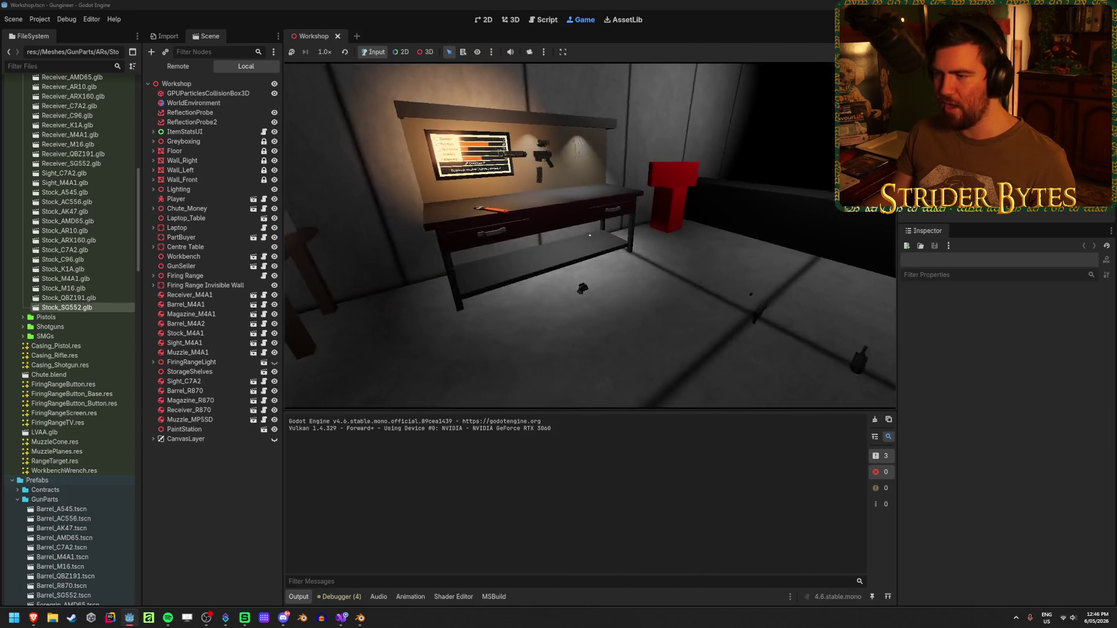
pyautogui.press('w')
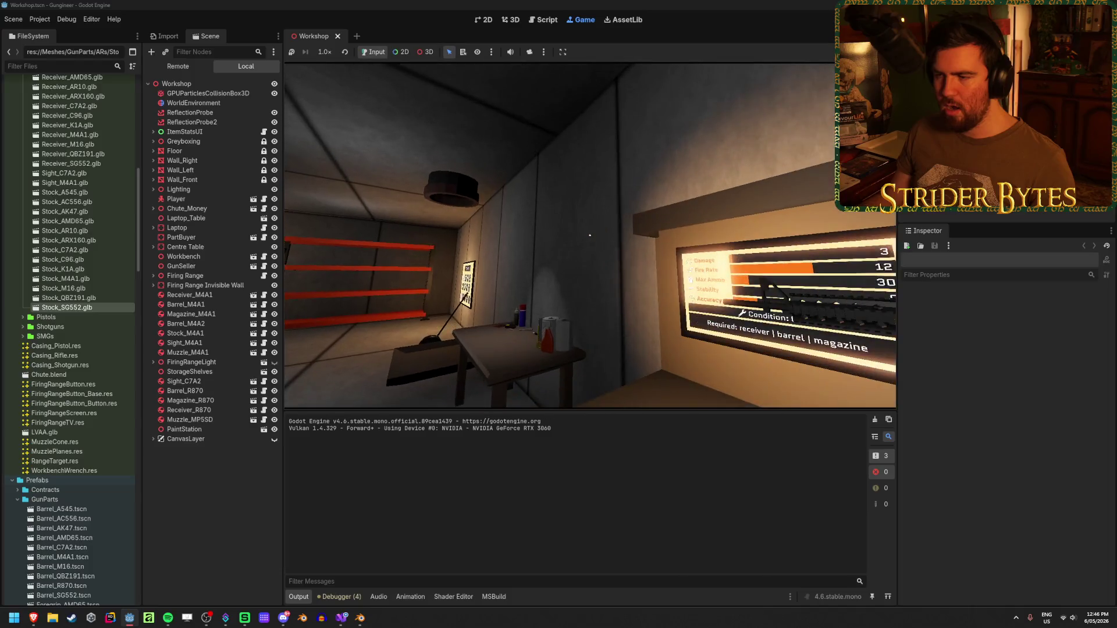
pyautogui.press('w')
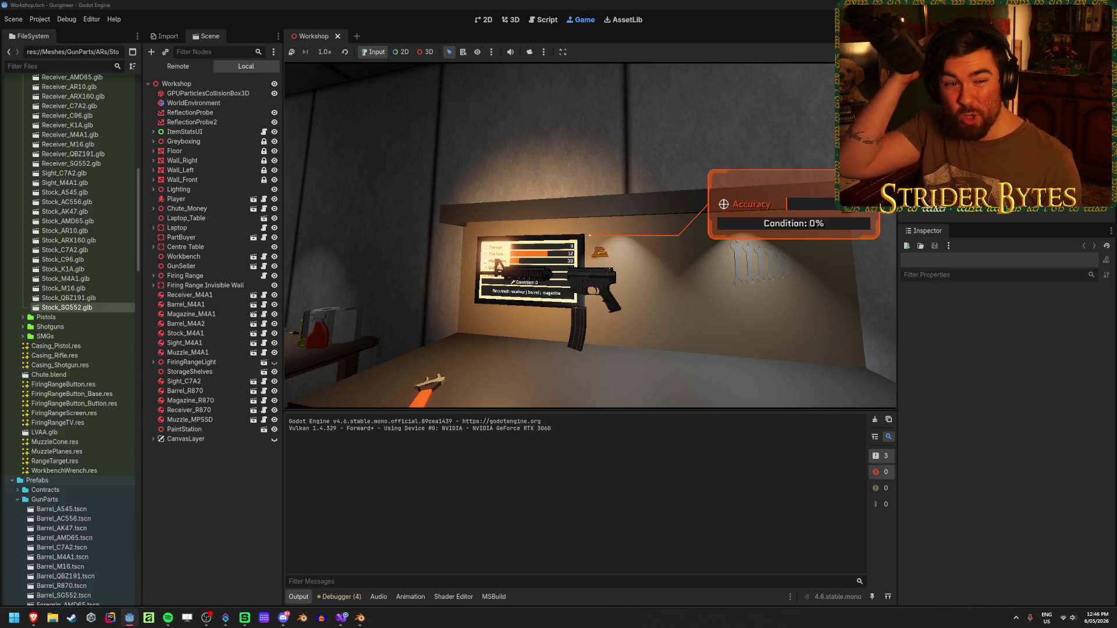
pyautogui.moveTo(590, 235)
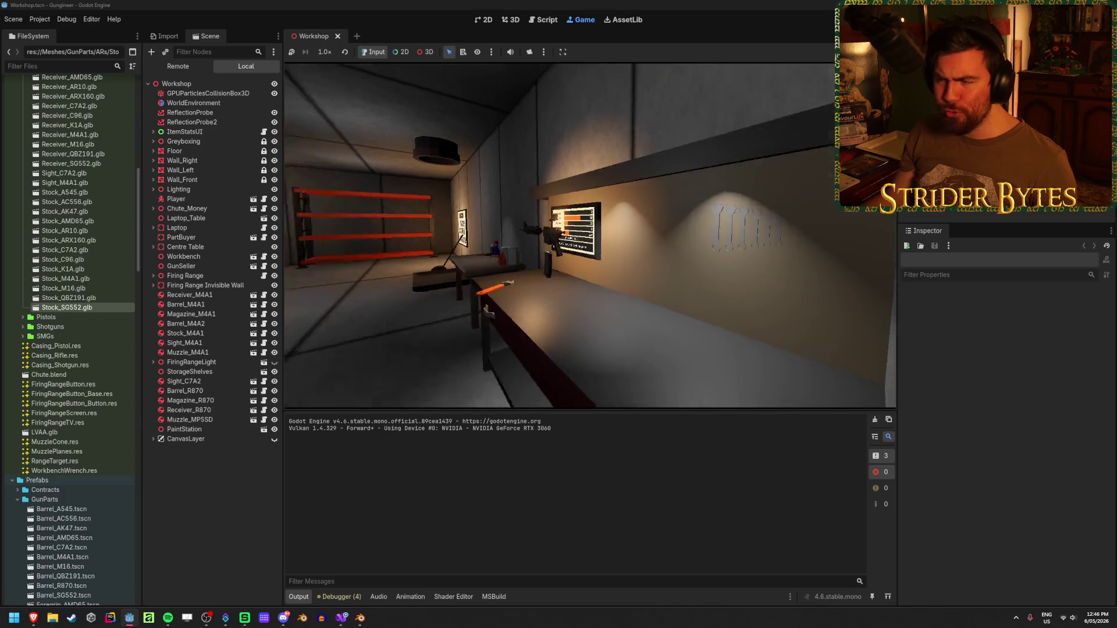
pyautogui.press('w')
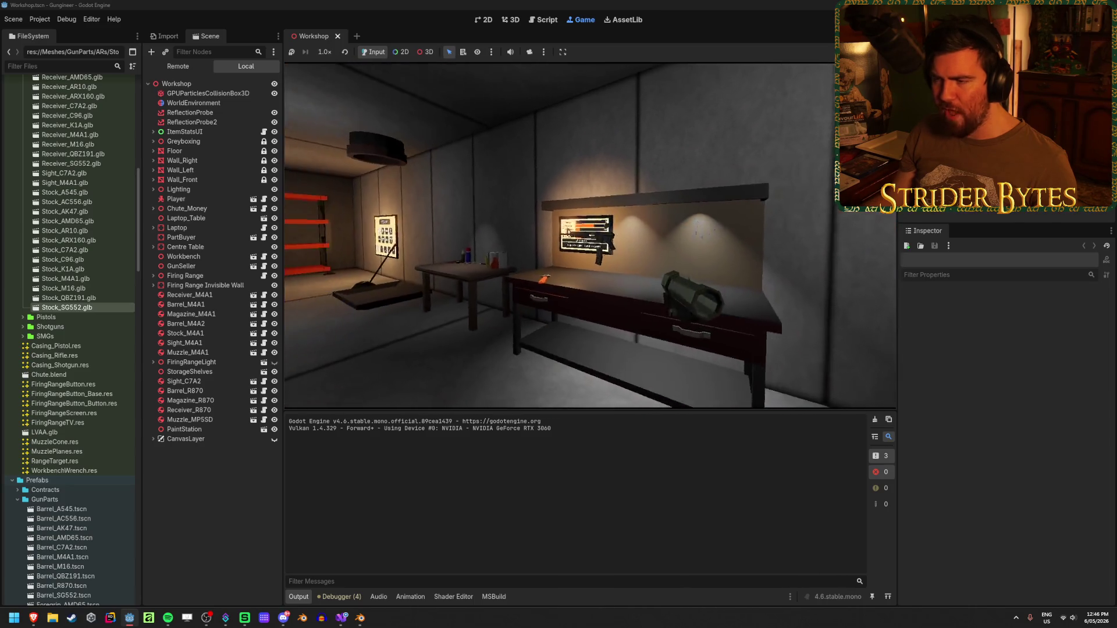
pyautogui.press('w')
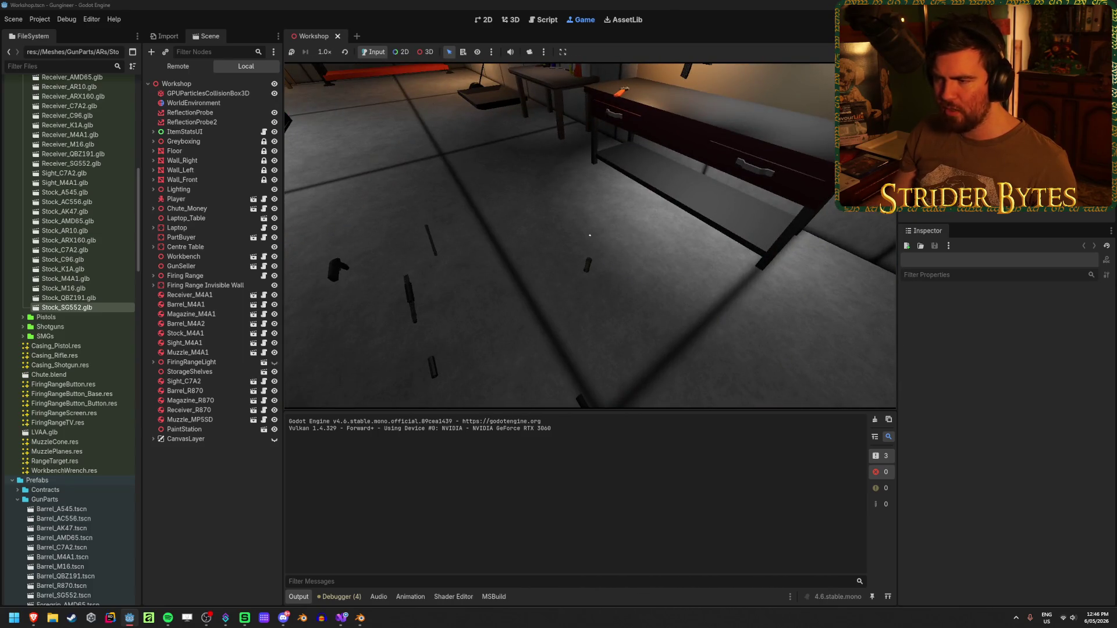
pyautogui.press('s')
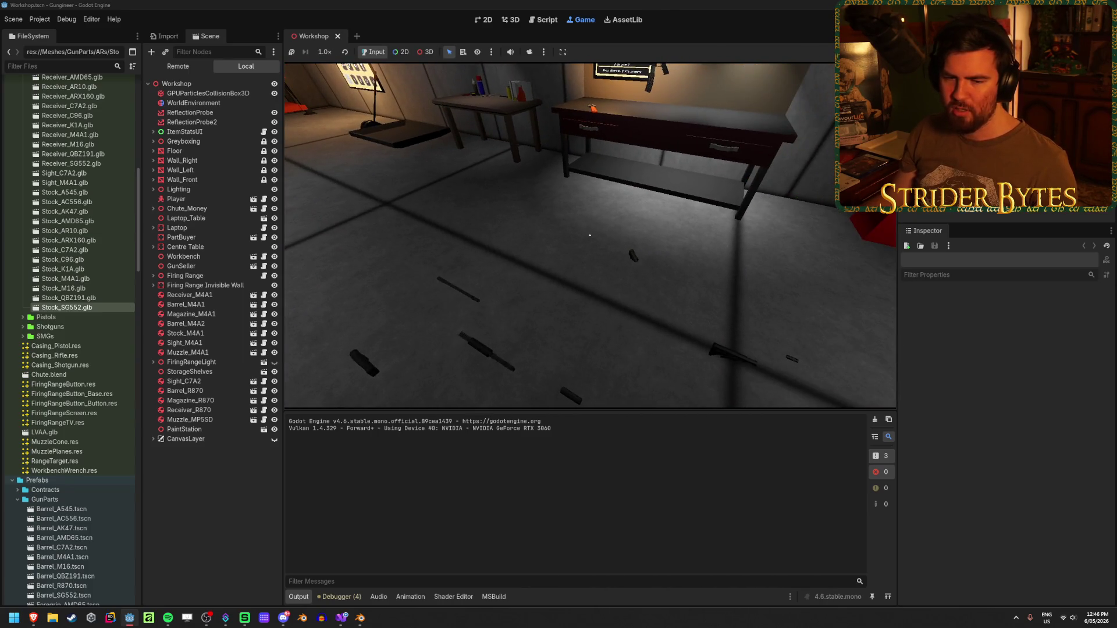
# Walk to the workbench screen and lit shelf, picking up a part from the floor
pyautogui.press('w')
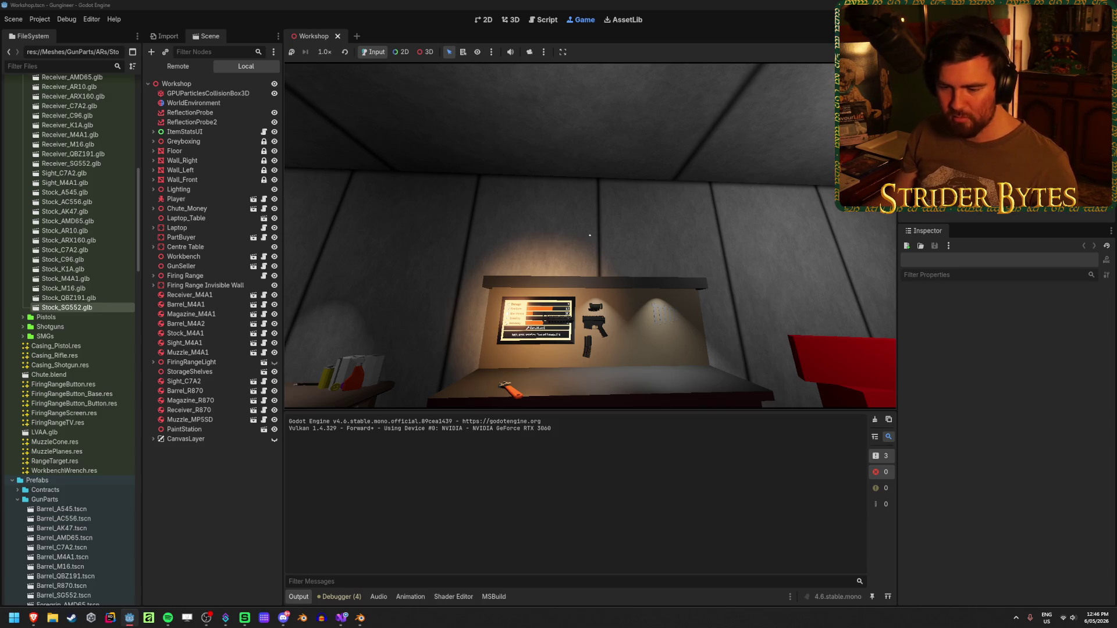
pyautogui.press('s')
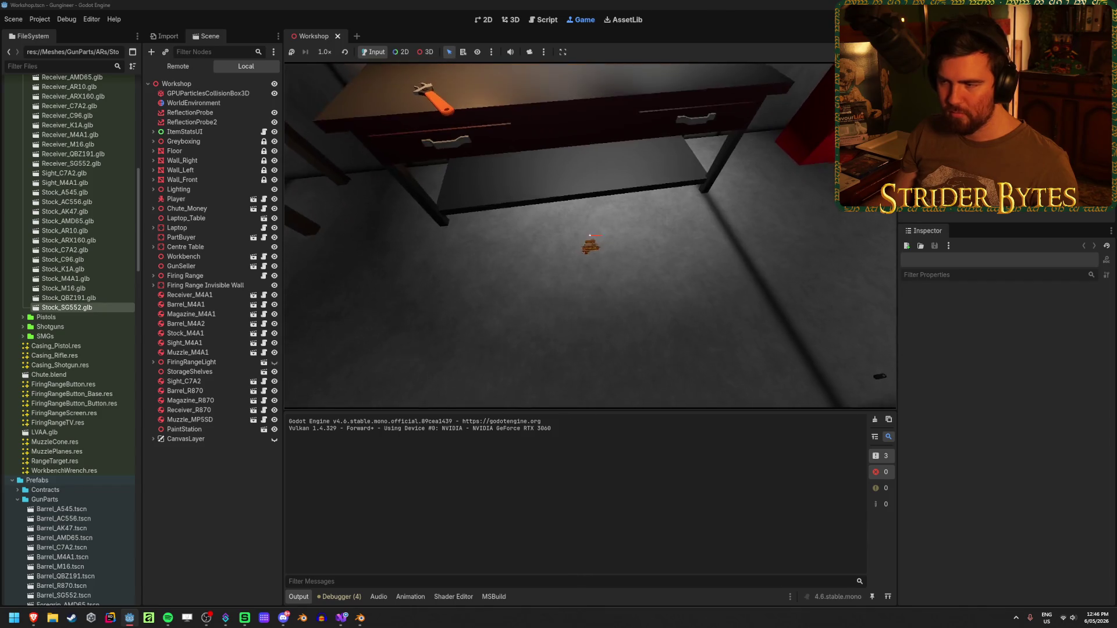
pyautogui.press('w')
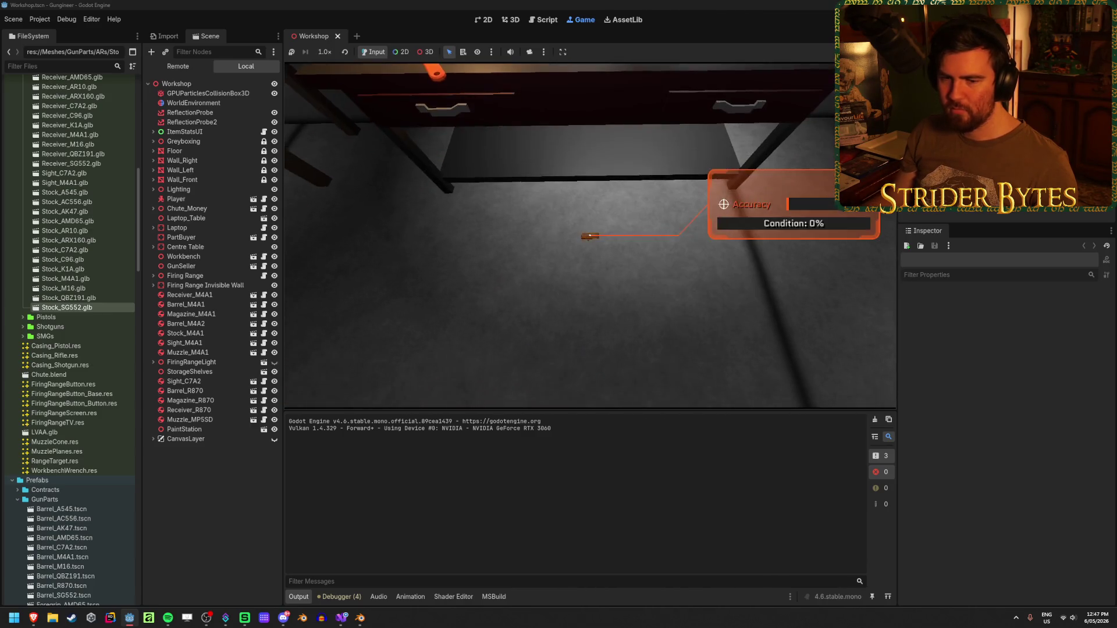
pyautogui.click(590, 235)
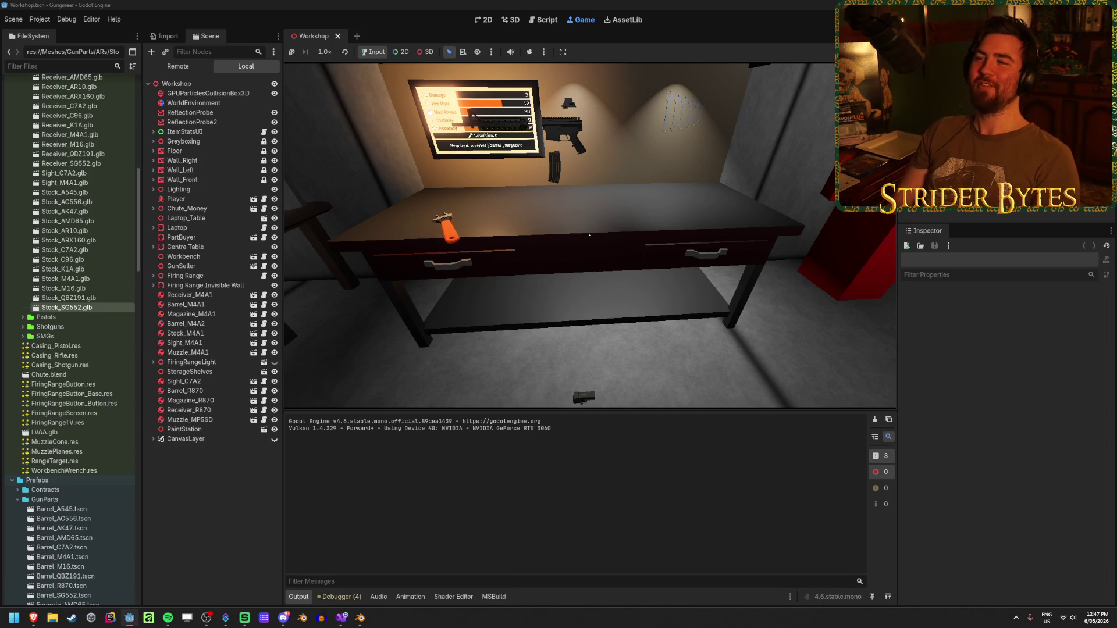
pyautogui.click(286, 318)
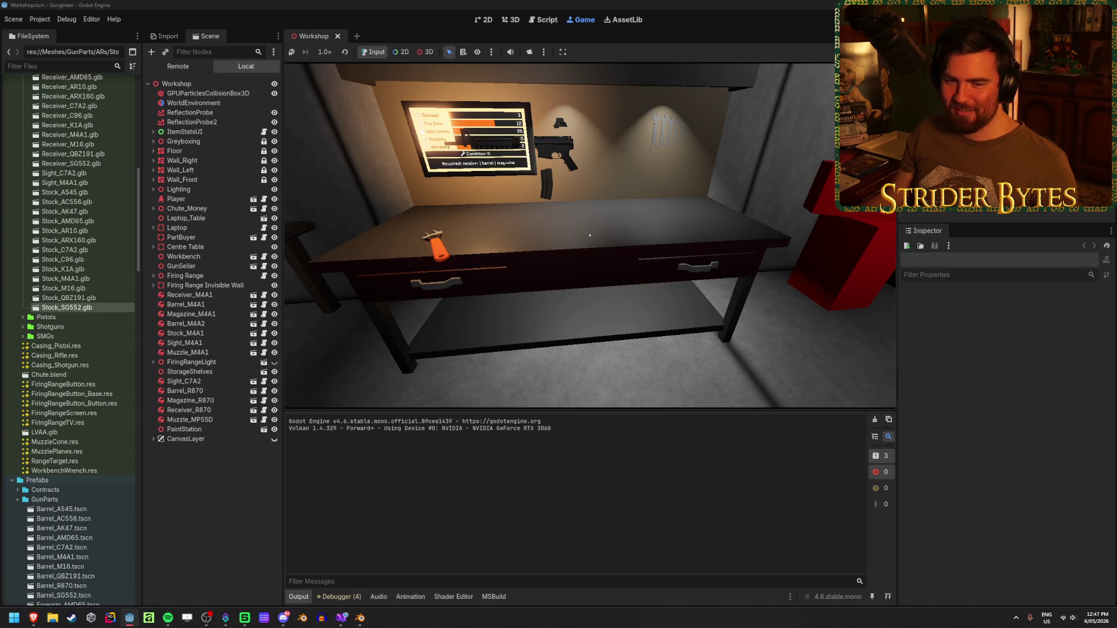
# Walk around viewing the stats board, then stop the game with F8 and save the Workshop scene
pyautogui.press('w')
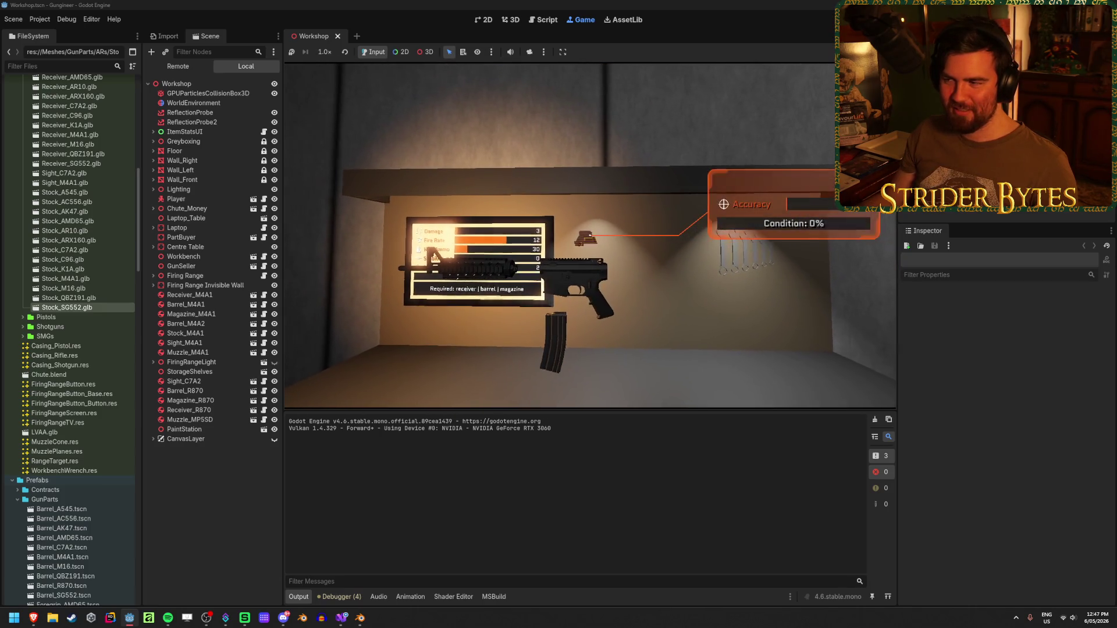
pyautogui.press('s')
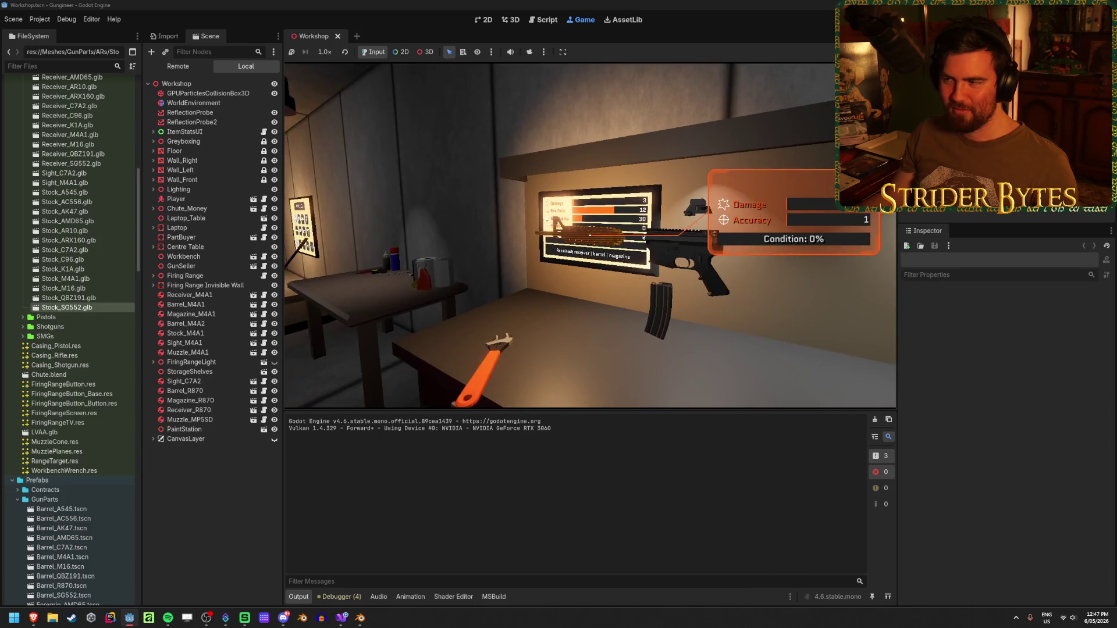
pyautogui.press('w')
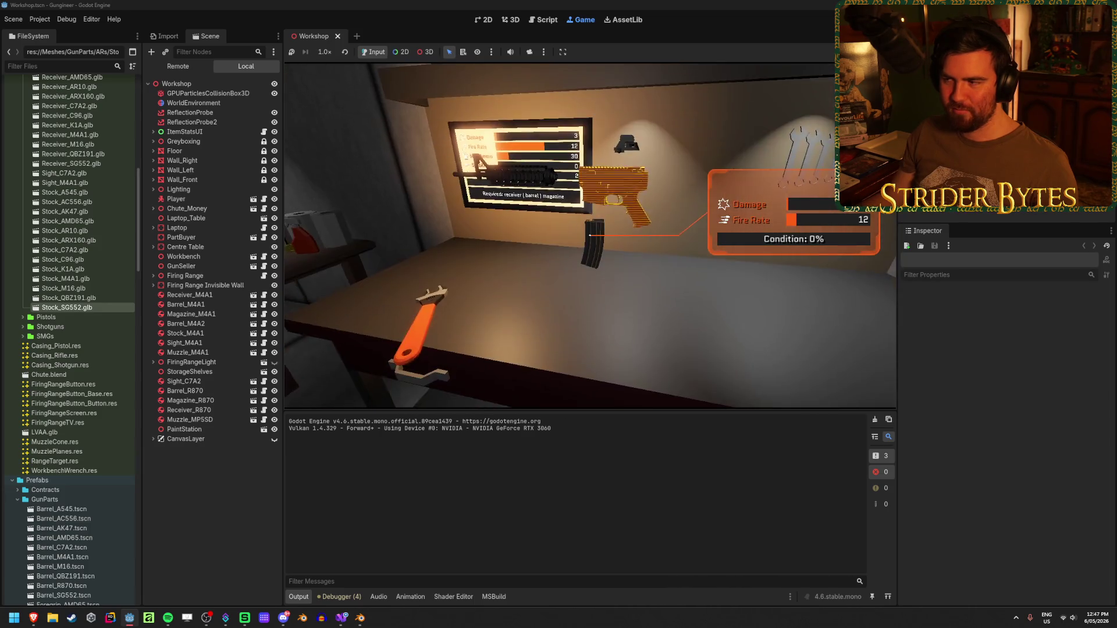
pyautogui.press('s')
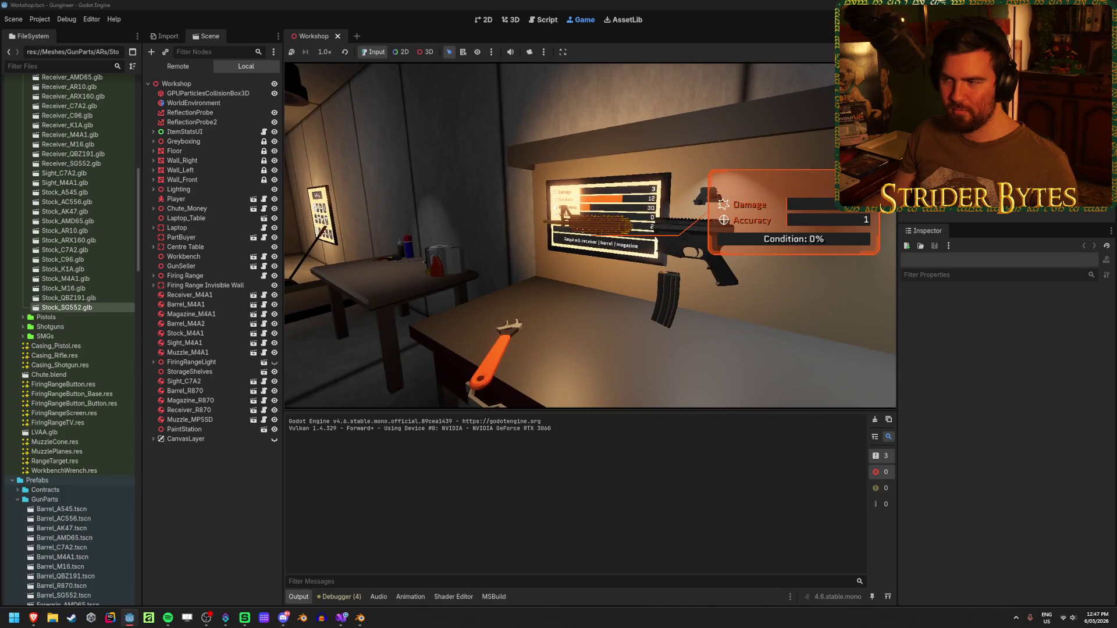
pyautogui.press('w')
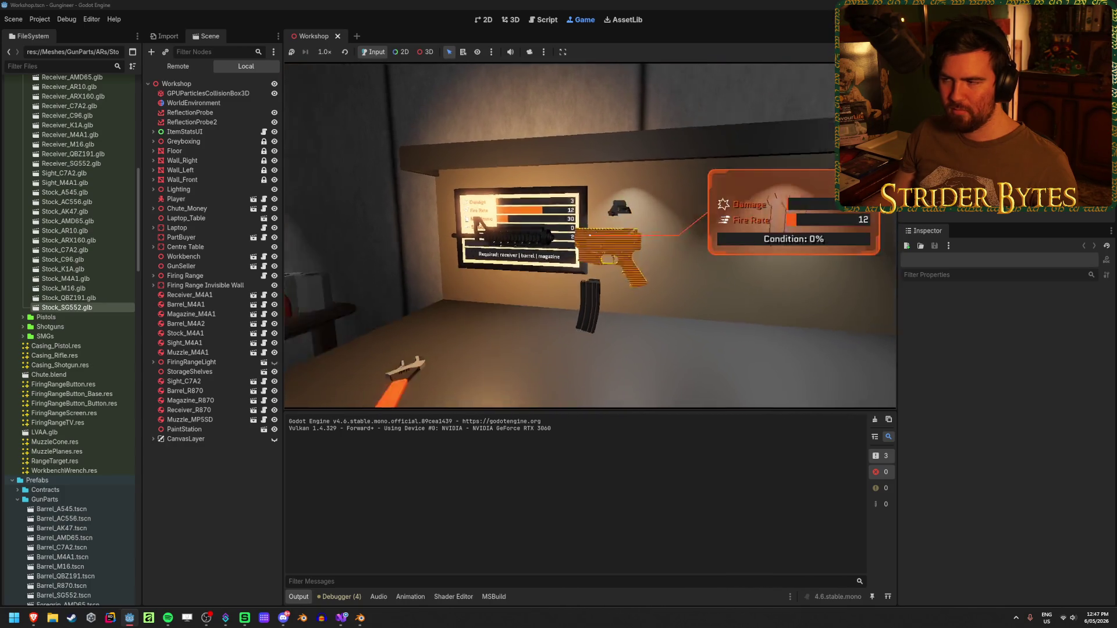
pyautogui.press('s')
pyautogui.press('w')
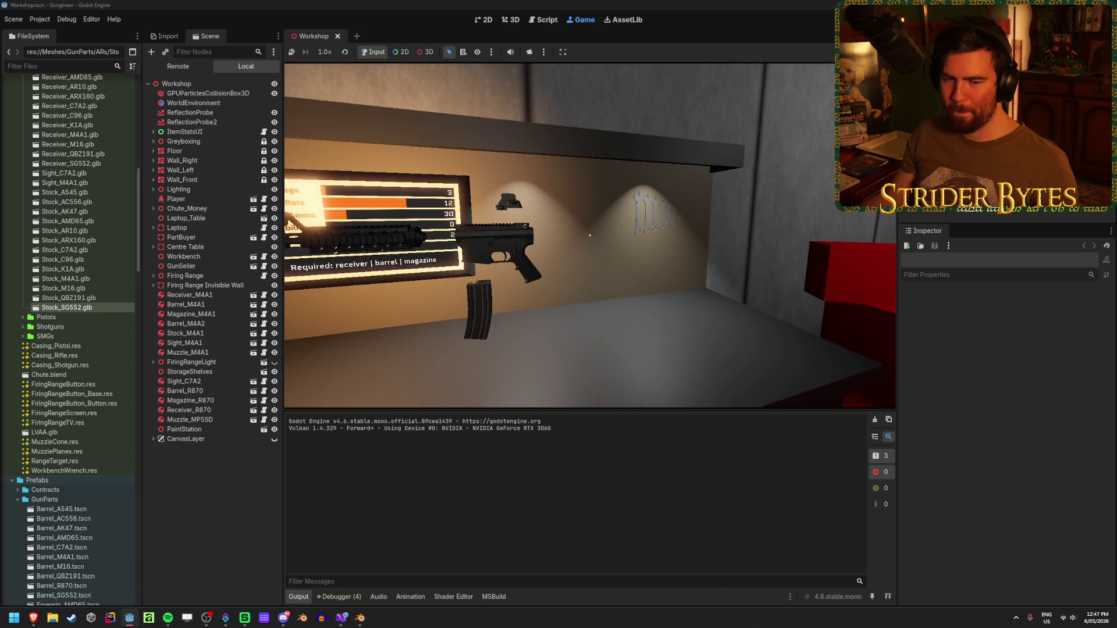
pyautogui.press('s')
pyautogui.press('w')
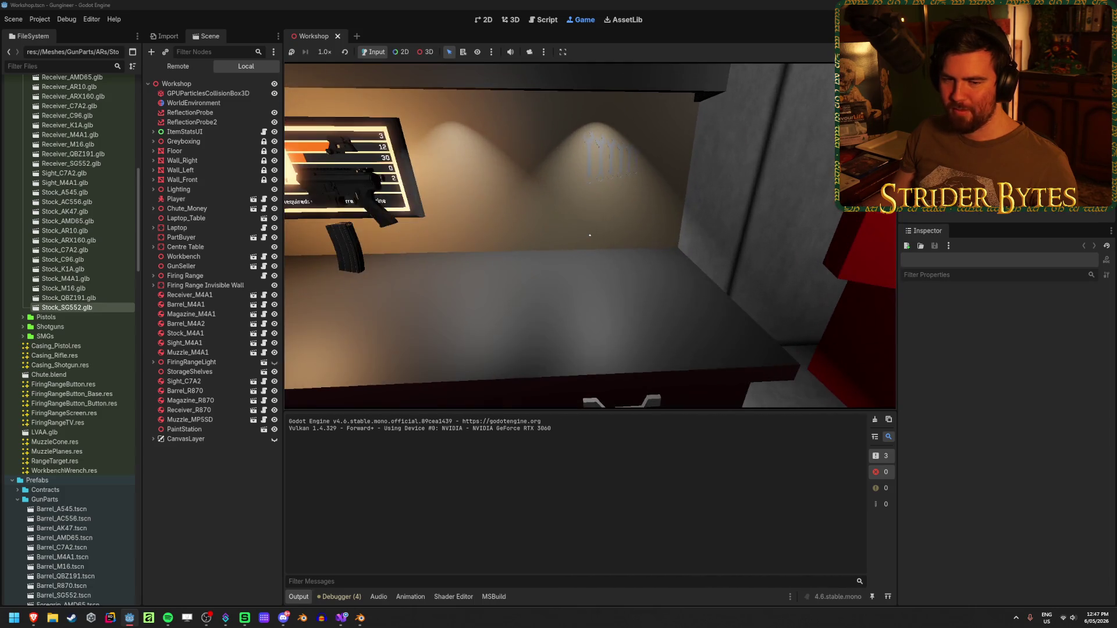
pyautogui.press('s')
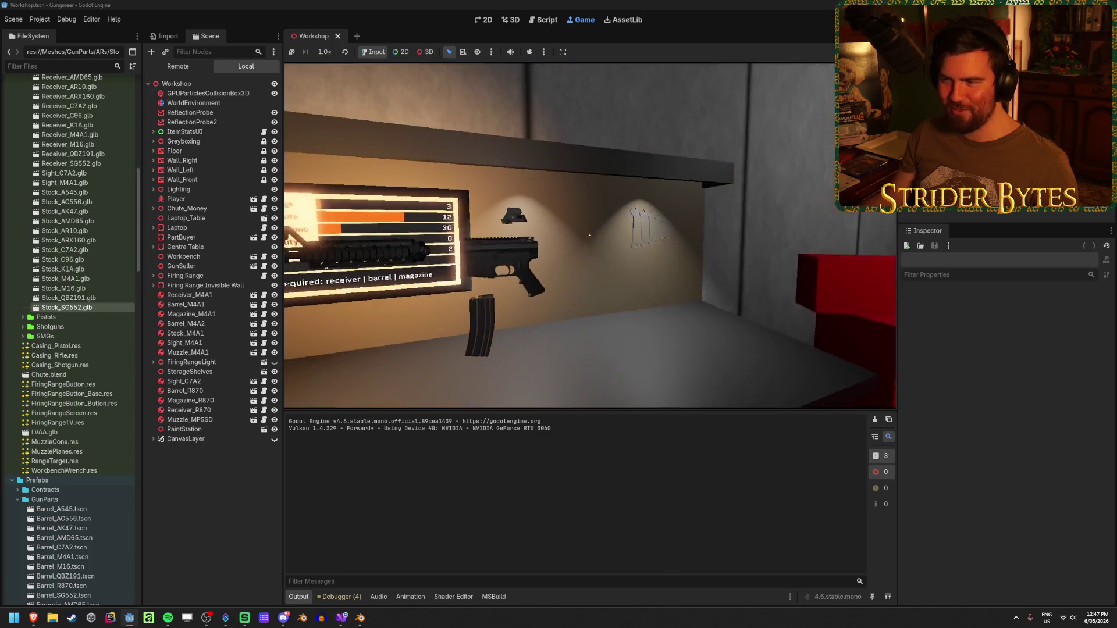
pyautogui.press('w')
pyautogui.press('s')
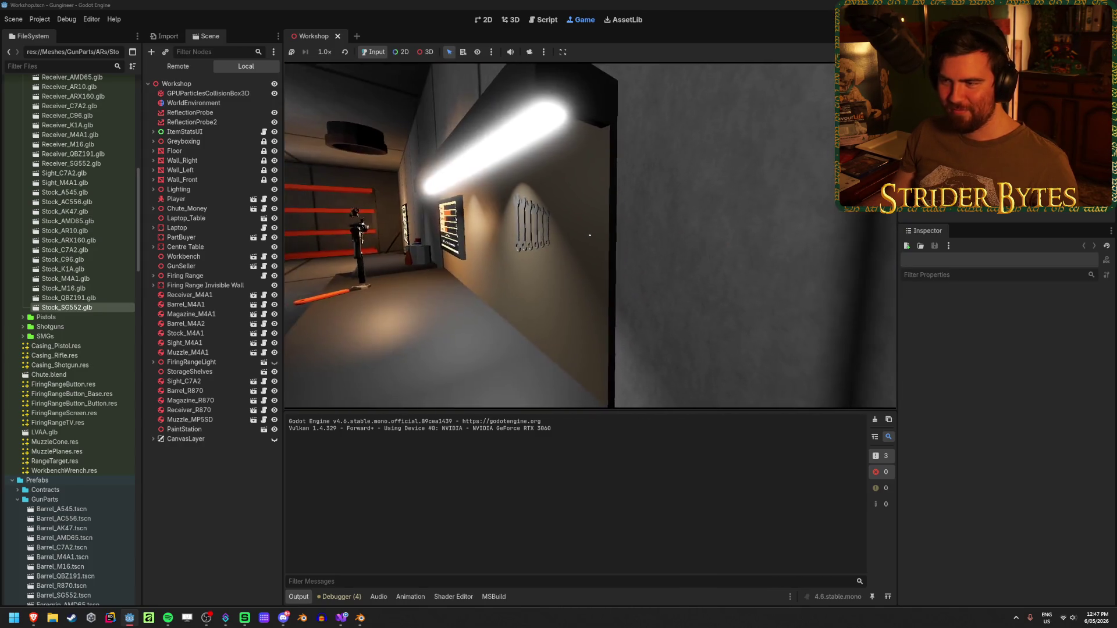
pyautogui.press('w')
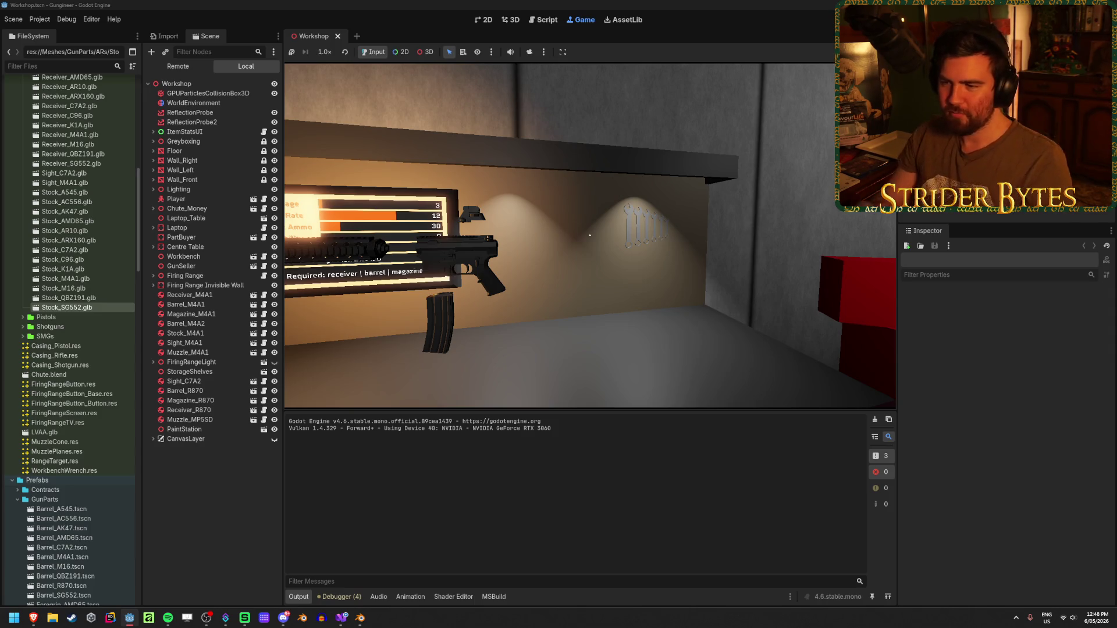
pyautogui.press('s')
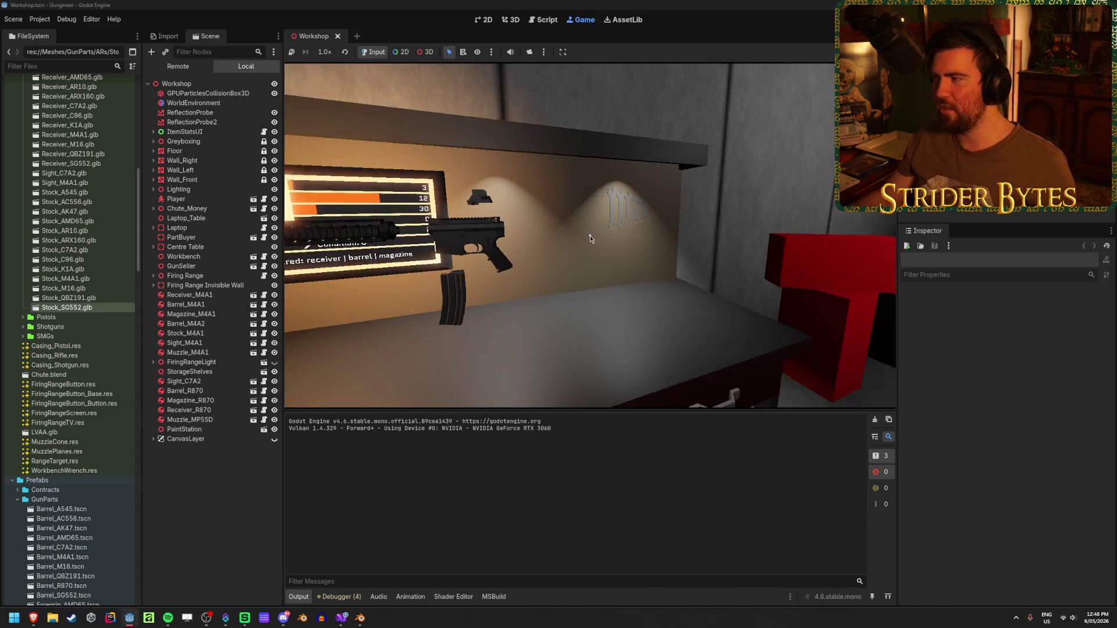
pyautogui.press('F8')
pyautogui.hotkey('ctrl', 's')
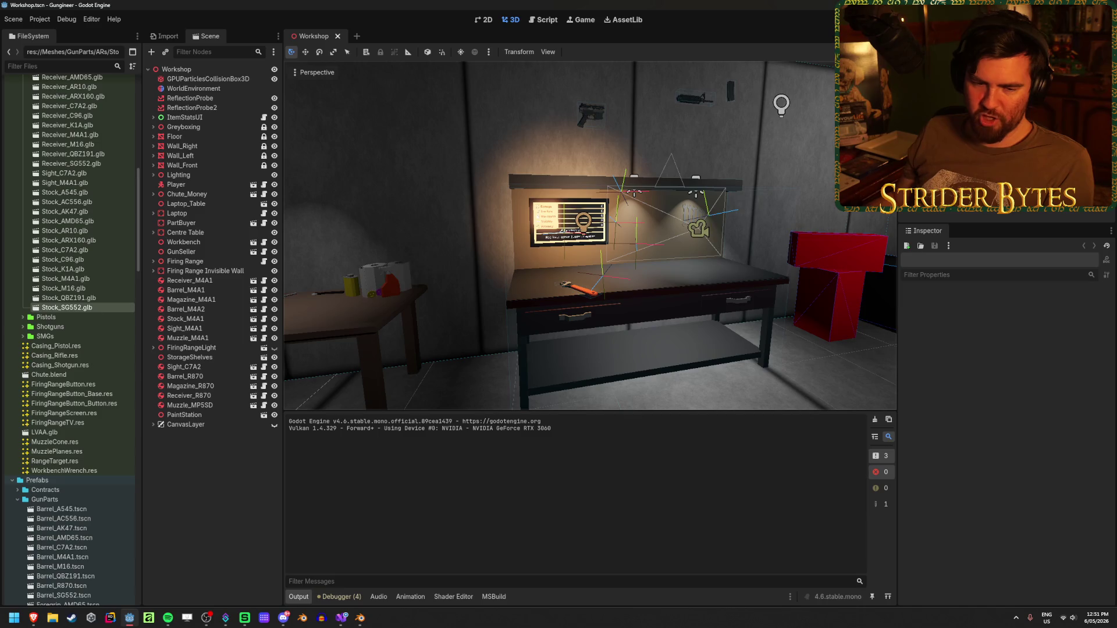
pyautogui.hotkey('alt', 'Tab')
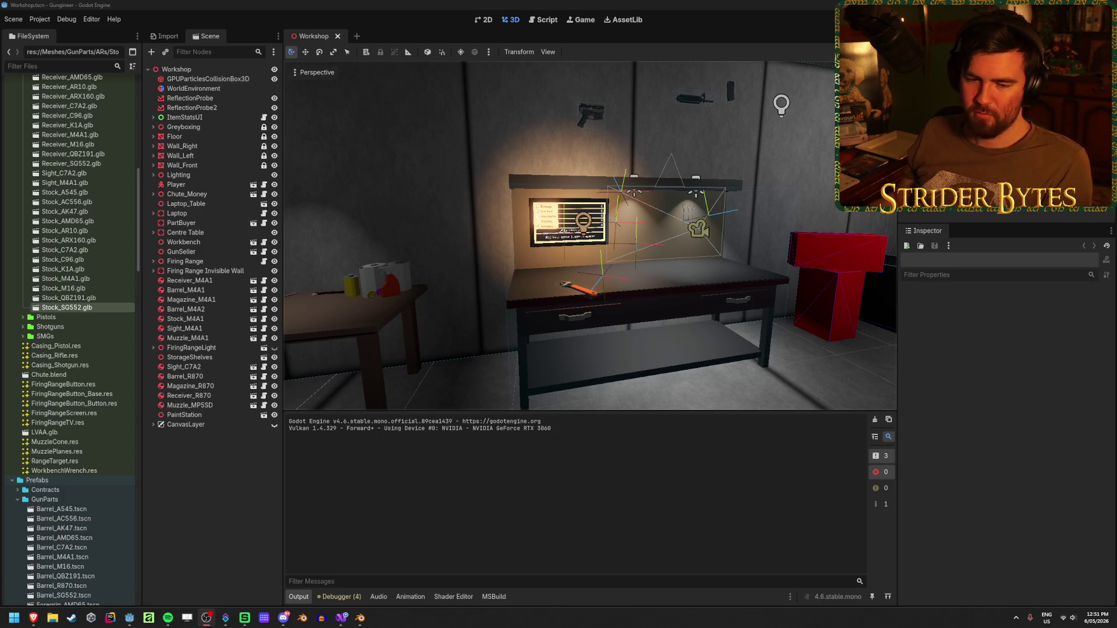
pyautogui.click(389, 3)
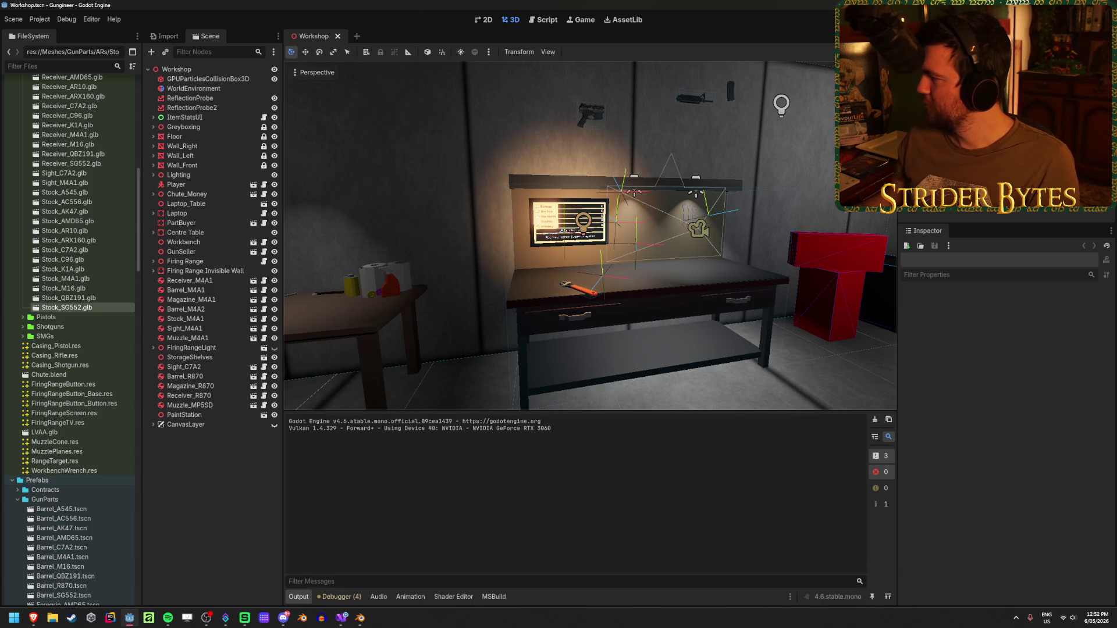
pyautogui.click(256, 4)
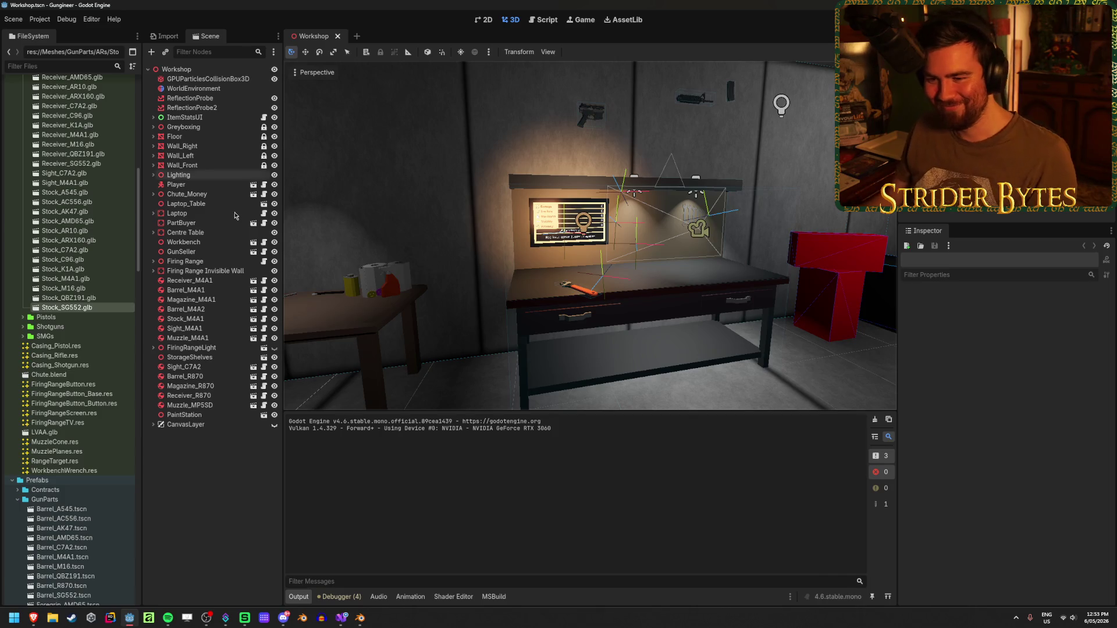
# Save the Workshop scene and bring the Blender Workbench window forward
pyautogui.hotkey('ctrl', 's')
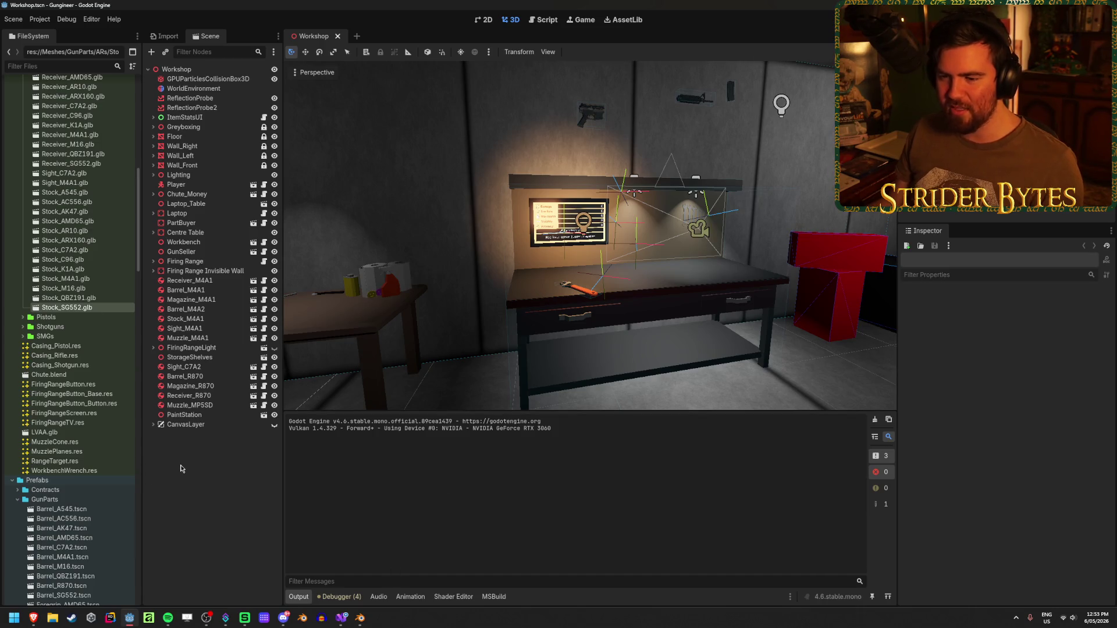
pyautogui.moveTo(362, 620)
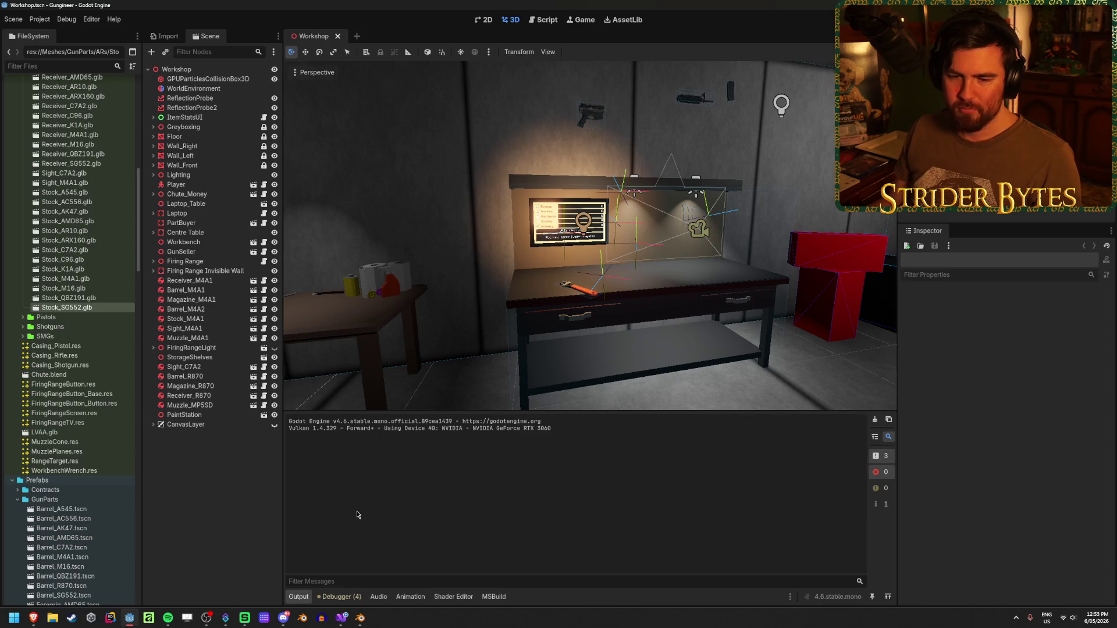
pyautogui.click(359, 619)
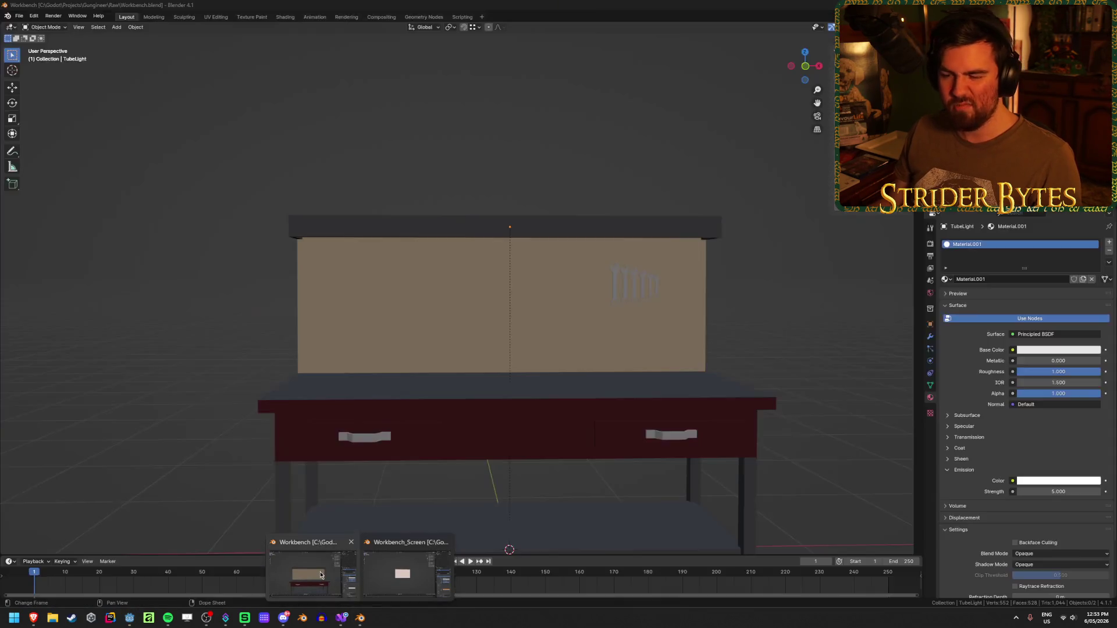
# Select the framed screen panel in Workbench_Screen.blend for copying, then bring Workbench.blend forward
pyautogui.moveTo(357, 624)
pyautogui.click(399, 576)
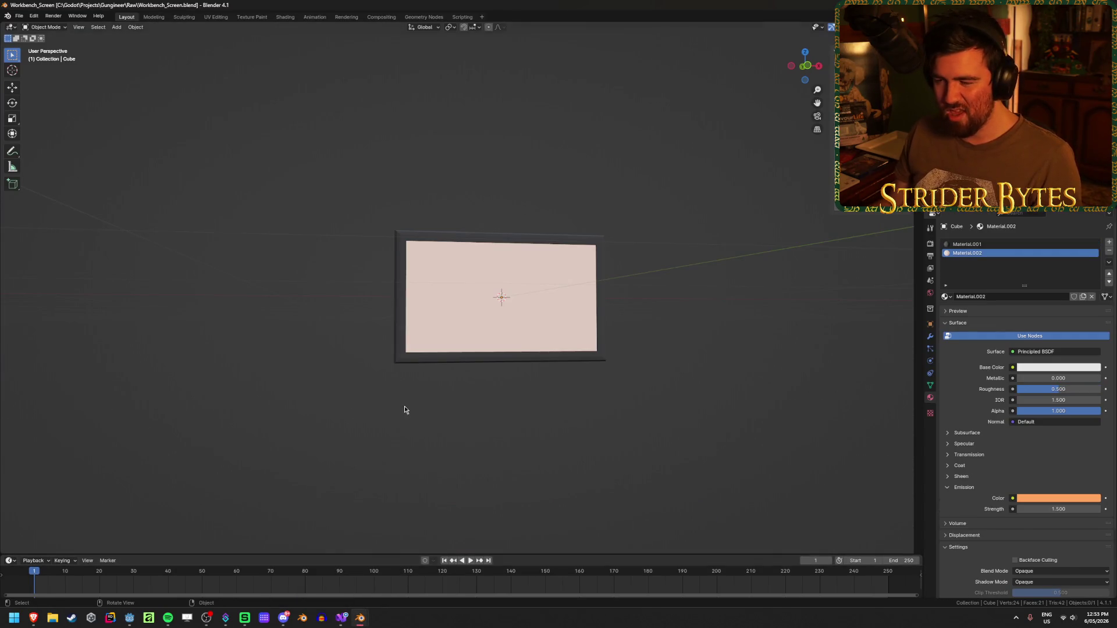
pyautogui.moveTo(533, 415)
pyautogui.mouseDown()
pyautogui.moveTo(473, 456)
pyautogui.moveTo(402, 447)
pyautogui.moveTo(421, 442)
pyautogui.mouseUp()
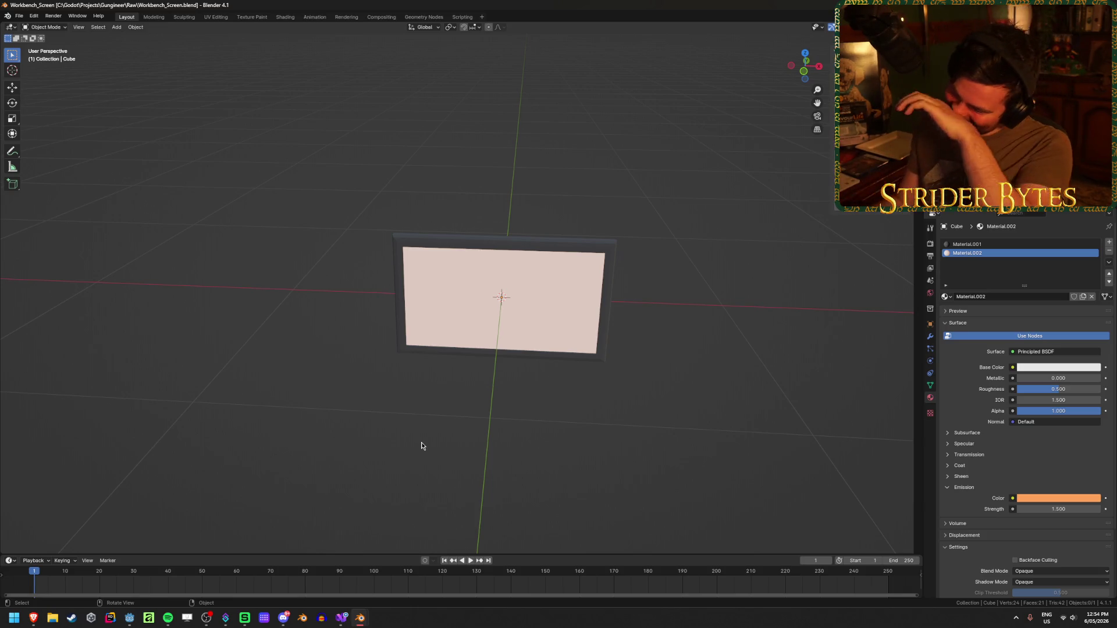
pyautogui.moveTo(304, 443)
pyautogui.mouseDown()
pyautogui.moveTo(717, 180)
pyautogui.moveTo(576, 211)
pyautogui.moveTo(528, 207)
pyautogui.moveTo(693, 199)
pyautogui.moveTo(384, 212)
pyautogui.moveTo(516, 220)
pyautogui.mouseUp()
pyautogui.click(360, 618)
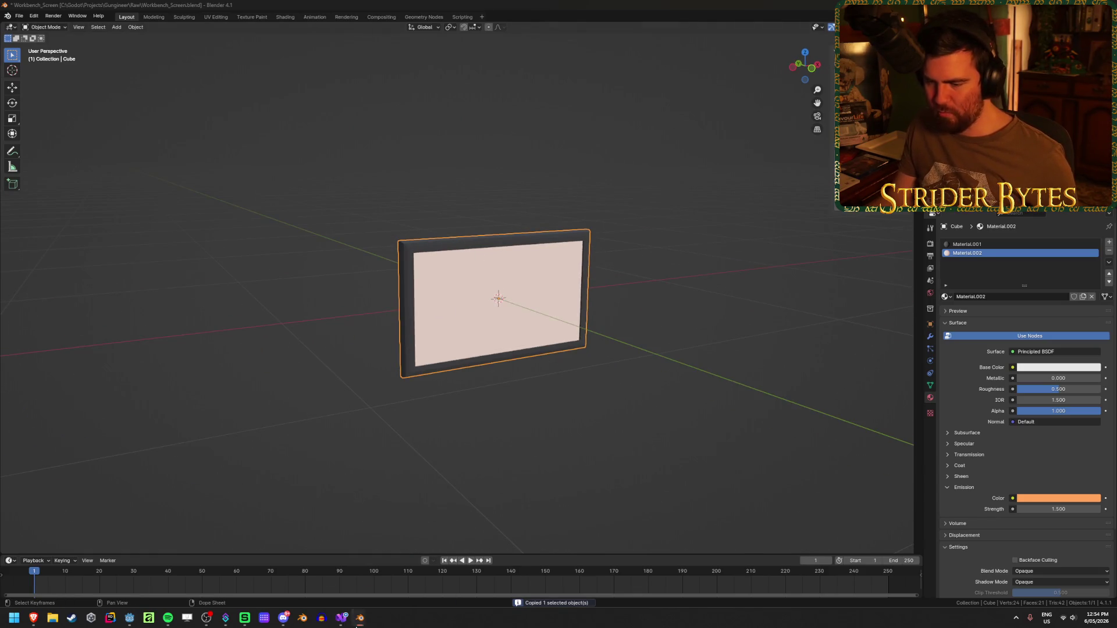
pyautogui.click(326, 574)
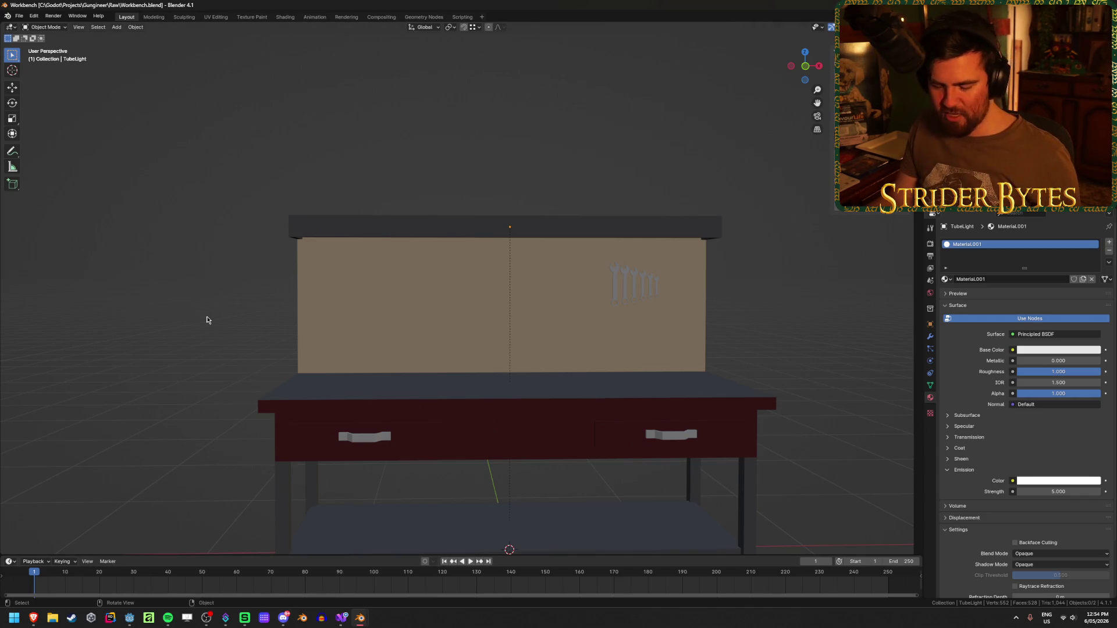
# Paste the screen panel into Workbench.blend and lift it up onto the backboard
pyautogui.hotkey('ctrl', 'v')
pyautogui.moveTo(526, 421); pyautogui.dragTo(553, 468)
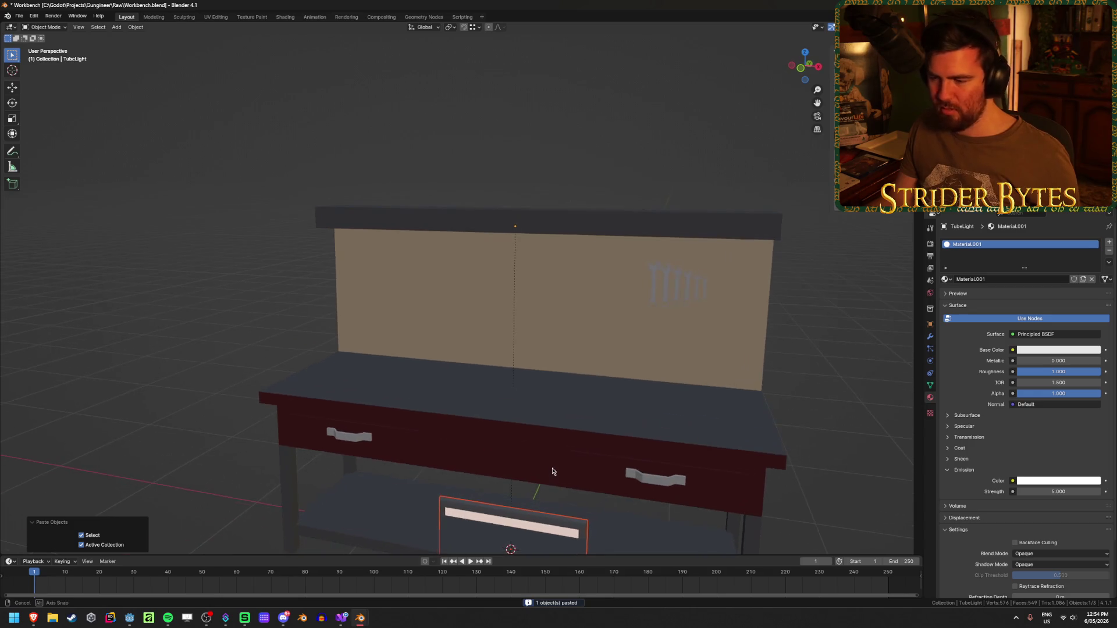
pyautogui.click(536, 529)
pyautogui.press('g')
pyautogui.press('z')
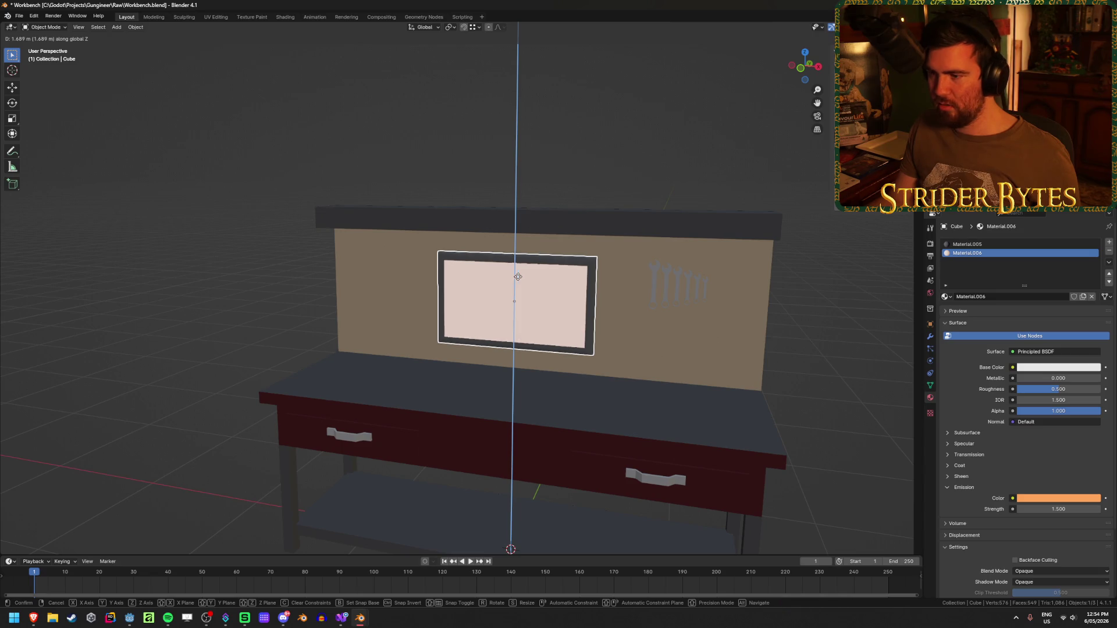
pyautogui.press('Escape')
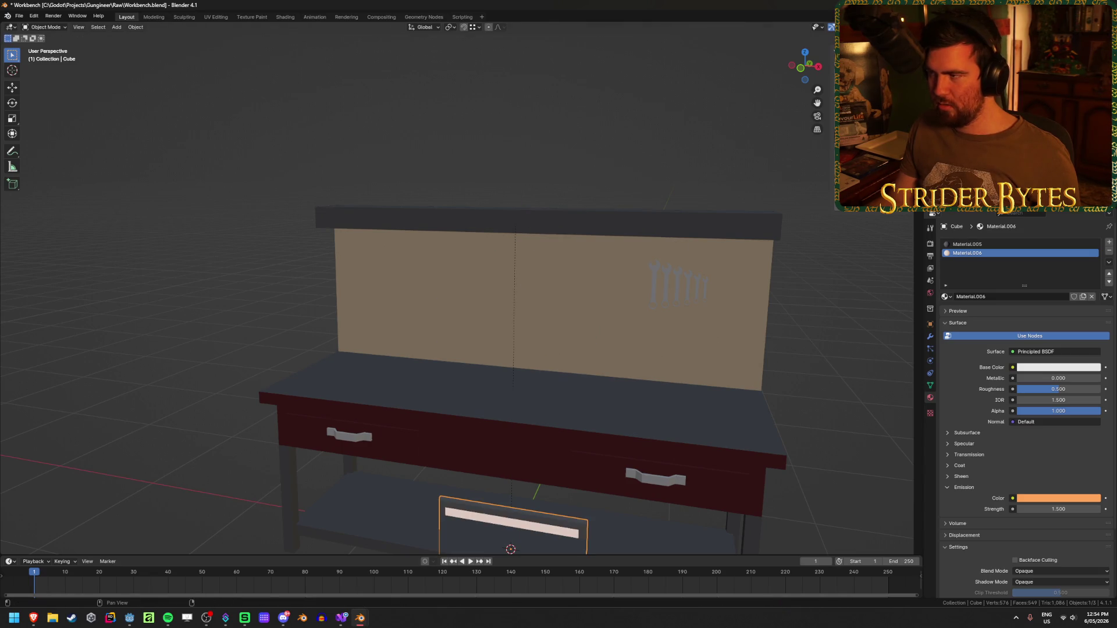
pyautogui.hotkey('shift', 'r')
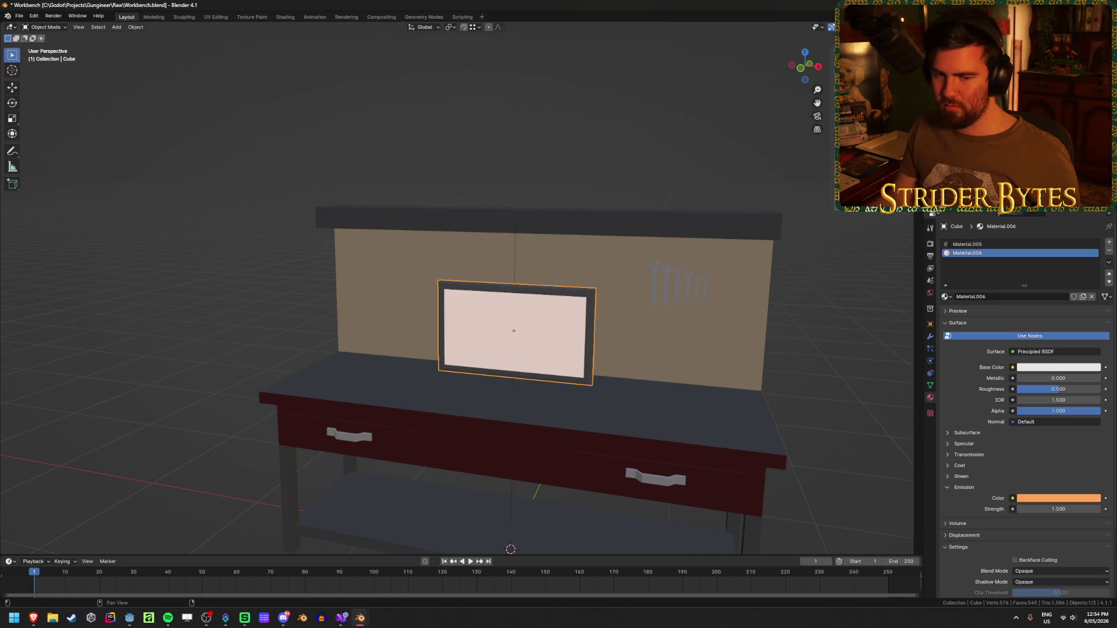
# Slide the panel 0.43863 m along Y flush against the backboard, then return to Godot
pyautogui.moveTo(462, 305)
pyautogui.mouseDown()
pyautogui.moveTo(478, 291)
pyautogui.moveTo(411, 304)
pyautogui.mouseUp()
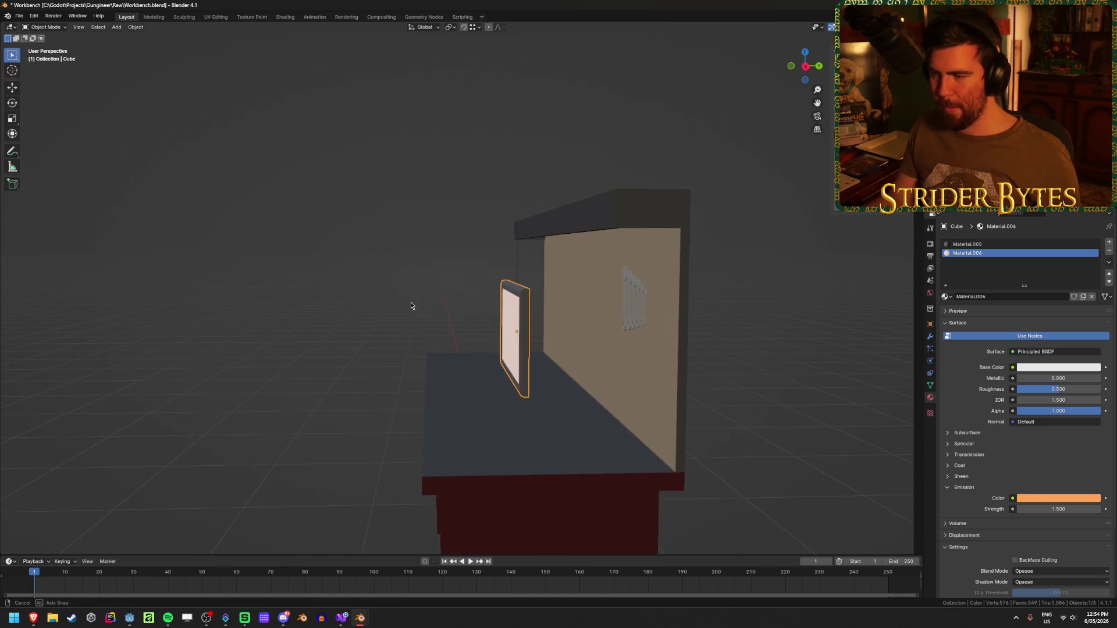
pyautogui.press('g')
pyautogui.press('y')
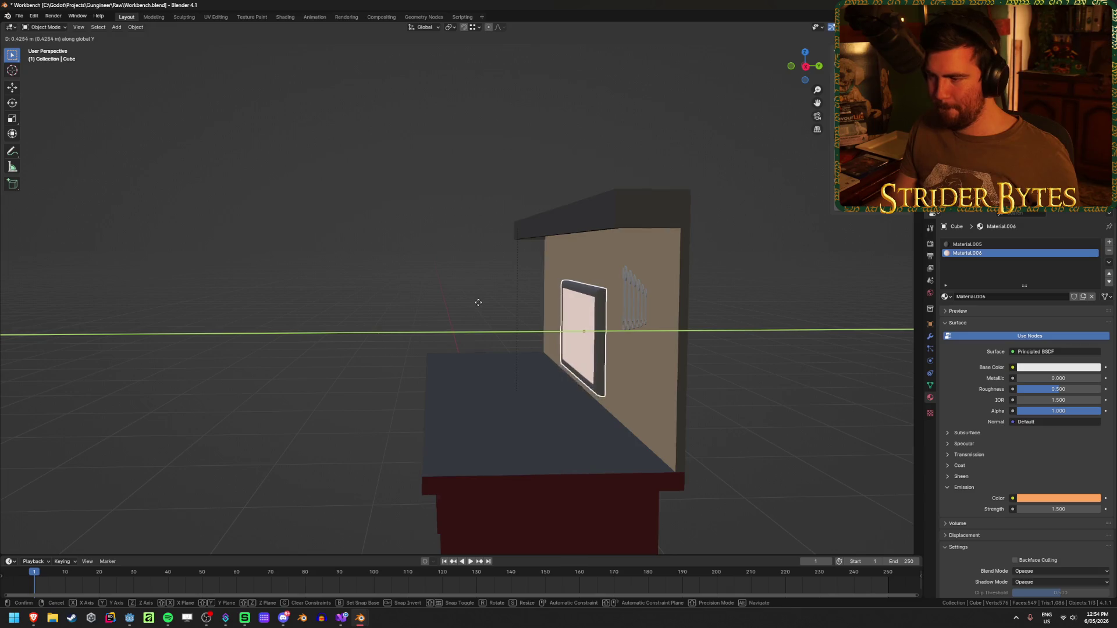
pyautogui.click(478, 302)
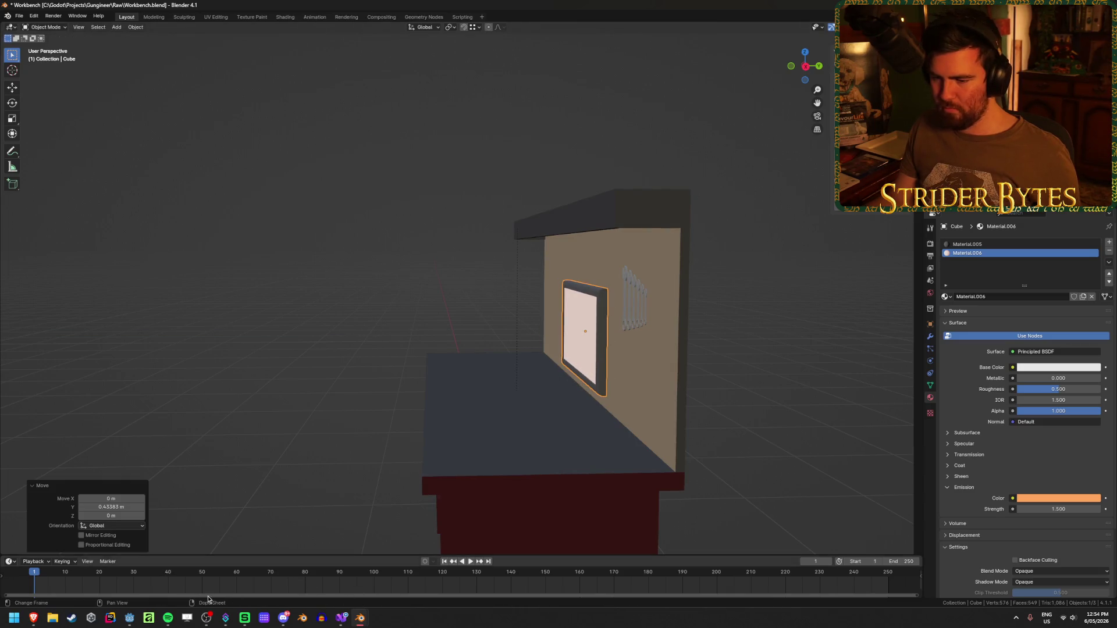
pyautogui.click(129, 618)
pyautogui.scroll(5, 584, 270)
pyautogui.scroll(-5, 606, 280)
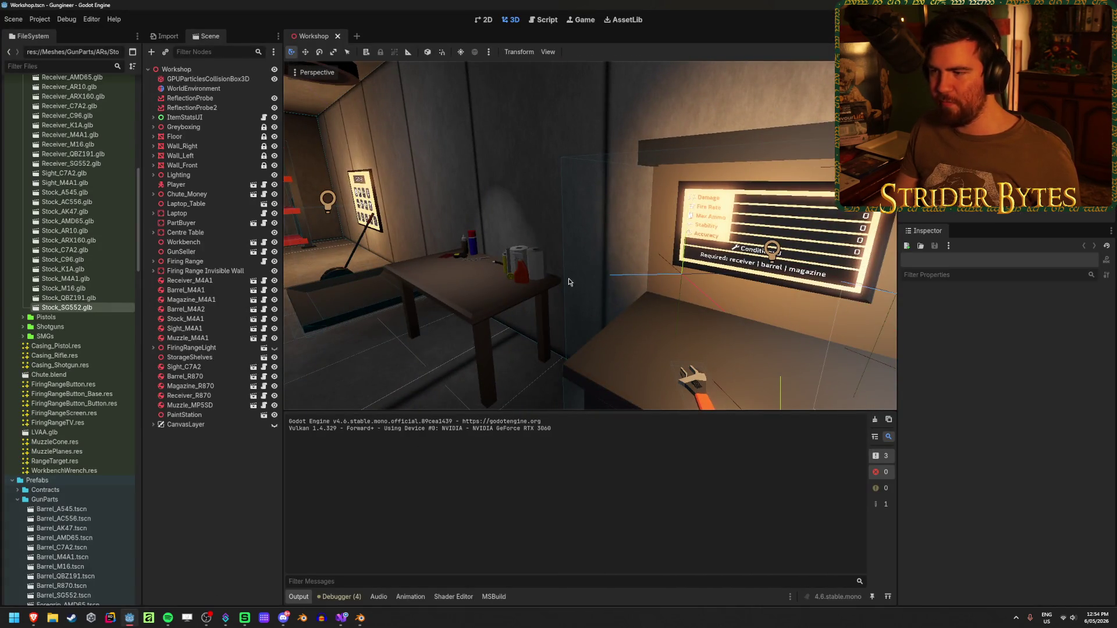
pyautogui.moveTo(562, 271); pyautogui.dragTo(640, 275)
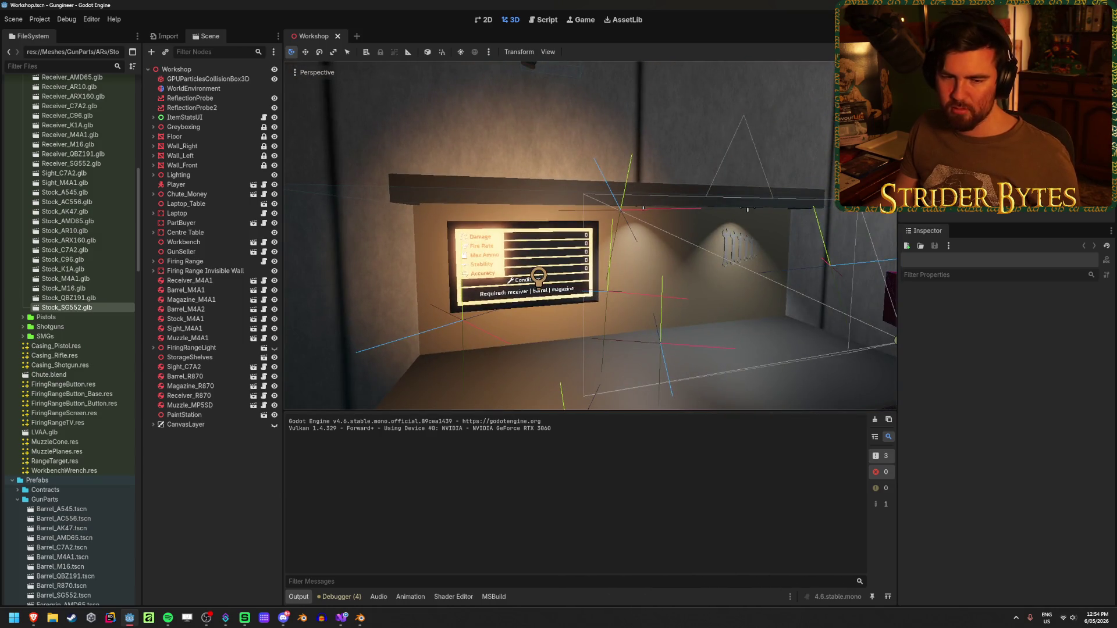
pyautogui.scroll(2, 590, 264)
pyautogui.moveTo(523, 326); pyautogui.dragTo(500, 403)
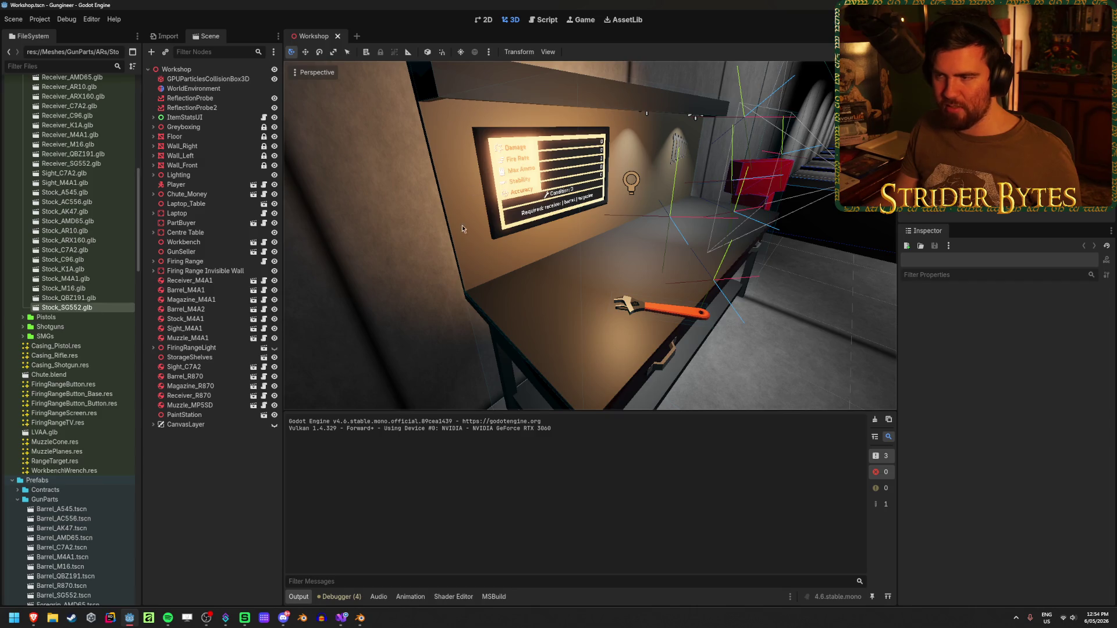
pyautogui.moveTo(617, 268); pyautogui.dragTo(618, 268)
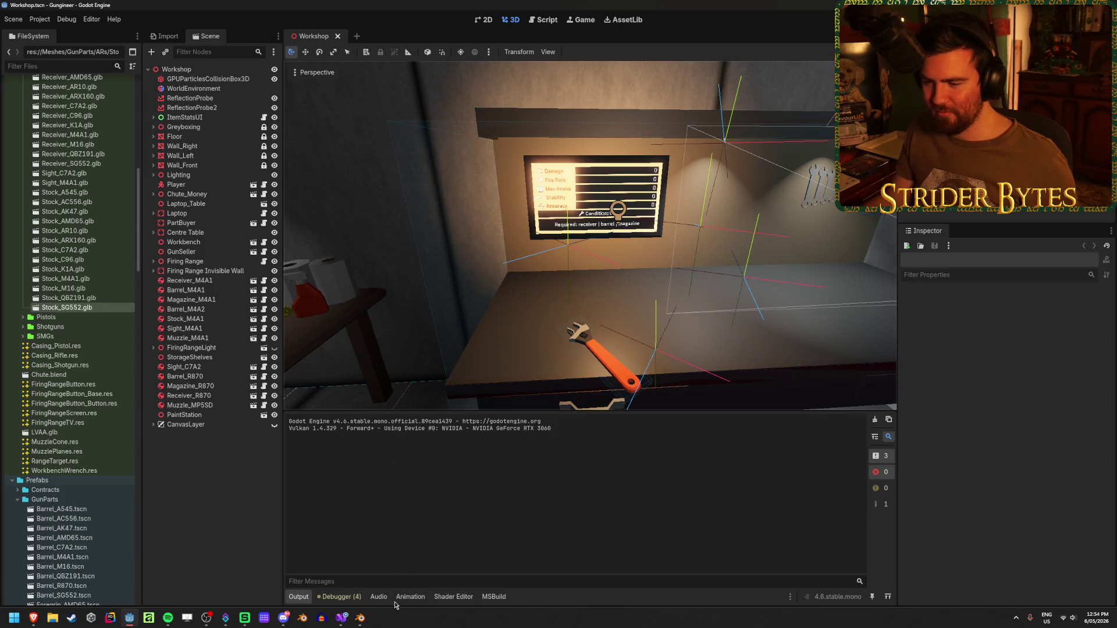
pyautogui.moveTo(369, 620)
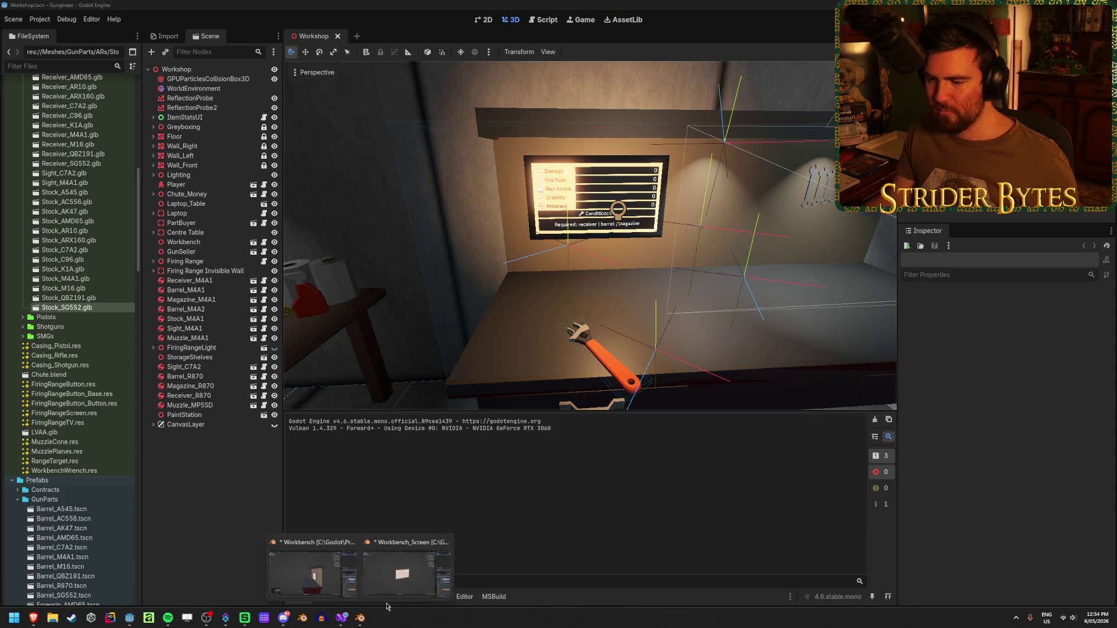
pyautogui.click(408, 561)
# Move the screen frame -0.75 m along X across the backboard and switch back to Godot
pyautogui.moveTo(617, 351); pyautogui.dragTo(635, 332)
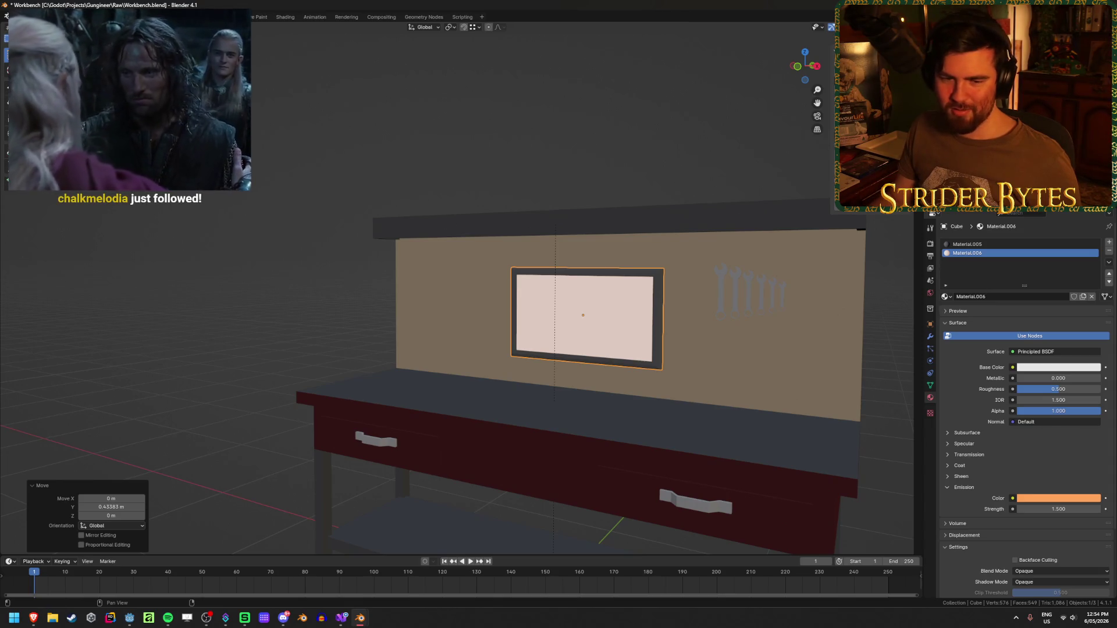
pyautogui.moveTo(688, 169); pyautogui.dragTo(698, 175)
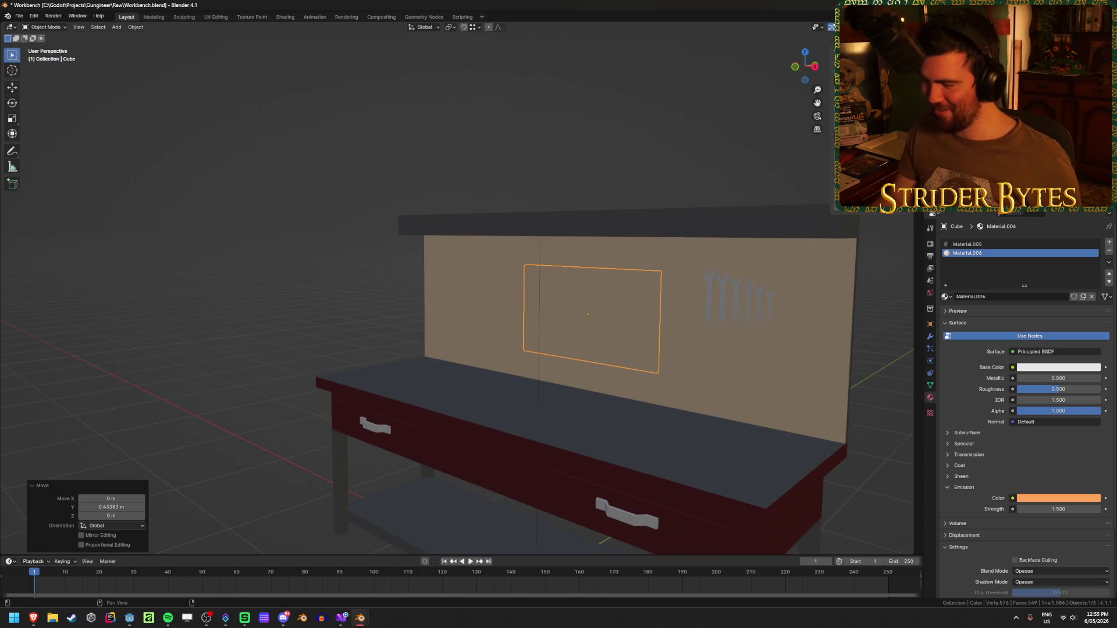
pyautogui.moveTo(681, 248)
pyautogui.mouseDown()
pyautogui.moveTo(593, 251)
pyautogui.moveTo(536, 278)
pyautogui.moveTo(550, 290)
pyautogui.mouseUp()
pyautogui.press('g')
pyautogui.press('x')
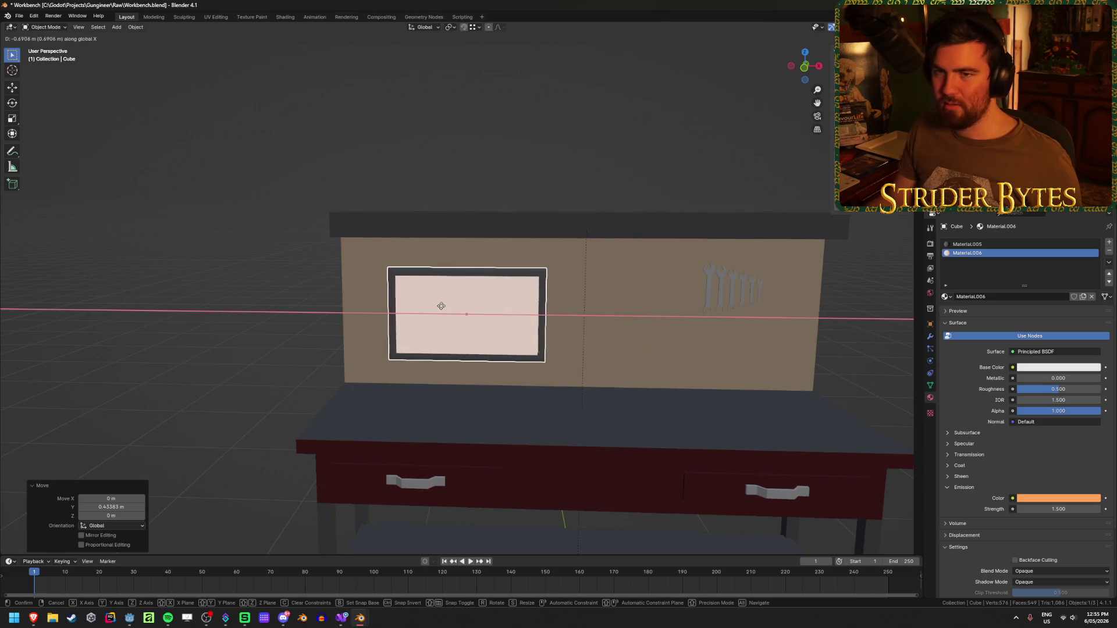
pyautogui.write('-0.75')
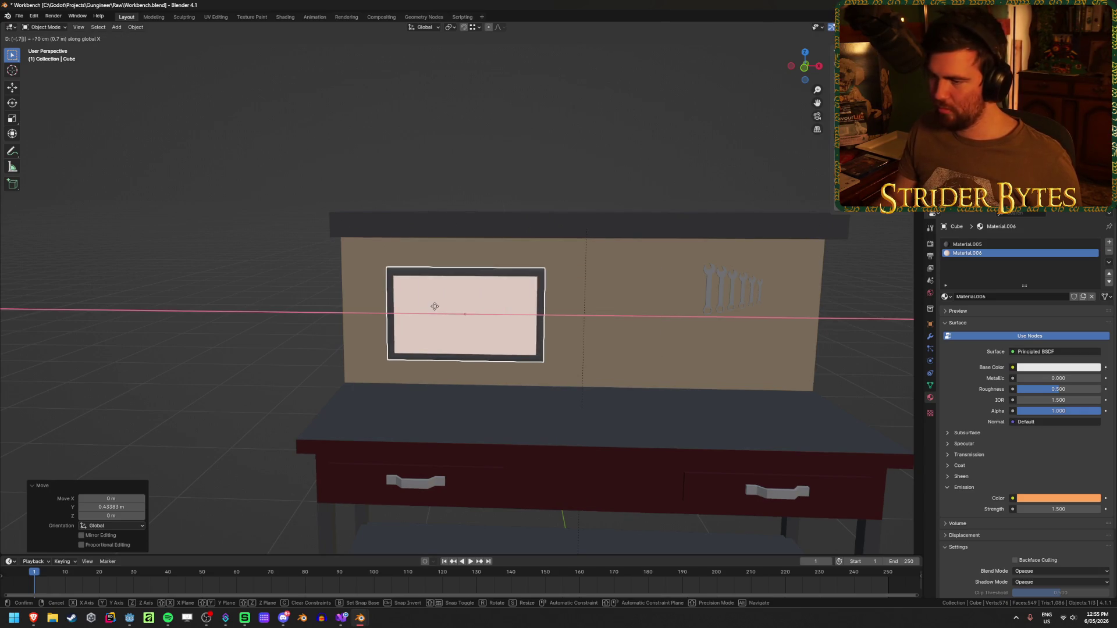
pyautogui.press('Return')
pyautogui.moveTo(434, 306)
pyautogui.mouseDown()
pyautogui.moveTo(588, 267)
pyautogui.moveTo(514, 258)
pyautogui.moveTo(581, 272)
pyautogui.mouseUp()
pyautogui.click(126, 623)
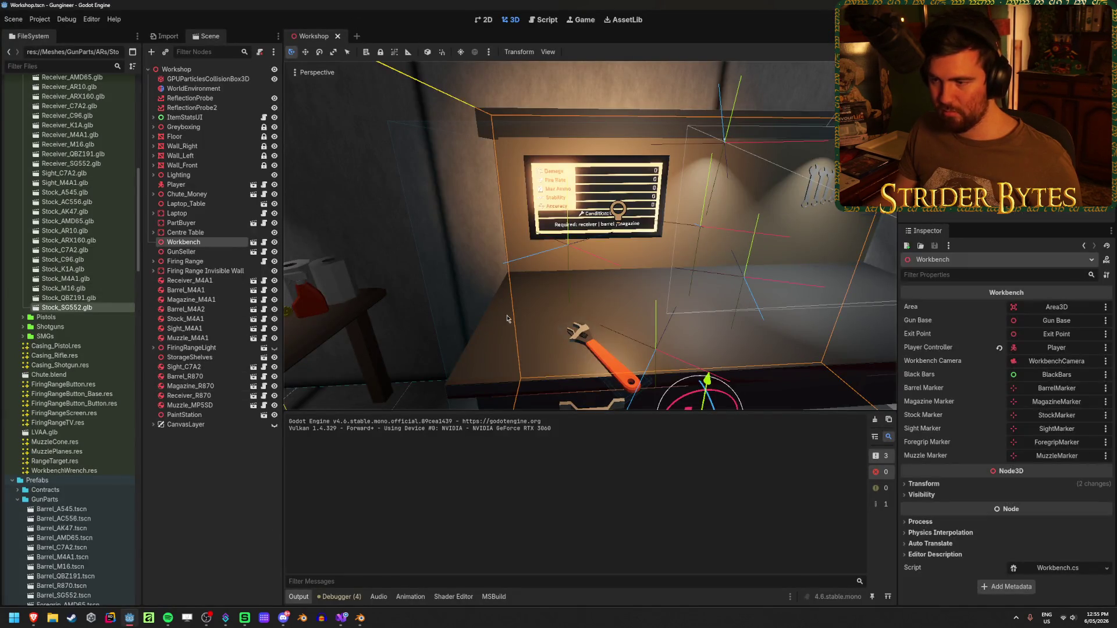
# Open the Workbench scene and check Workbench_Screen's position (-0.8, 1.7, -0.427), then return to Blender
pyautogui.click(253, 243)
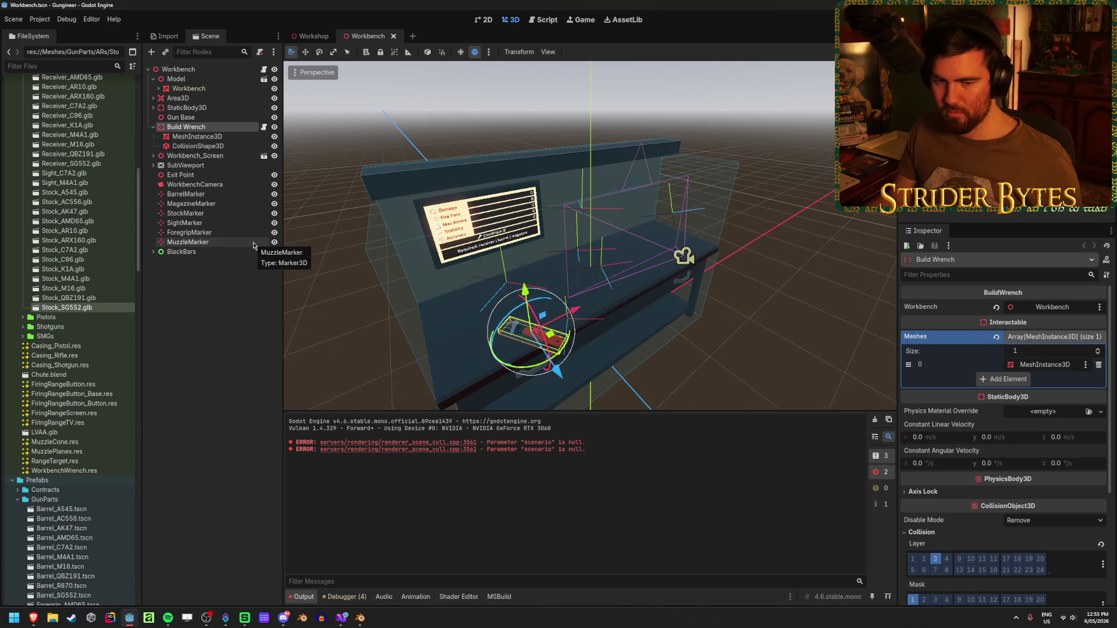
pyautogui.click(477, 227)
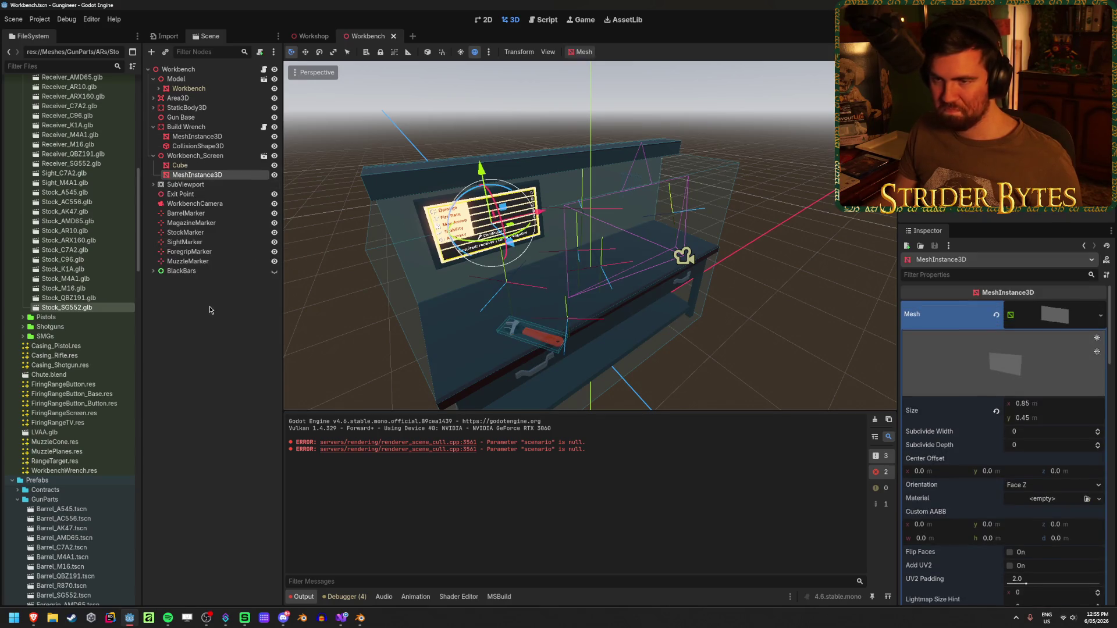
pyautogui.keyDown('ctrl'); pyautogui.click(199, 164); pyautogui.keyUp('ctrl')
pyautogui.click(199, 165)
pyautogui.click(482, 227)
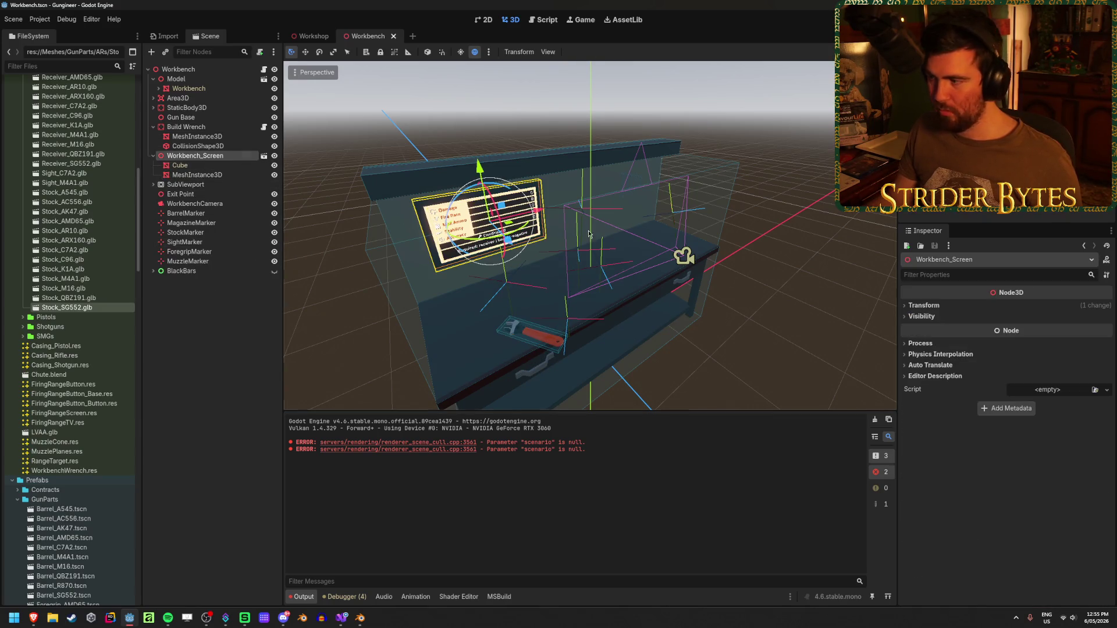
pyautogui.click(949, 307)
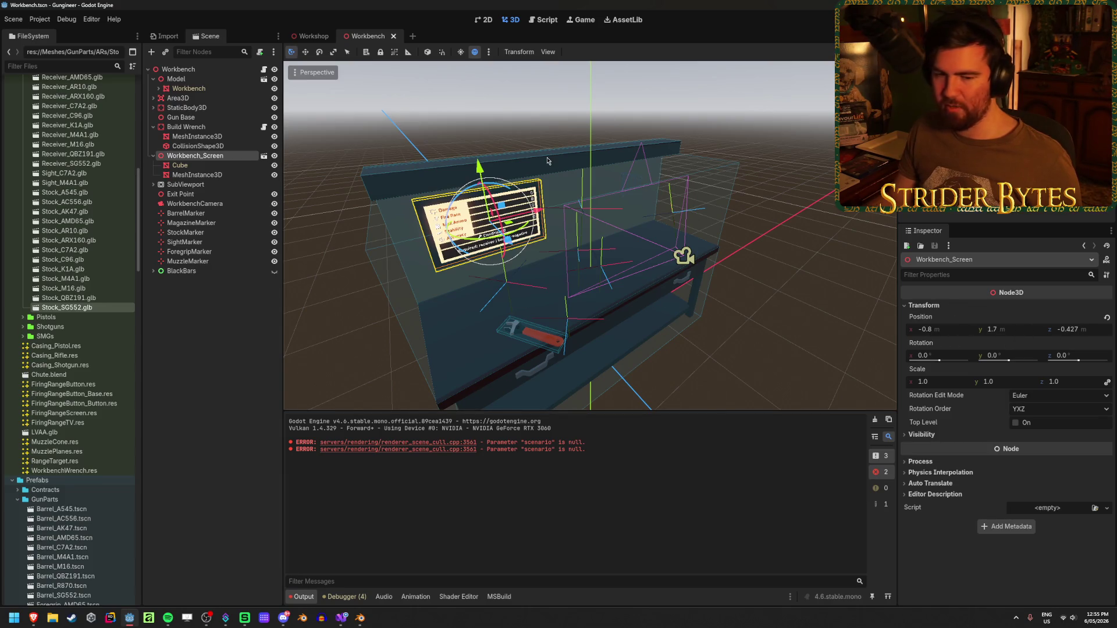
pyautogui.hotkey('alt', 'Tab')
pyautogui.moveTo(364, 258)
pyautogui.mouseDown()
pyautogui.moveTo(254, 262)
pyautogui.moveTo(535, 265)
pyautogui.moveTo(372, 262)
pyautogui.mouseUp()
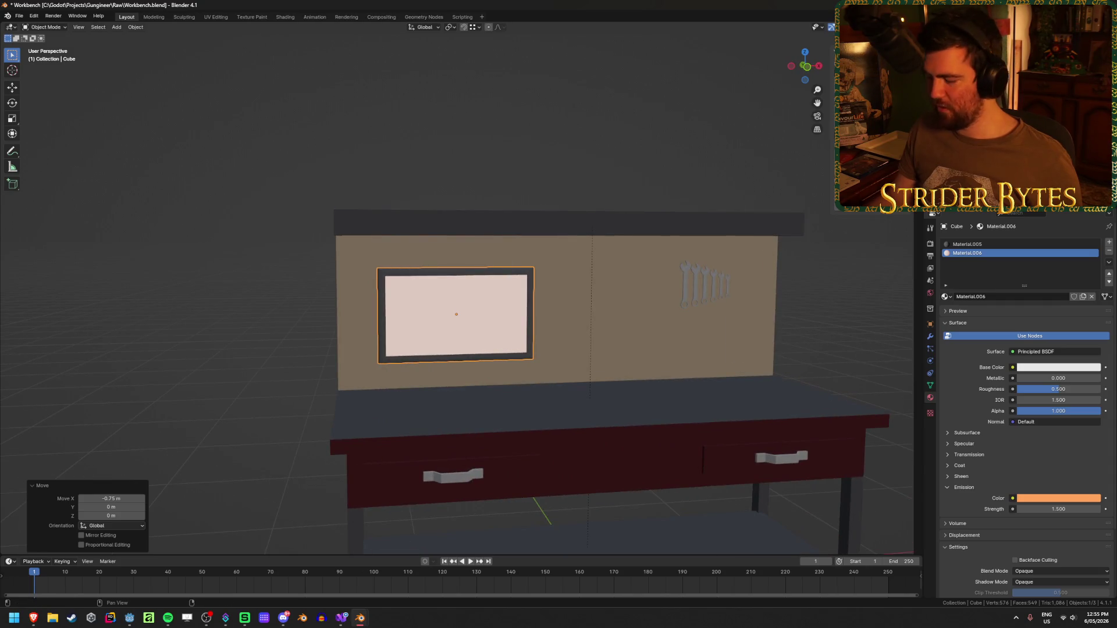
# Centre the view on the screen frame and nudge it 0.040507 m along Y
pyautogui.hotkey('shift', 'r')
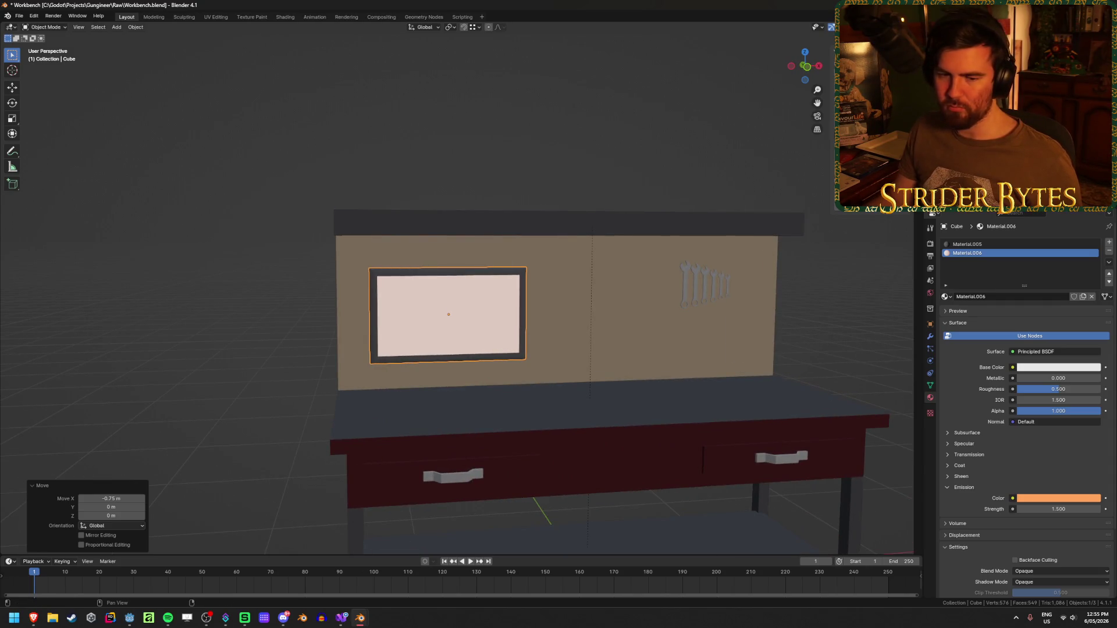
pyautogui.moveTo(463, 245)
pyautogui.mouseDown()
pyautogui.moveTo(367, 246)
pyautogui.moveTo(518, 305)
pyautogui.mouseUp()
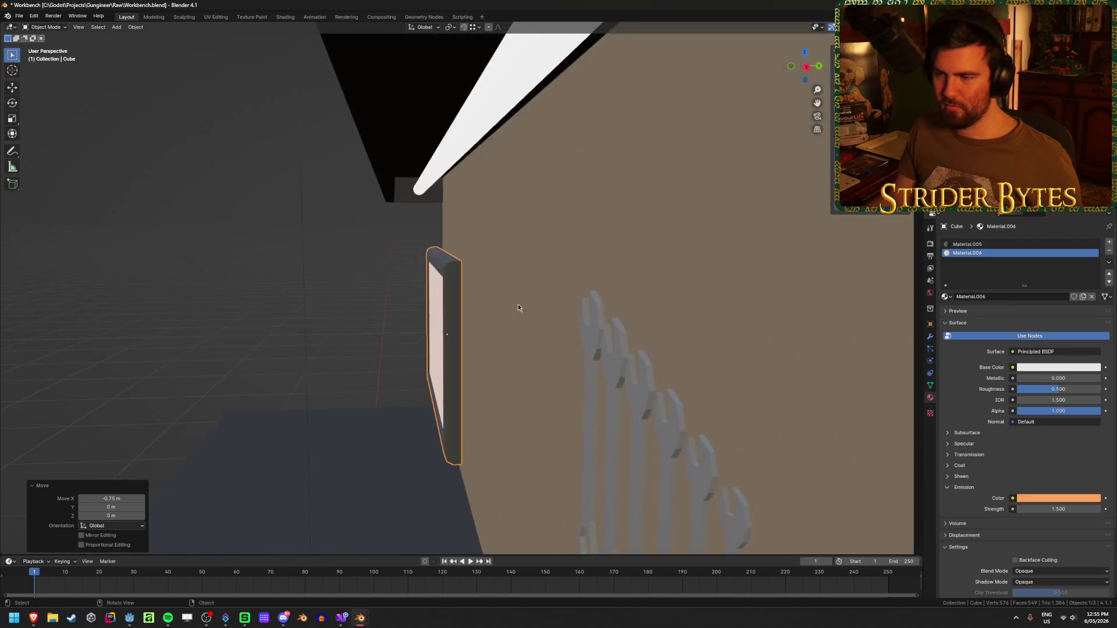
pyautogui.rightClick(268, 278)
pyautogui.press('KP_Decimal')
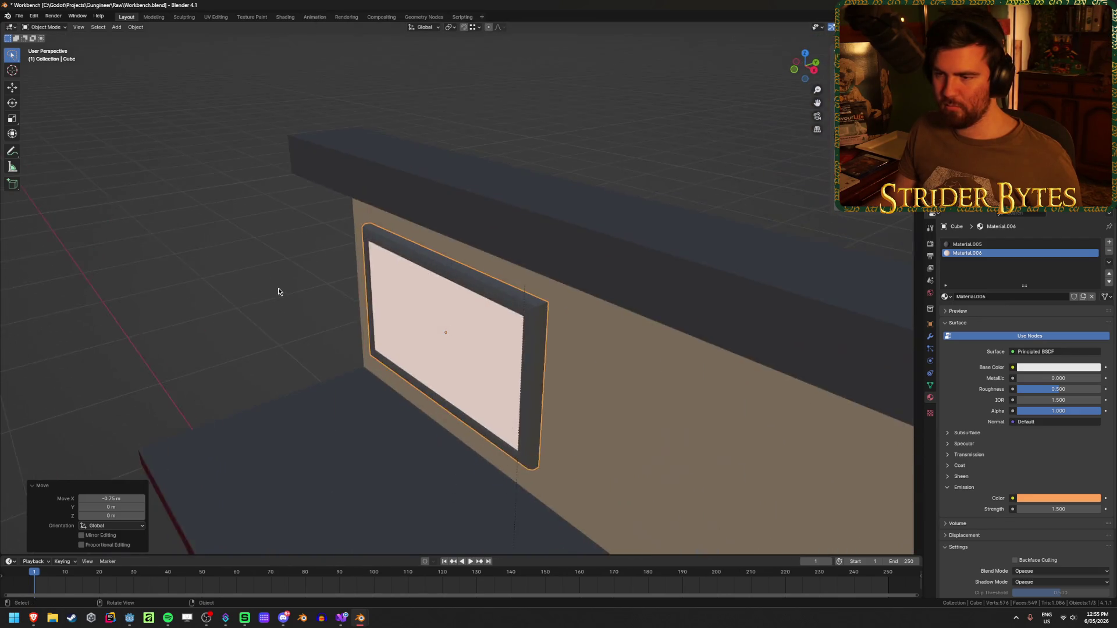
pyautogui.scroll(-2, 278, 291)
pyautogui.press('g')
pyautogui.press('y')
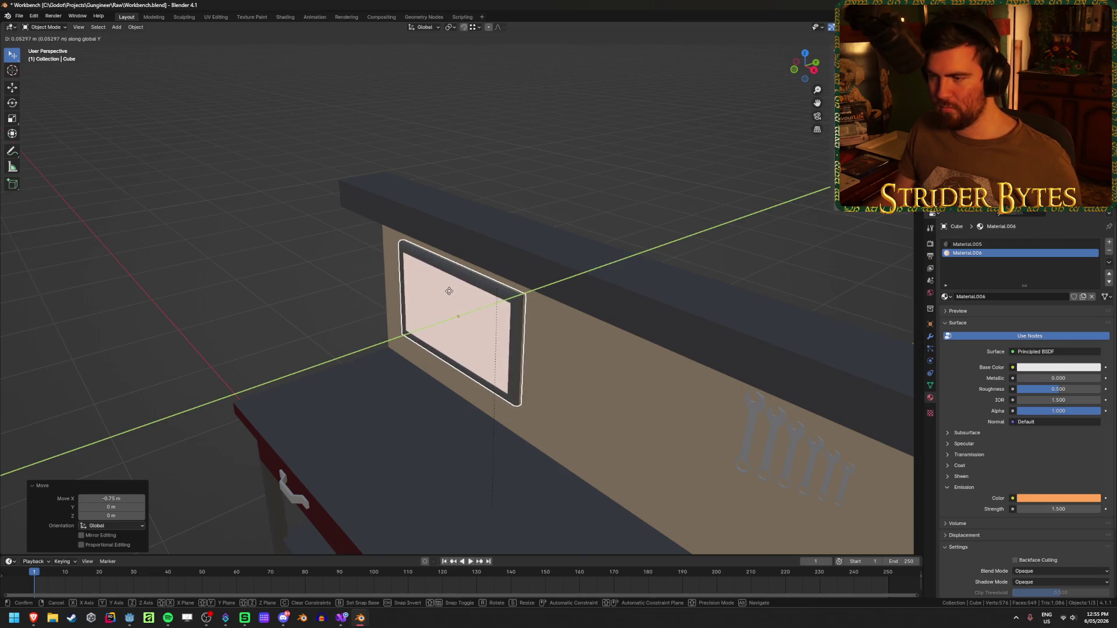
pyautogui.click(445, 288)
# Save Workbench.blend and let Godot reimport it before returning to Blender
pyautogui.moveTo(352, 297)
pyautogui.mouseDown()
pyautogui.moveTo(362, 269)
pyautogui.moveTo(430, 263)
pyautogui.moveTo(350, 261)
pyautogui.mouseUp()
pyautogui.hotkey('ctrl', 's')
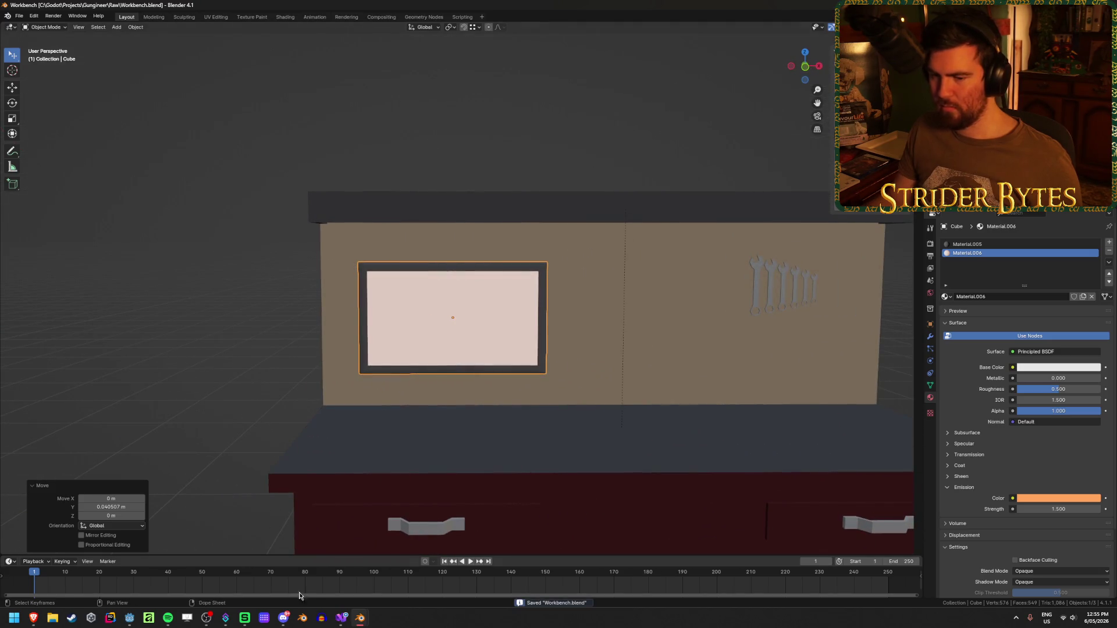
pyautogui.click(129, 617)
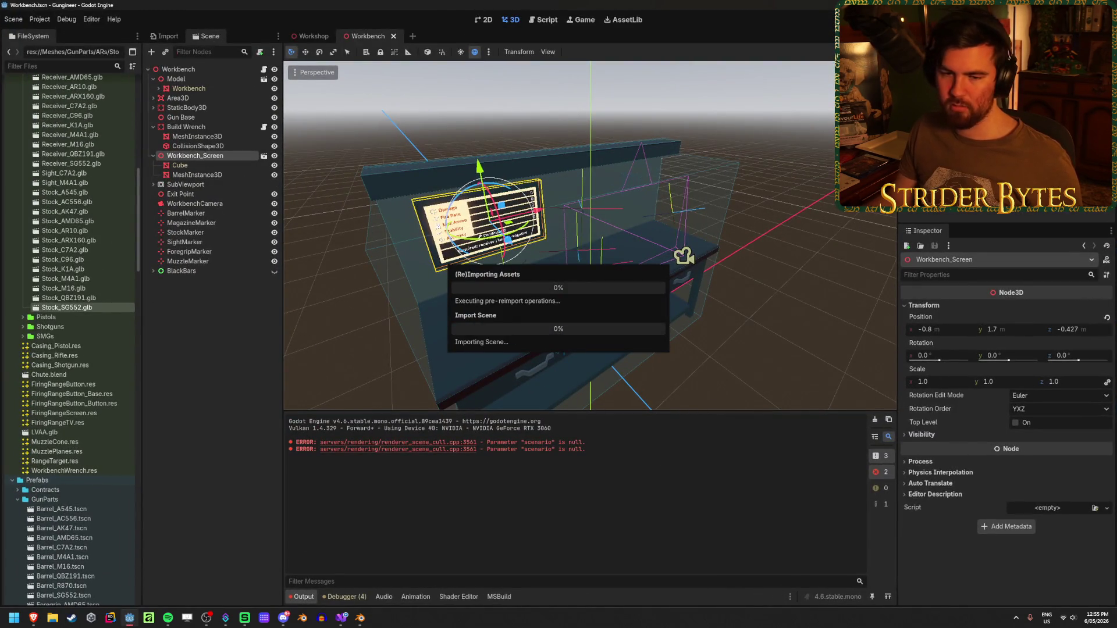
pyautogui.hotkey('alt', 'Tab')
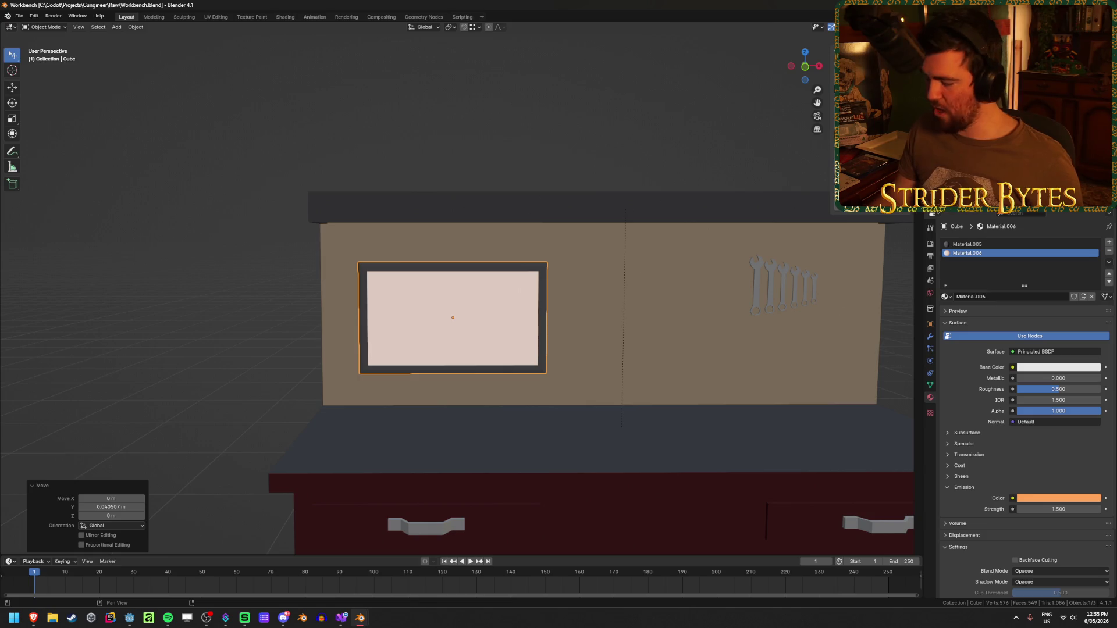
# Undo the last frame nudge and save Workbench.blend
pyautogui.hotkey('ctrl', 'z')
pyautogui.moveTo(174, 269)
pyautogui.mouseDown()
pyautogui.moveTo(207, 316)
pyautogui.moveTo(187, 326)
pyautogui.mouseUp()
pyautogui.hotkey('ctrl', 's')
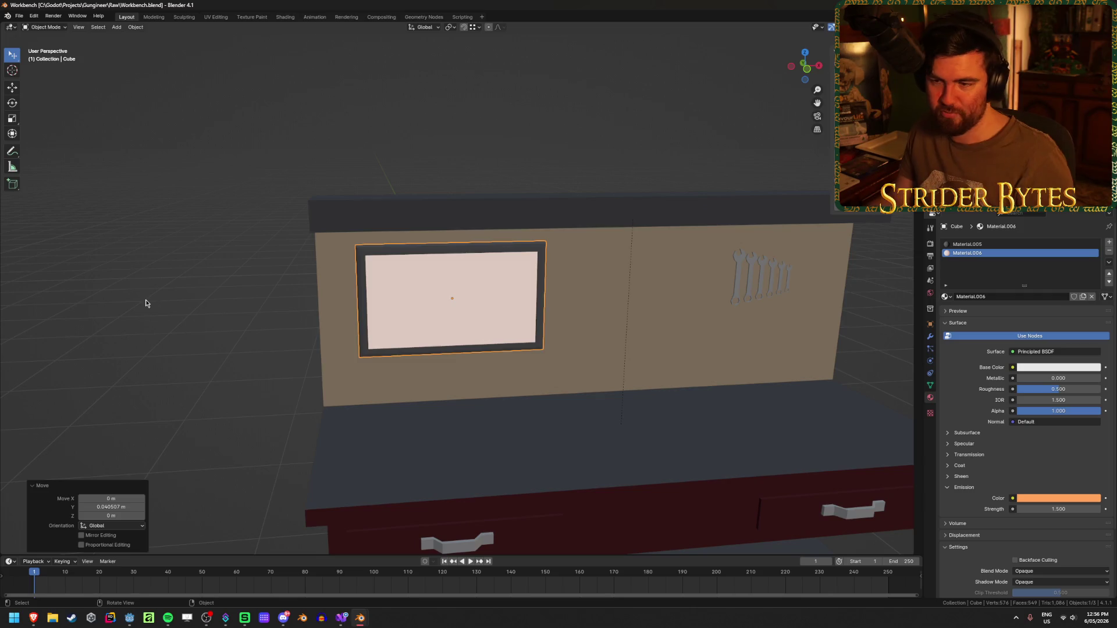
pyautogui.click(192, 294)
pyautogui.hotkey('ctrl', 's')
# Reselect the screen frame and begin sliding it out from the backboard
pyautogui.click(404, 297)
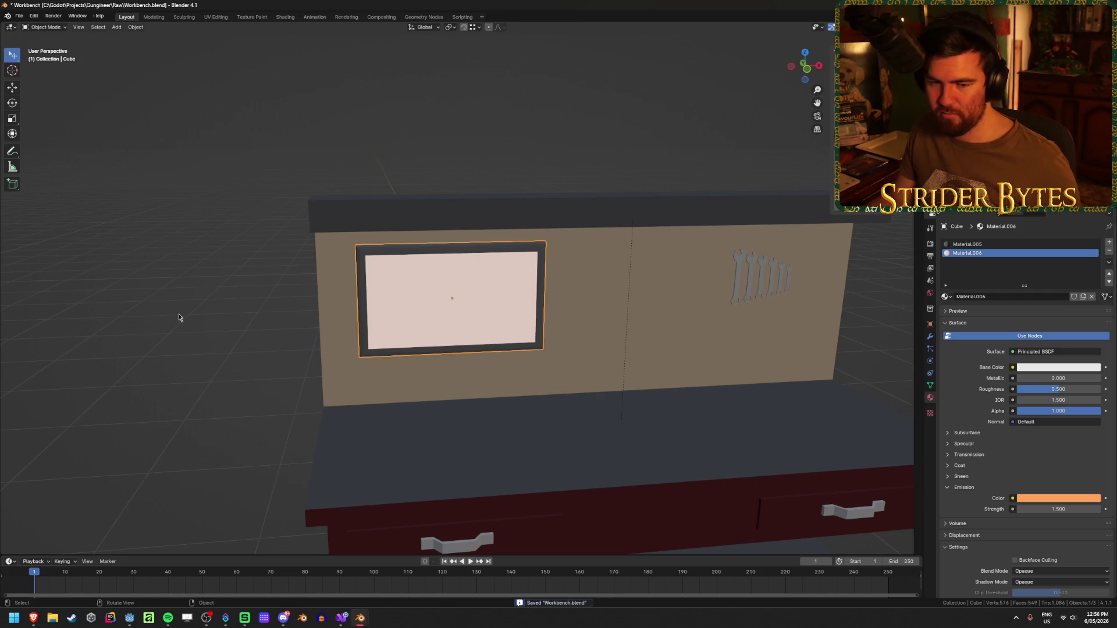
pyautogui.scroll(-3, 199, 314)
pyautogui.scroll(2, 224, 309)
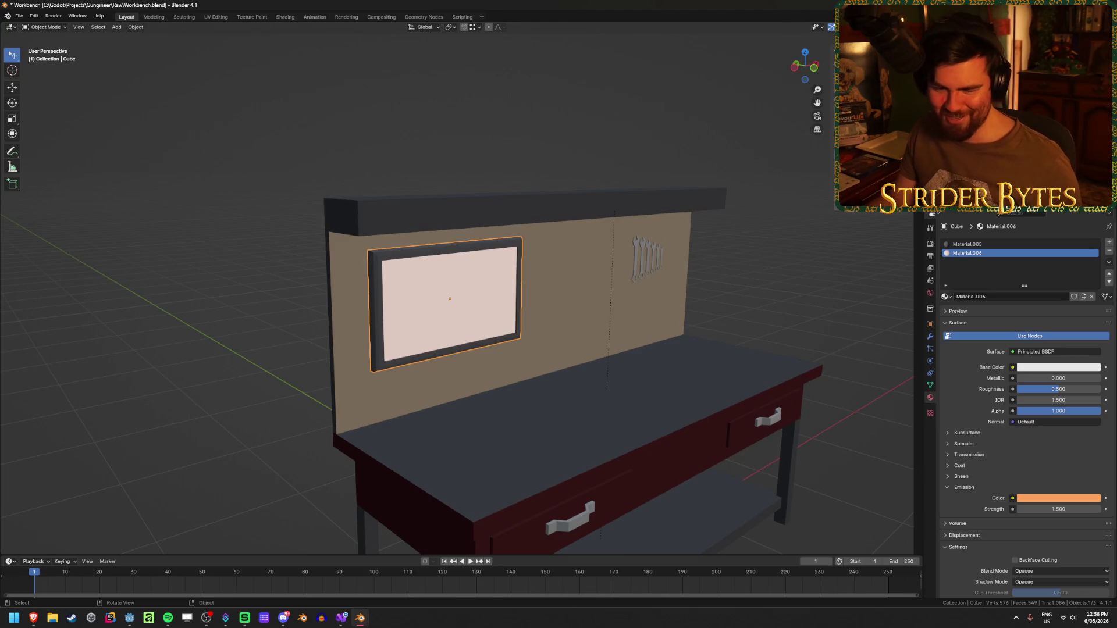
pyautogui.moveTo(260, 391)
pyautogui.mouseDown()
pyautogui.moveTo(210, 389)
pyautogui.moveTo(218, 399)
pyautogui.moveTo(323, 366)
pyautogui.mouseUp()
pyautogui.scroll(-2, 221, 386)
pyautogui.moveTo(480, 332)
pyautogui.mouseDown()
pyautogui.moveTo(407, 361)
pyautogui.moveTo(434, 378)
pyautogui.moveTo(419, 384)
pyautogui.moveTo(431, 394)
pyautogui.mouseUp()
# Move the screen frame along Y, then along X, out past the backboard's left edge
pyautogui.press('g')
pyautogui.press('y')
pyautogui.click(418, 372)
pyautogui.press('g')
pyautogui.press('x')
pyautogui.click(431, 394)
# Rotate the frame 45° about the Z axis and save Workbench.blend
pyautogui.press('r')
pyautogui.press('z')
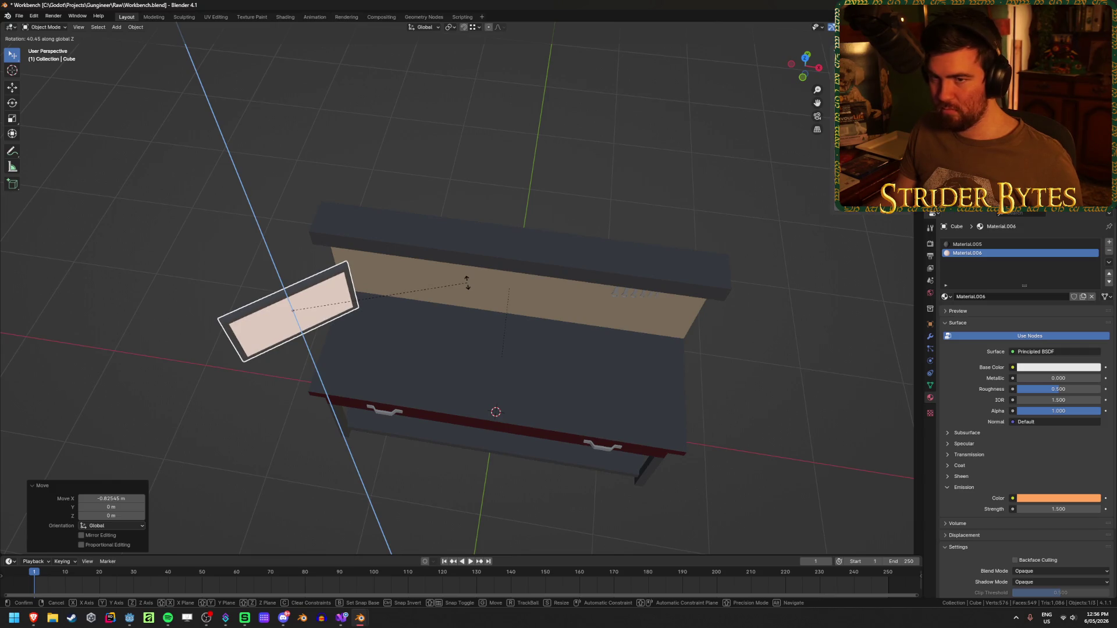
pyautogui.write('45')
pyautogui.press('Return')
pyautogui.moveTo(466, 282)
pyautogui.mouseDown()
pyautogui.moveTo(469, 242)
pyautogui.moveTo(446, 244)
pyautogui.moveTo(458, 248)
pyautogui.mouseUp()
pyautogui.hotkey('ctrl', 's')
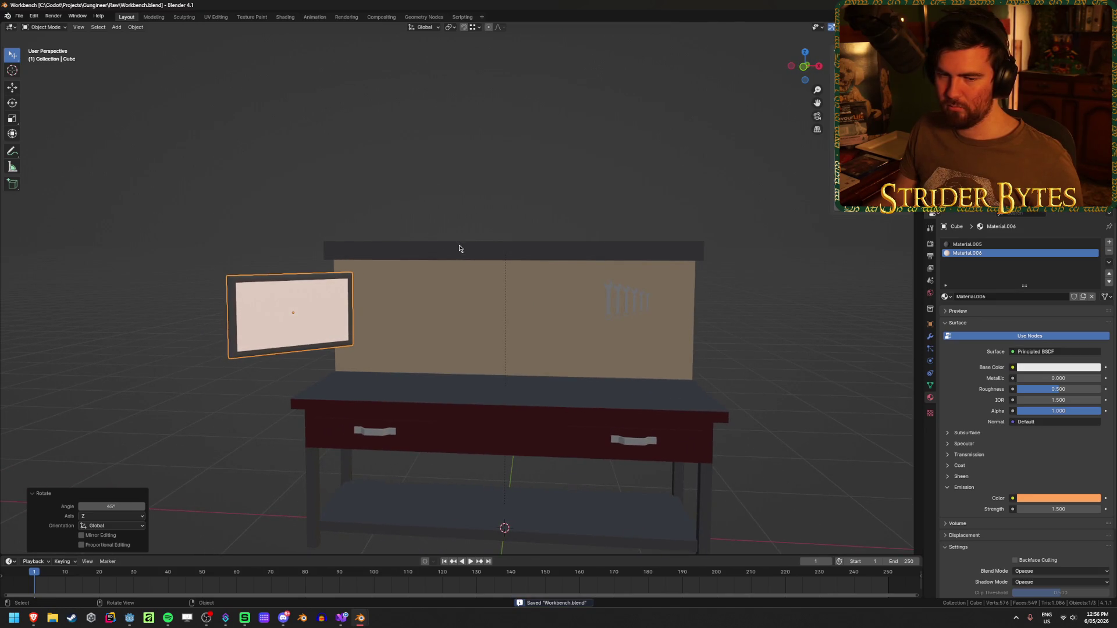
# Select the frame's entire mesh in Edit Mode, then return to Object Mode
pyautogui.moveTo(408, 298)
pyautogui.mouseDown()
pyautogui.moveTo(476, 324)
pyautogui.moveTo(474, 378)
pyautogui.mouseUp()
pyautogui.scroll(3, 474, 378)
pyautogui.moveTo(337, 373)
pyautogui.mouseDown()
pyautogui.moveTo(332, 386)
pyautogui.moveTo(405, 169)
pyautogui.mouseUp()
pyautogui.press('Tab')
pyautogui.keyDown('alt'); pyautogui.click(385, 160); pyautogui.keyUp('alt')
pyautogui.press('l')
pyautogui.press('Tab')
# Deselect the frame, view it from the front, and save Workbench.blend again
pyautogui.click(666, 362)
pyautogui.moveTo(666, 362)
pyautogui.mouseDown()
pyautogui.moveTo(337, 367)
pyautogui.moveTo(332, 322)
pyautogui.moveTo(406, 332)
pyautogui.moveTo(326, 323)
pyautogui.moveTo(469, 338)
pyautogui.moveTo(527, 358)
pyautogui.moveTo(603, 351)
pyautogui.moveTo(521, 357)
pyautogui.mouseUp()
pyautogui.hotkey('ctrl', 's')
pyautogui.scroll(-3, 326, 323)
pyautogui.scroll(3, 326, 323)
pyautogui.scroll(2, 511, 355)
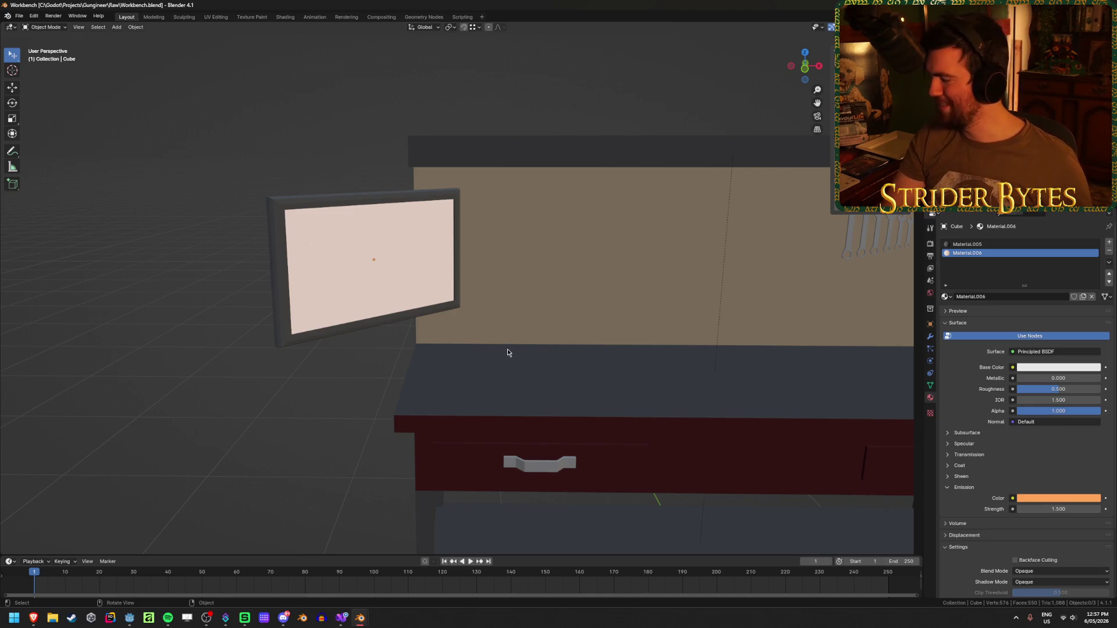
# Save Workbench.blend and look down on the bench from the top view
pyautogui.hotkey('ctrl', 's')
pyautogui.moveTo(174, 399); pyautogui.dragTo(568, 398)
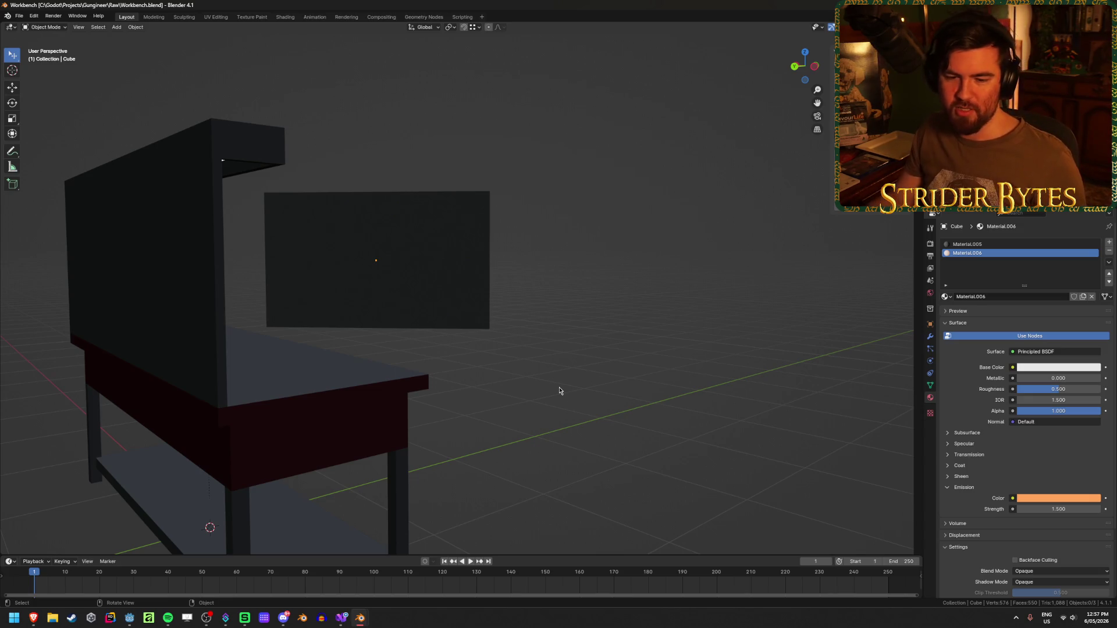
pyautogui.moveTo(604, 362)
pyautogui.mouseDown()
pyautogui.moveTo(544, 351)
pyautogui.moveTo(619, 320)
pyautogui.moveTo(558, 412)
pyautogui.moveTo(482, 430)
pyautogui.mouseUp()
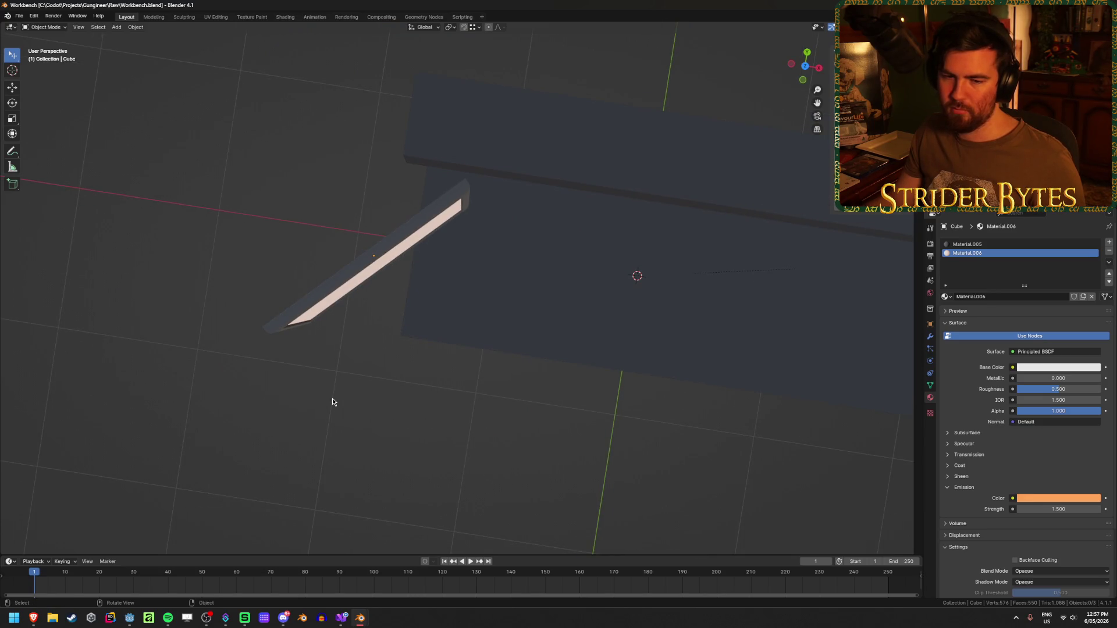
pyautogui.press('KP_7')
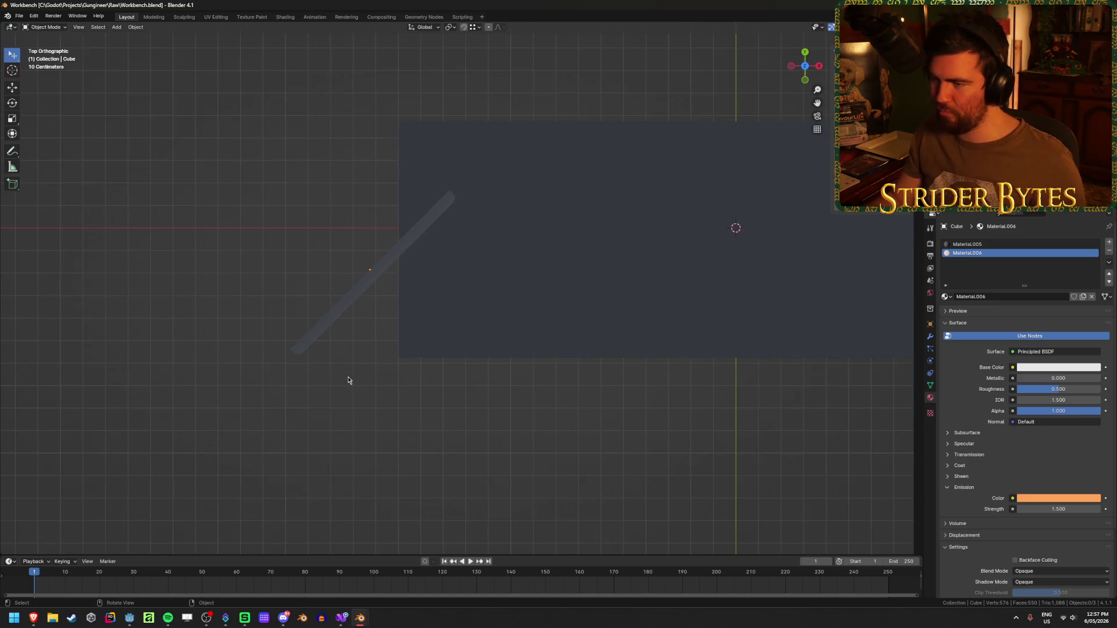
# Reselect the angled screen frame, undo its last nudge, save, and frame it face-on
pyautogui.click(345, 307)
pyautogui.click(405, 438)
pyautogui.click(336, 311)
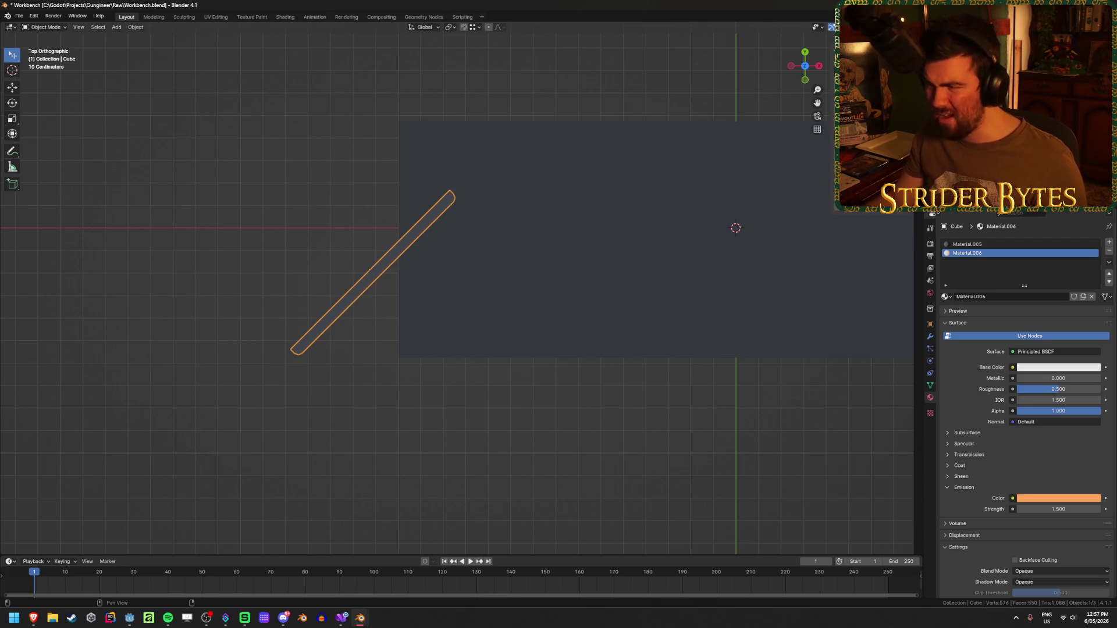
pyautogui.hotkey('ctrl', 'z')
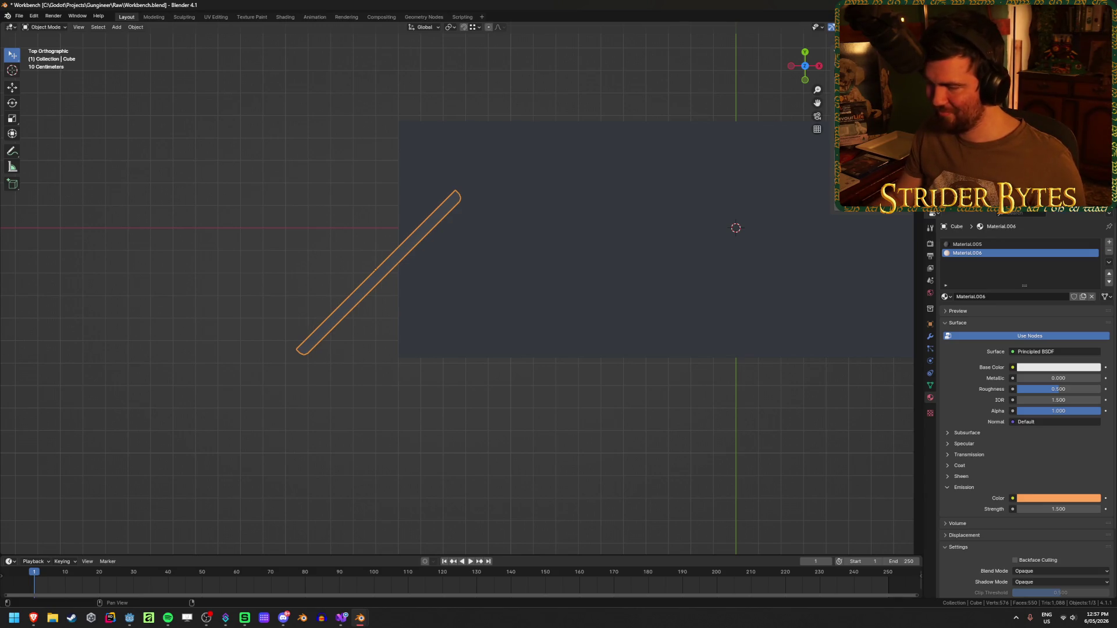
pyautogui.moveTo(442, 250); pyautogui.dragTo(500, 255)
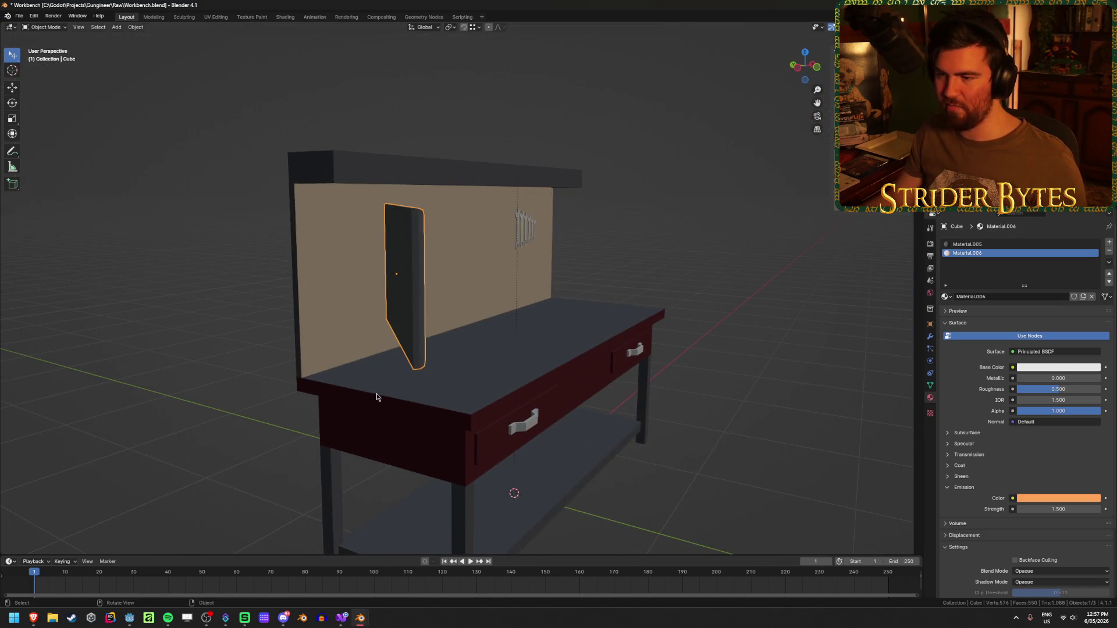
pyautogui.hotkey('ctrl', 's')
pyautogui.press('KP_Decimal')
pyautogui.moveTo(125, 320)
pyautogui.mouseDown()
pyautogui.moveTo(105, 296)
pyautogui.moveTo(67, 312)
pyautogui.mouseUp()
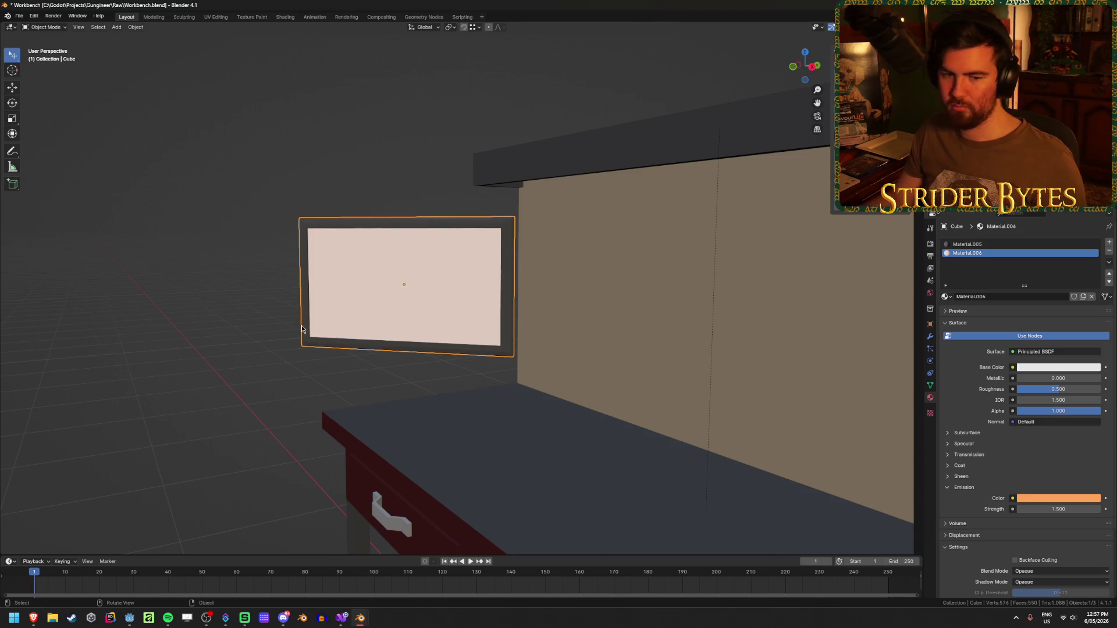
pyautogui.moveTo(167, 321); pyautogui.dragTo(209, 330)
pyautogui.scroll(-5, 174, 351)
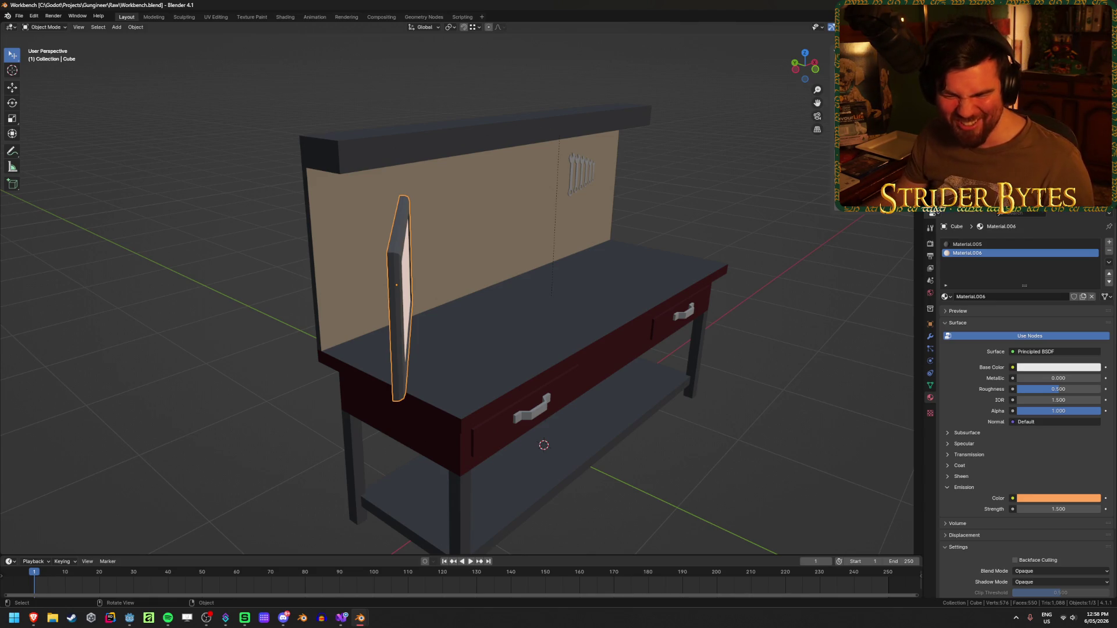
pyautogui.moveTo(523, 355); pyautogui.dragTo(376, 359)
pyautogui.moveTo(542, 442); pyautogui.dragTo(620, 400)
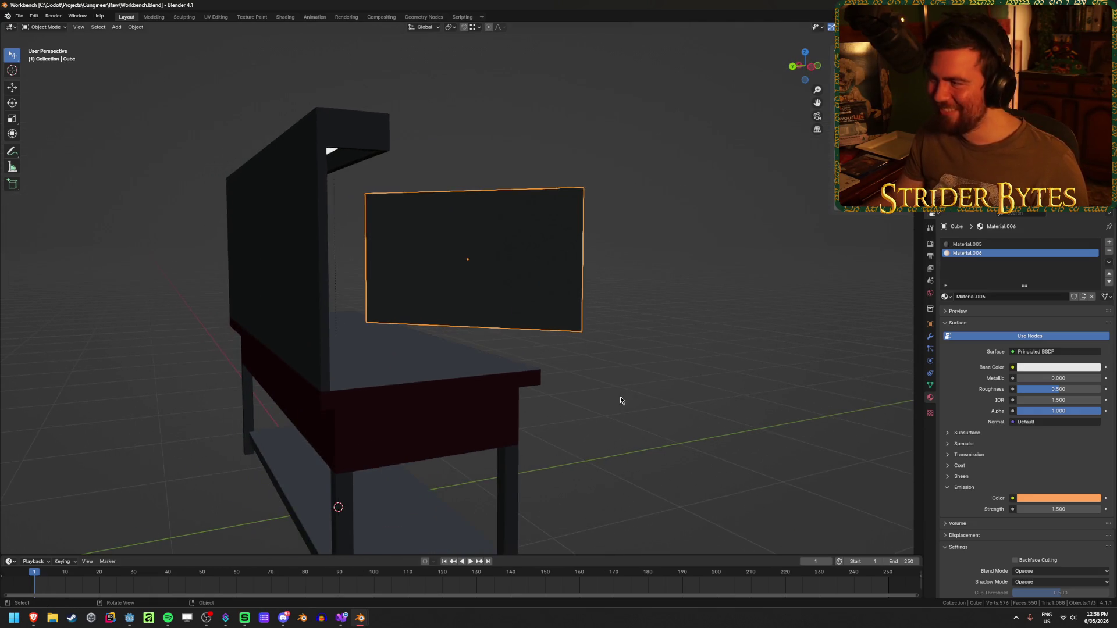
pyautogui.moveTo(686, 343); pyautogui.dragTo(593, 344)
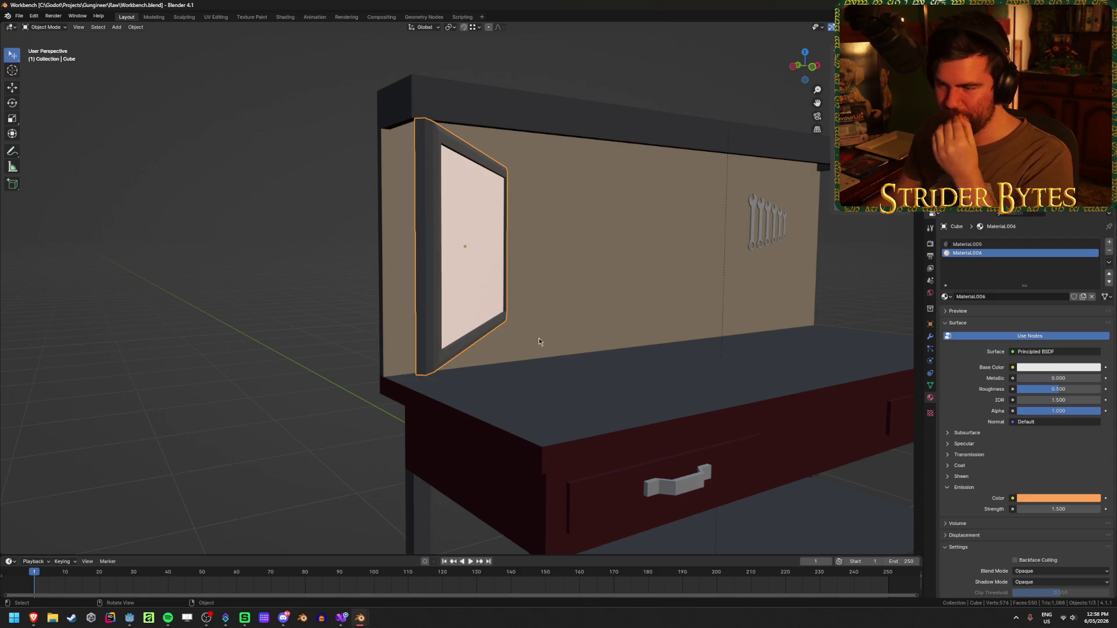
pyautogui.moveTo(276, 342)
pyautogui.mouseDown()
pyautogui.moveTo(407, 333)
pyautogui.moveTo(446, 418)
pyautogui.mouseUp()
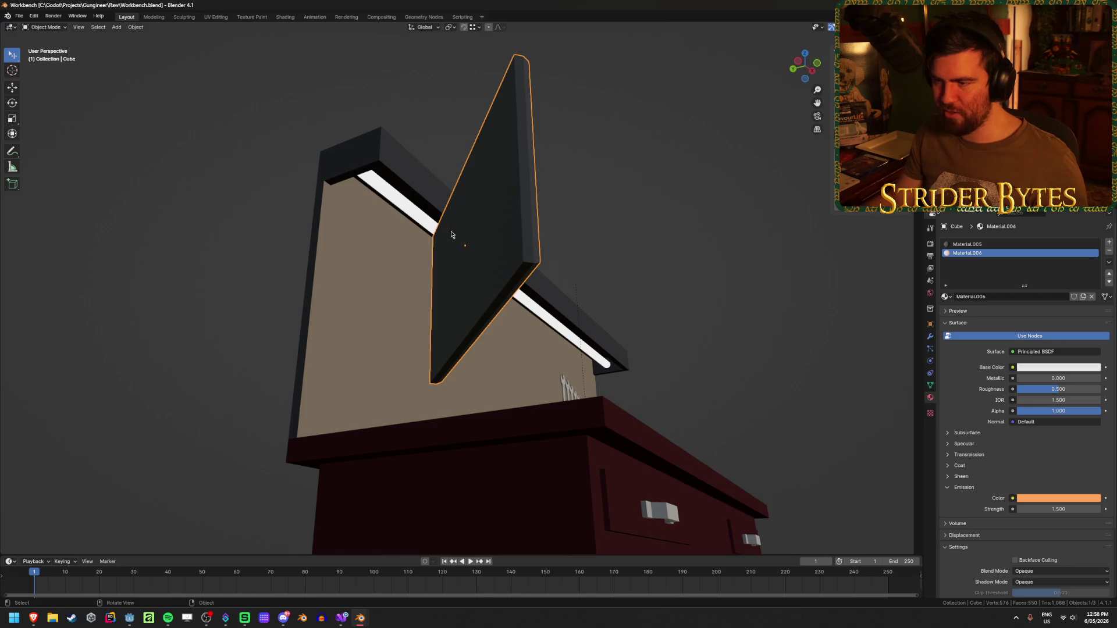
pyautogui.moveTo(339, 417); pyautogui.dragTo(391, 466)
pyautogui.moveTo(654, 427); pyautogui.dragTo(349, 407)
pyautogui.click(180, 399)
pyautogui.click(488, 267)
pyautogui.moveTo(489, 268); pyautogui.dragTo(527, 255)
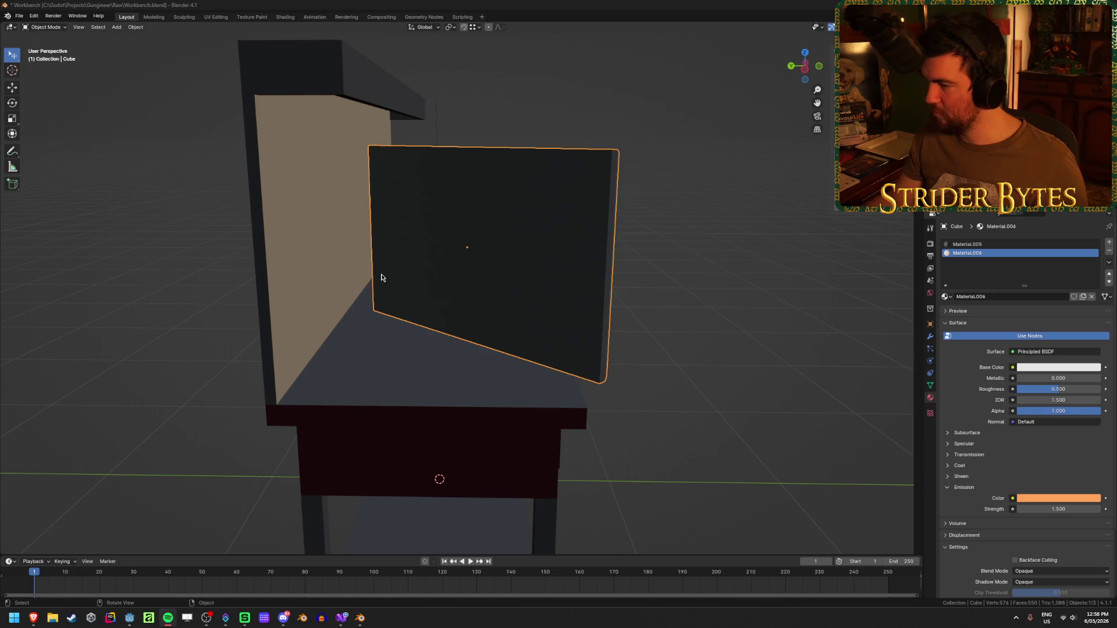
pyautogui.click(103, 344)
pyautogui.hotkey('shift', 'a')
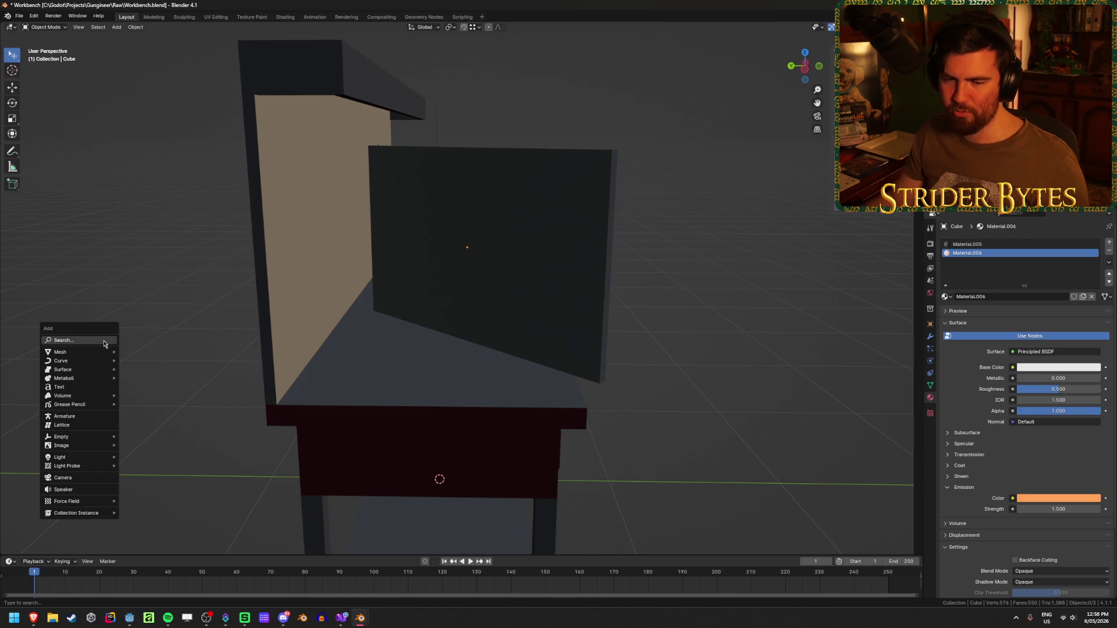
# Add a cube inside the screen panel's mesh in Edit Mode
pyautogui.moveTo(103, 352)
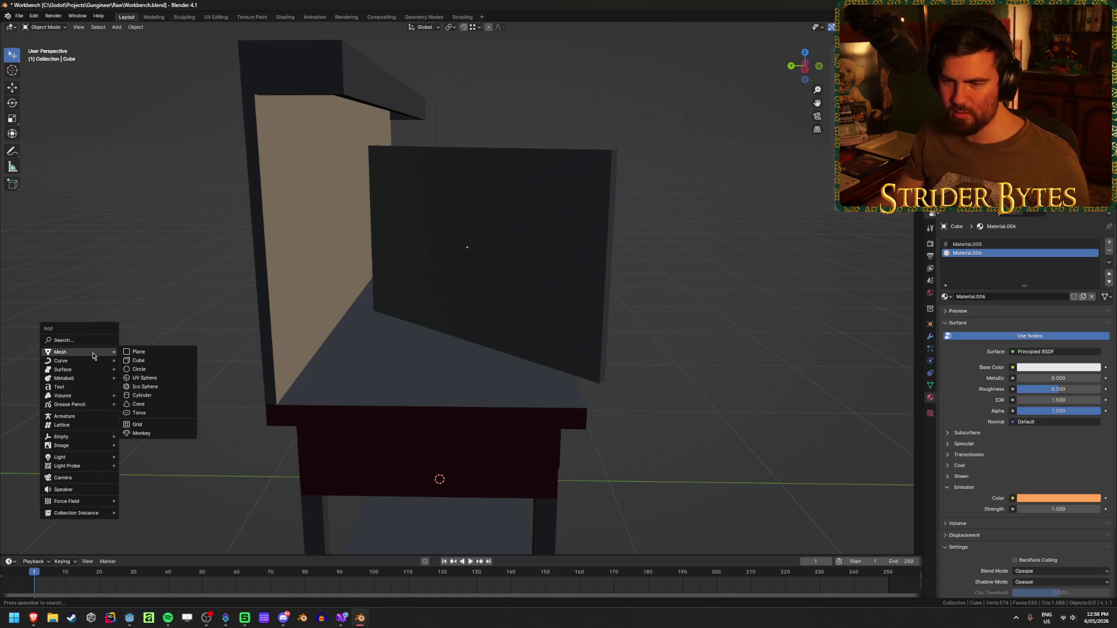
pyautogui.click(578, 271)
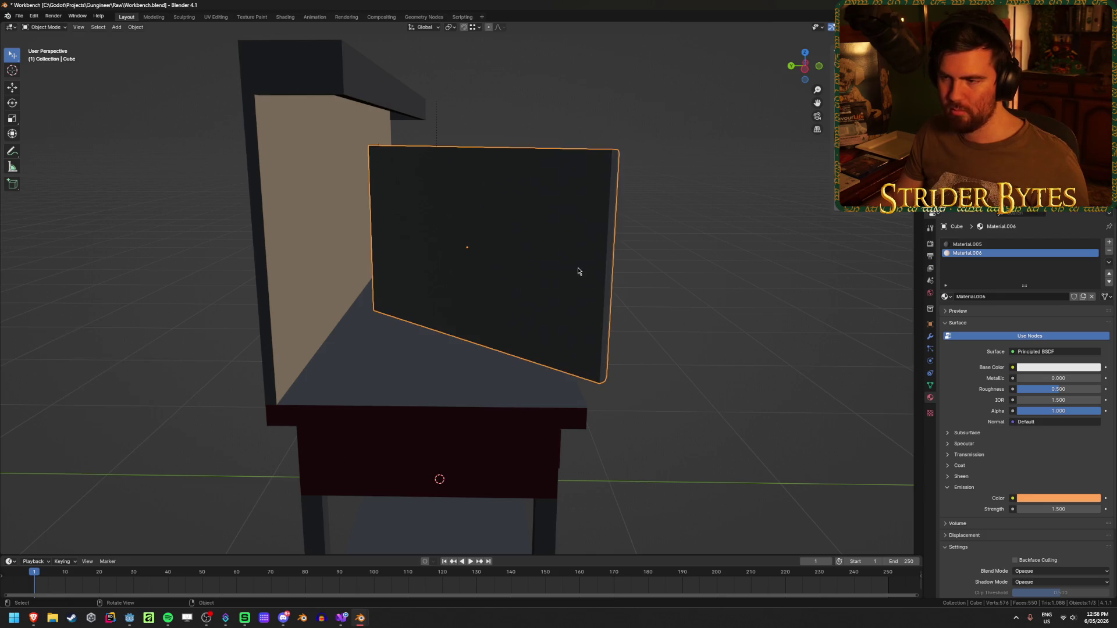
pyautogui.press('Tab')
pyautogui.click(763, 289)
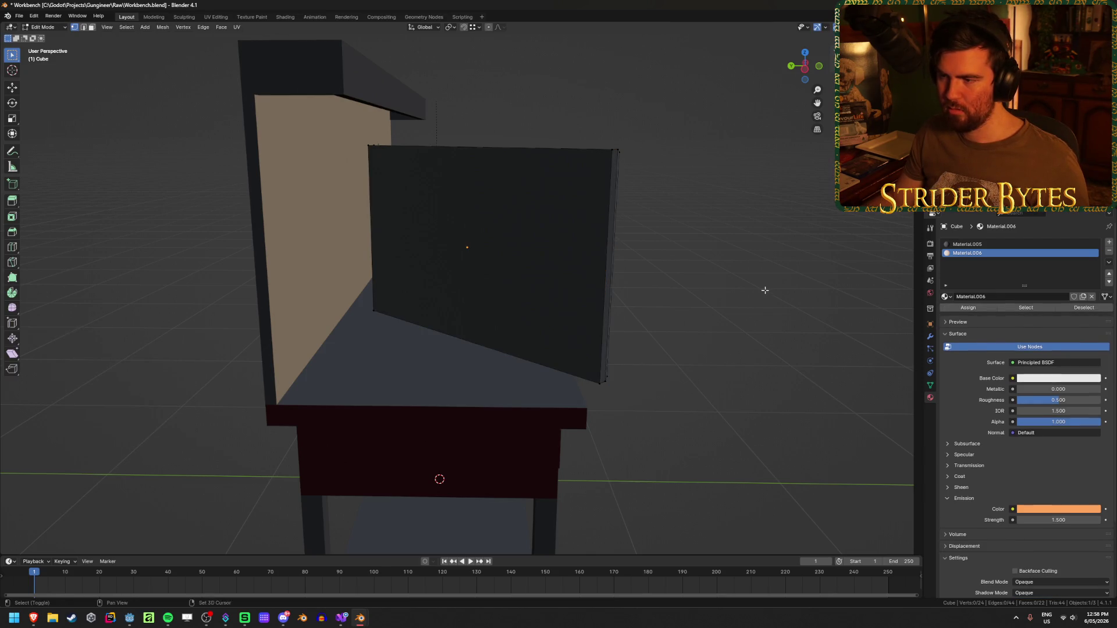
pyautogui.hotkey('shift', 'a')
pyautogui.click(754, 299)
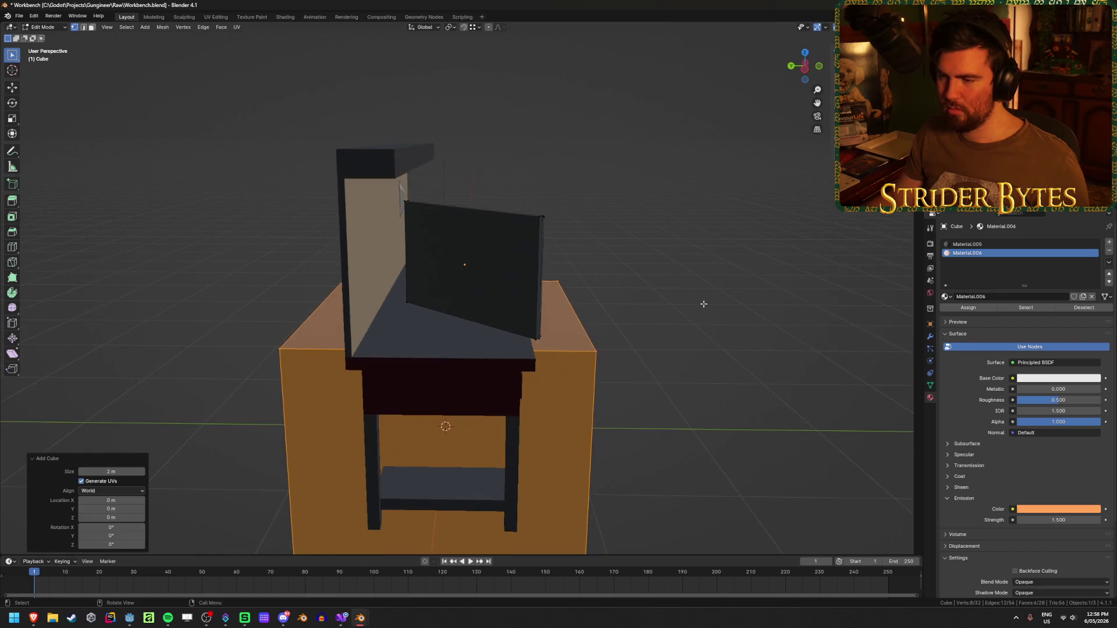
# Rotate the new cube 45° about the vertical Z axis
pyautogui.press('r')
pyautogui.press('x')
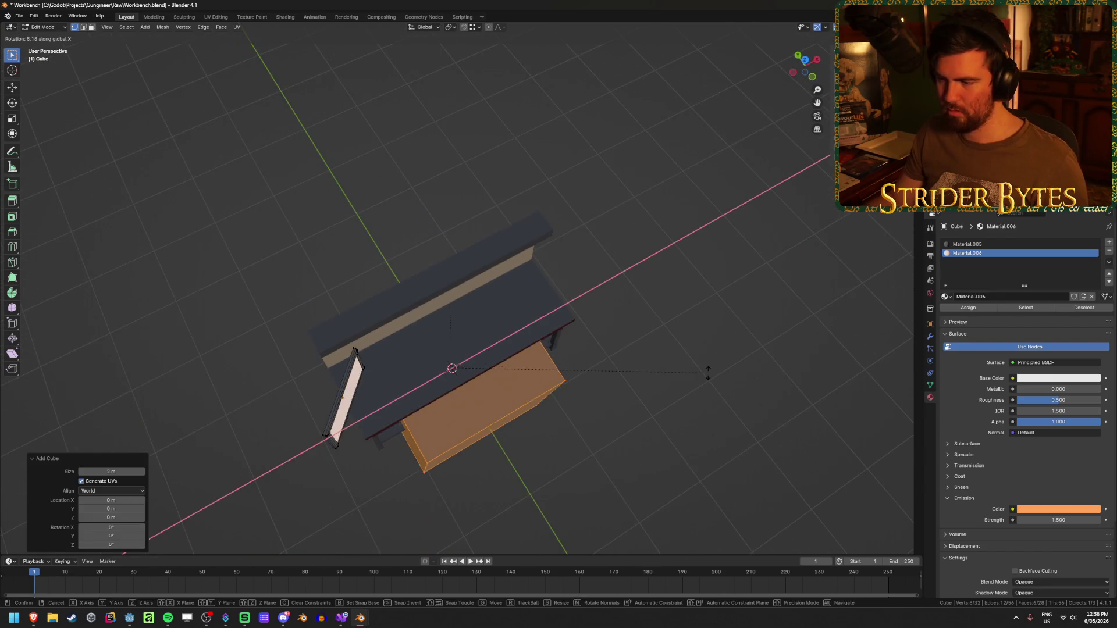
pyautogui.press('z')
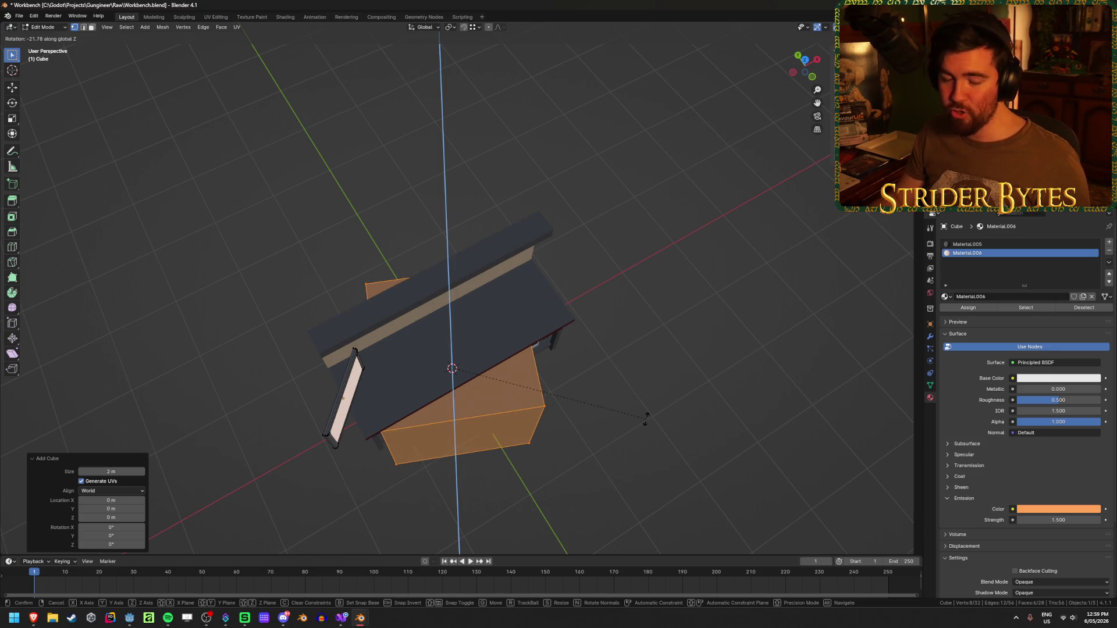
pyautogui.write('45')
pyautogui.press('Return')
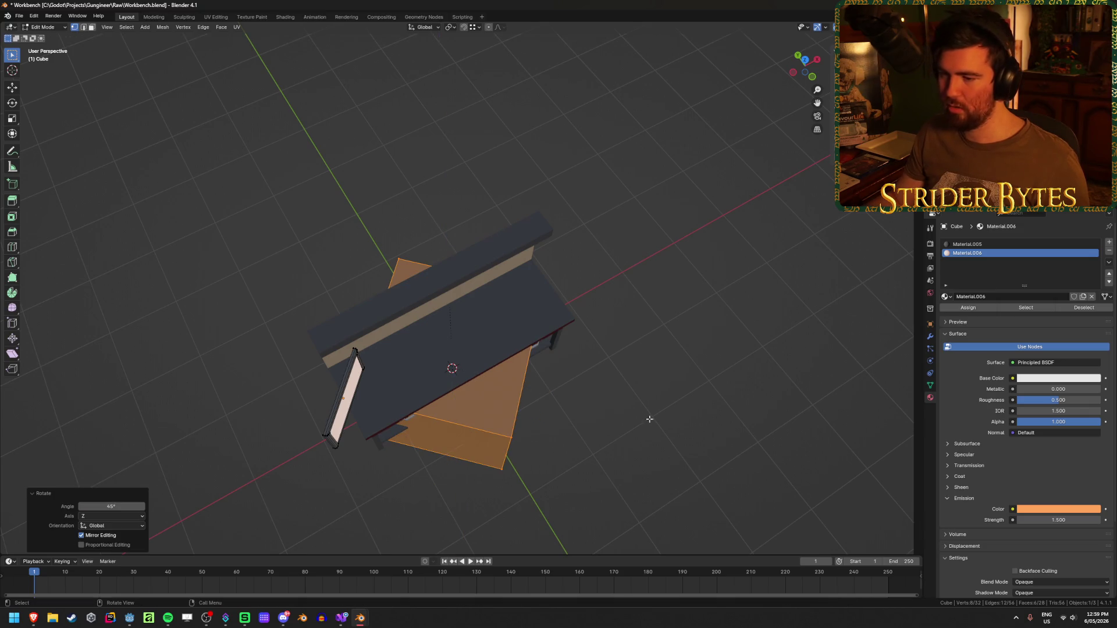
pyautogui.moveTo(448, 372)
pyautogui.mouseDown()
pyautogui.moveTo(446, 289)
pyautogui.moveTo(524, 250)
pyautogui.mouseUp()
pyautogui.moveTo(670, 254)
pyautogui.mouseDown()
pyautogui.moveTo(636, 269)
pyautogui.moveTo(677, 320)
pyautogui.mouseUp()
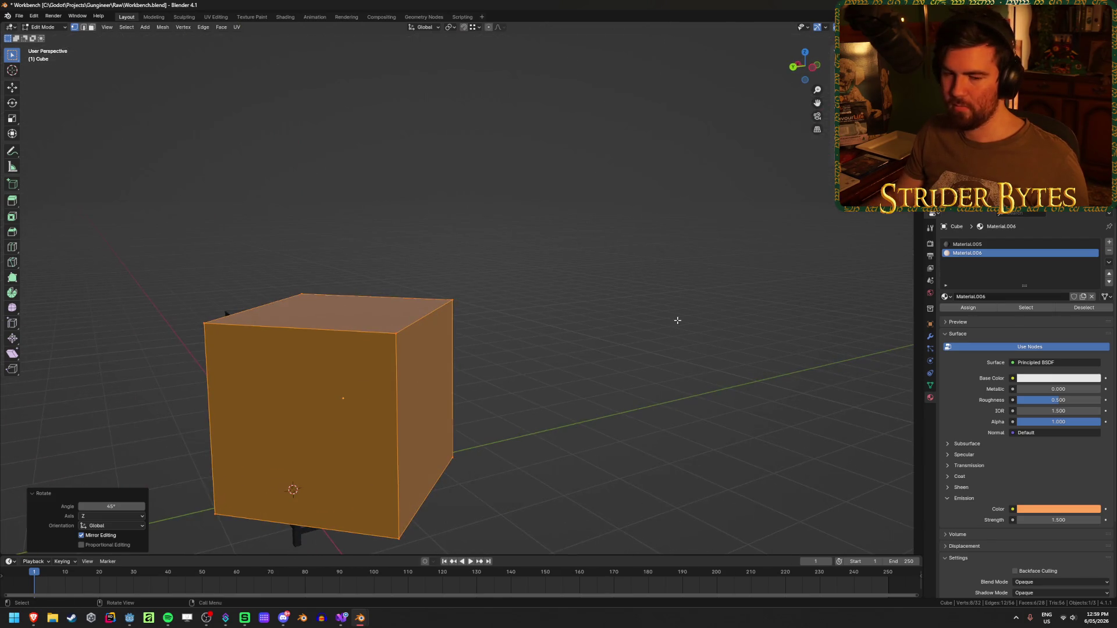
pyautogui.moveTo(513, 410); pyautogui.dragTo(735, 269)
pyautogui.press('s')
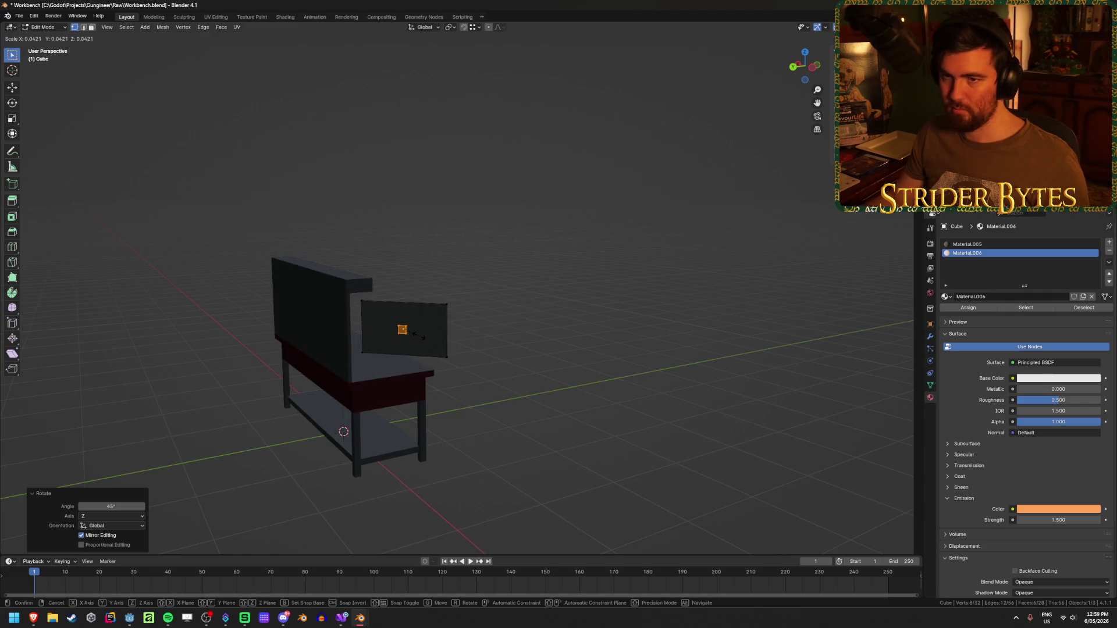
# Scale the cube down to 0.05
pyautogui.write('0.05')
pyautogui.press('Return')
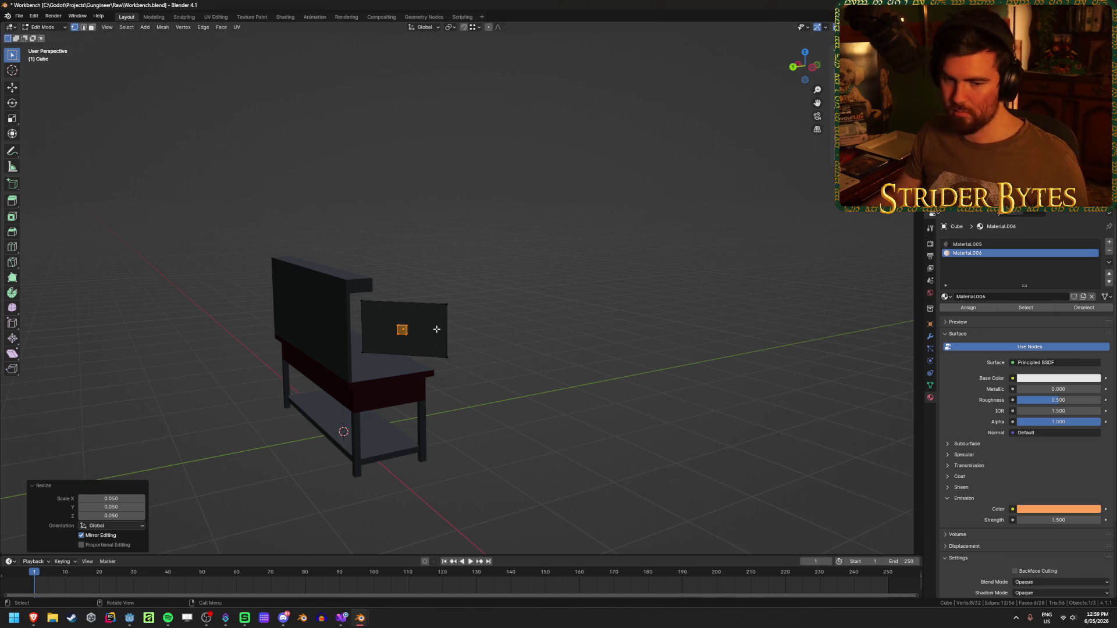
pyautogui.scroll(3, 466, 325)
pyautogui.moveTo(534, 326)
pyautogui.mouseDown()
pyautogui.moveTo(465, 395)
pyautogui.moveTo(653, 225)
pyautogui.moveTo(620, 214)
pyautogui.moveTo(624, 203)
pyautogui.moveTo(382, 192)
pyautogui.moveTo(414, 194)
pyautogui.mouseUp()
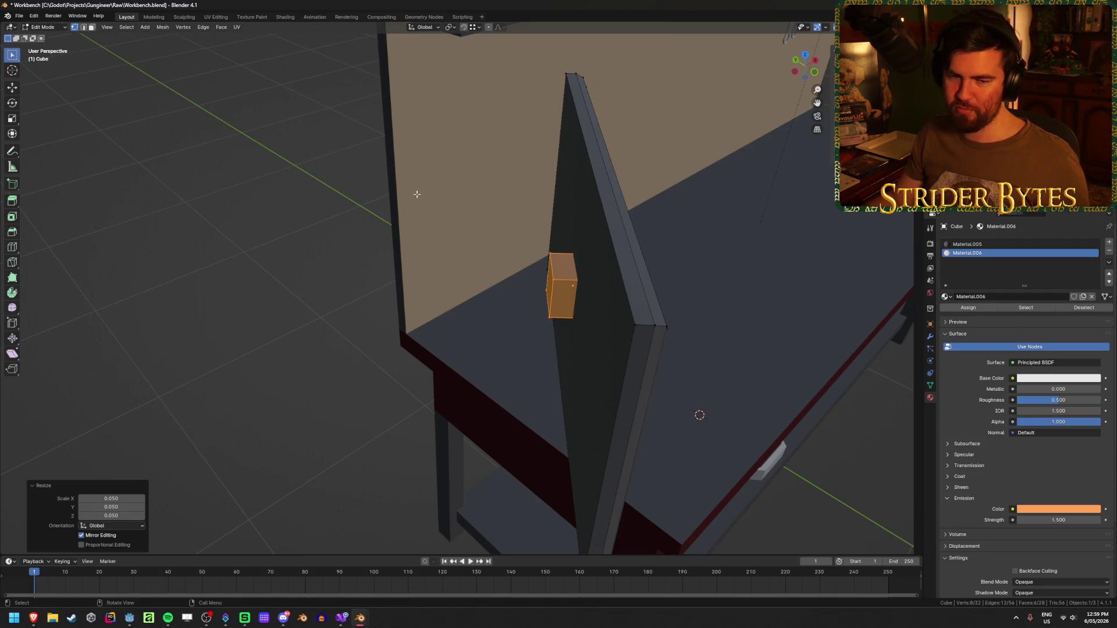
pyautogui.moveTo(466, 362)
pyautogui.mouseDown()
pyautogui.moveTo(461, 341)
pyautogui.moveTo(469, 367)
pyautogui.mouseUp()
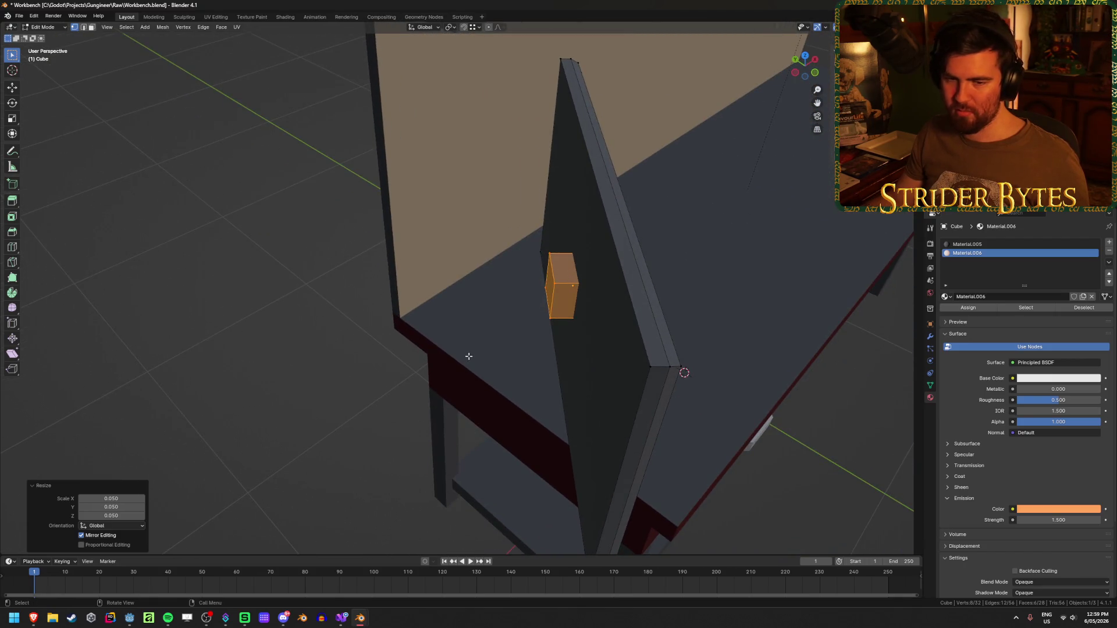
# Slide the small cube along local Y onto the back of the screen as a bracket
pyautogui.press('g')
pyautogui.press('y')
pyautogui.press('y')
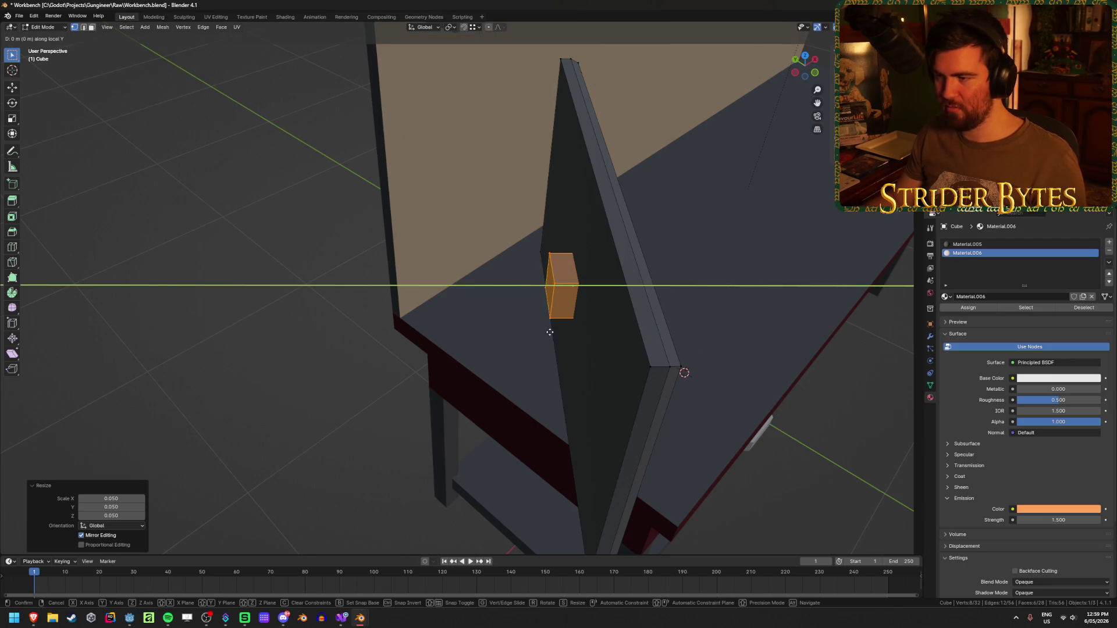
pyautogui.click(573, 245)
pyautogui.press('g')
pyautogui.press('y')
pyautogui.press('y')
pyautogui.click(448, 324)
pyautogui.moveTo(448, 323)
pyautogui.mouseDown()
pyautogui.moveTo(436, 299)
pyautogui.moveTo(533, 277)
pyautogui.moveTo(459, 304)
pyautogui.moveTo(493, 308)
pyautogui.moveTo(467, 389)
pyautogui.moveTo(454, 394)
pyautogui.moveTo(504, 251)
pyautogui.mouseUp()
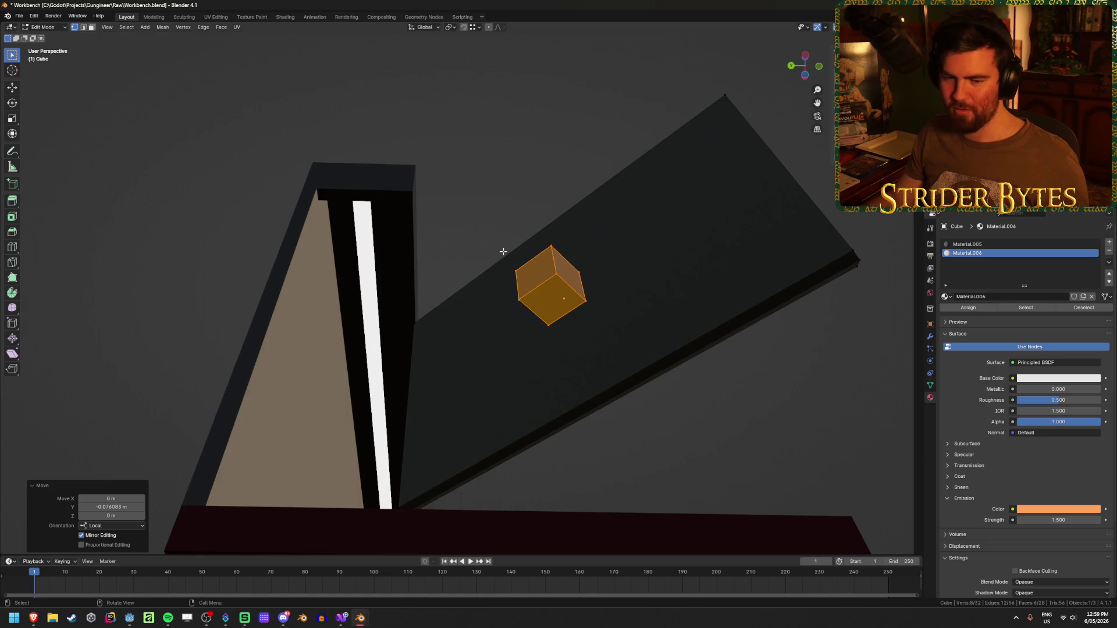
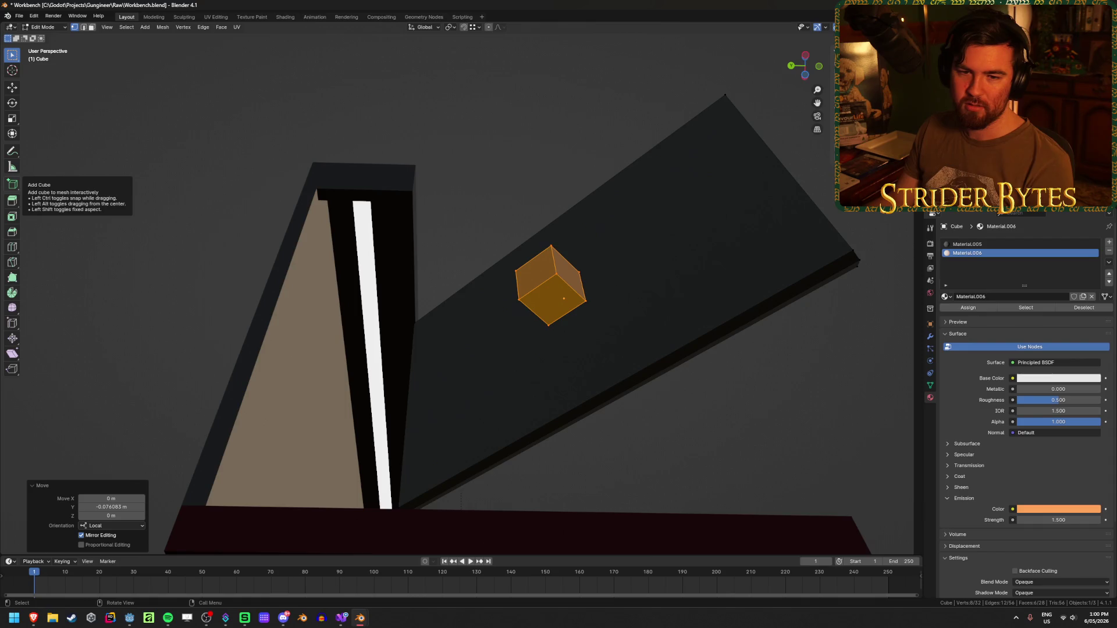
# Back in Blender, select the small block's bottom face and begin insetting it
pyautogui.hotkey('alt', 'Tab')
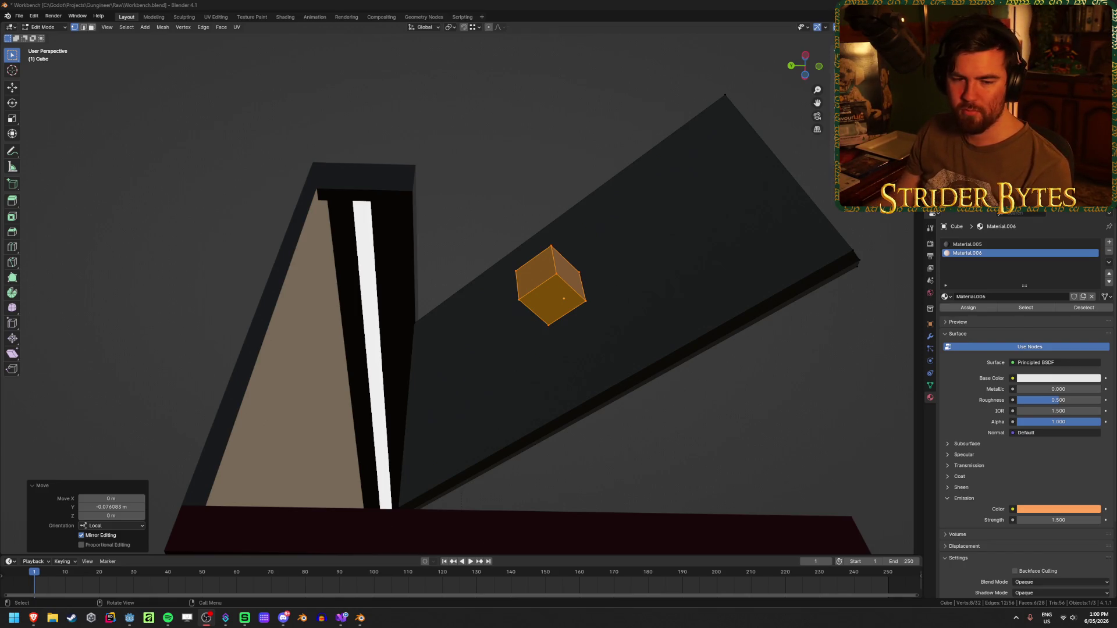
pyautogui.moveTo(626, 264)
pyautogui.mouseDown()
pyautogui.moveTo(516, 267)
pyautogui.moveTo(534, 322)
pyautogui.moveTo(593, 257)
pyautogui.mouseUp()
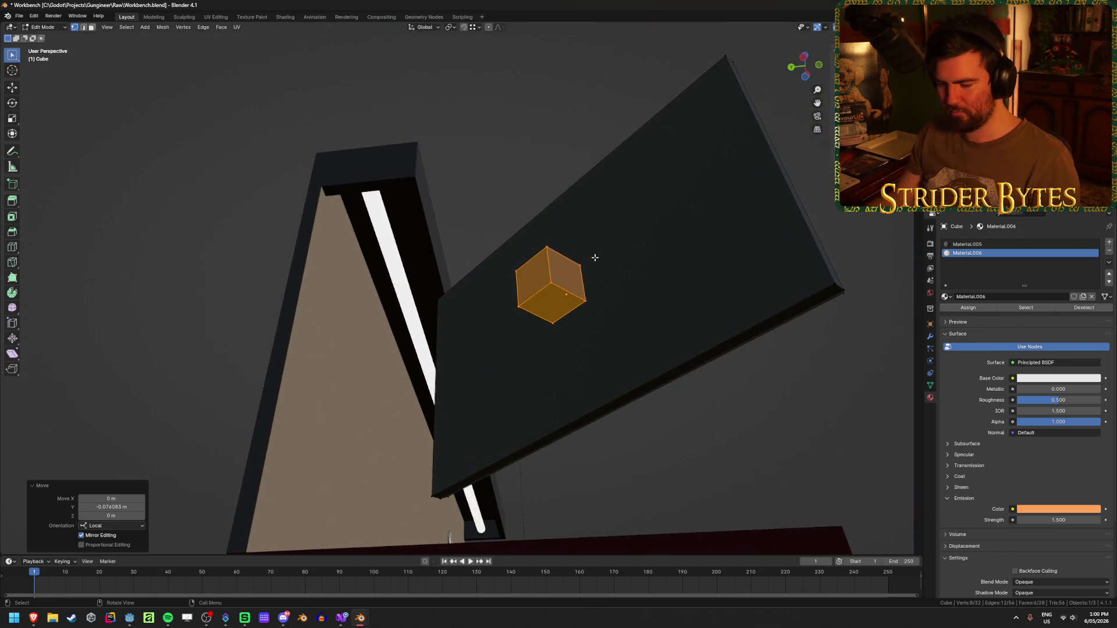
pyautogui.click(559, 299)
pyautogui.click(558, 299)
pyautogui.moveTo(748, 254)
pyautogui.mouseDown()
pyautogui.moveTo(651, 280)
pyautogui.moveTo(626, 312)
pyautogui.moveTo(683, 322)
pyautogui.moveTo(661, 319)
pyautogui.moveTo(663, 243)
pyautogui.moveTo(628, 299)
pyautogui.moveTo(639, 349)
pyautogui.moveTo(663, 294)
pyautogui.moveTo(733, 273)
pyautogui.moveTo(718, 240)
pyautogui.mouseUp()
pyautogui.press('i')
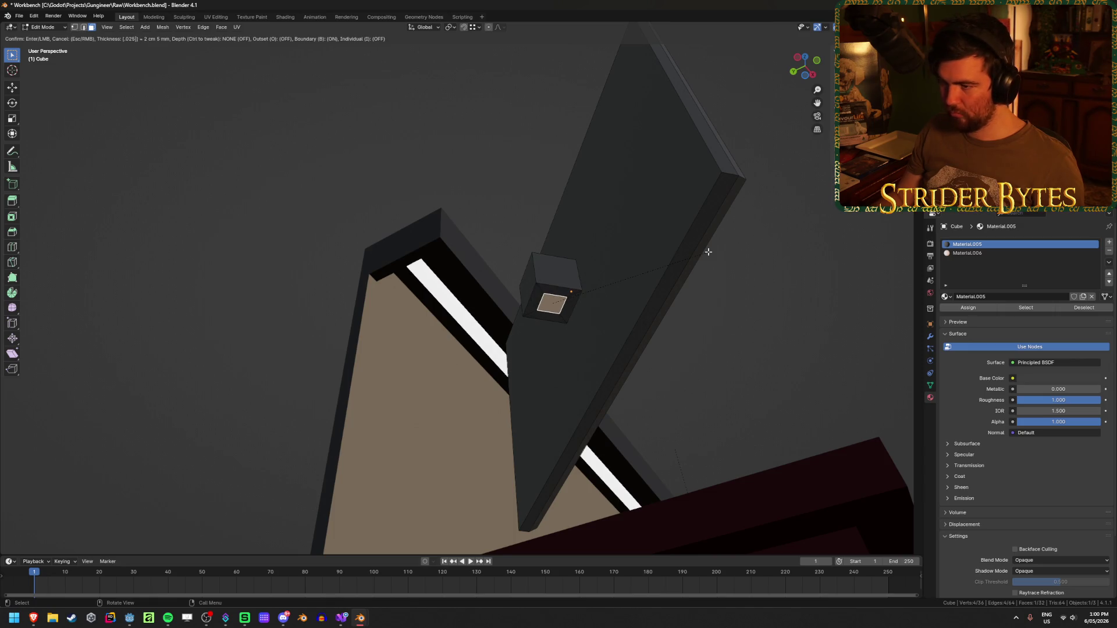
# Confirm the inset, then extrude the face about 0.517 m down into a post reaching the desktop
pyautogui.click(706, 249)
pyautogui.moveTo(706, 250)
pyautogui.mouseDown()
pyautogui.moveTo(678, 283)
pyautogui.moveTo(675, 326)
pyautogui.mouseUp()
pyautogui.press('e')
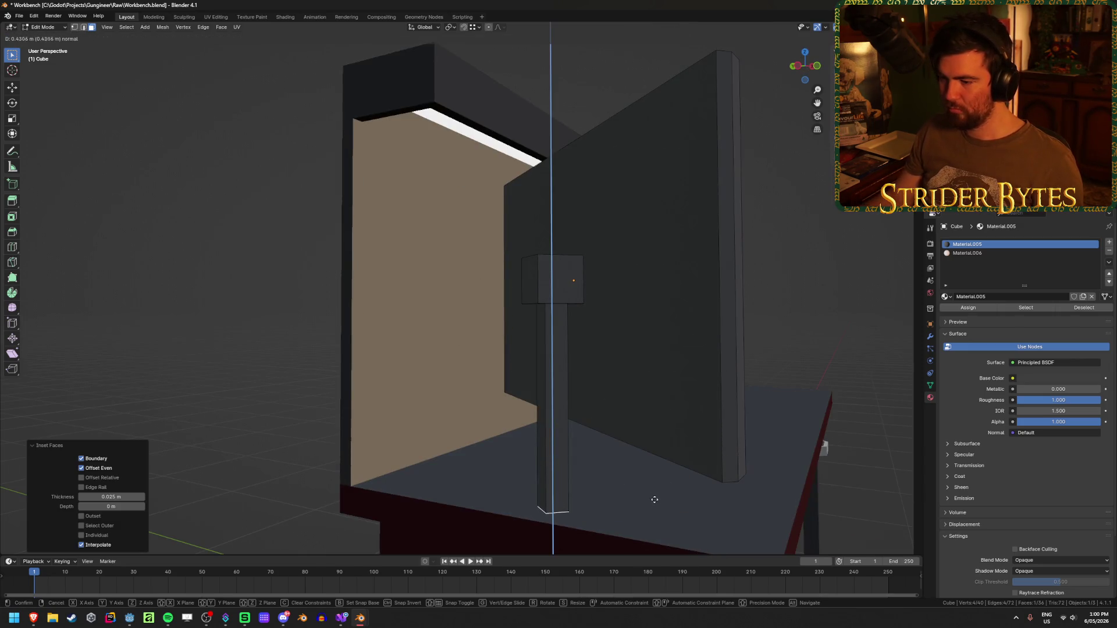
pyautogui.click(662, 540)
pyautogui.moveTo(706, 523)
pyautogui.mouseDown()
pyautogui.moveTo(596, 384)
pyautogui.moveTo(660, 378)
pyautogui.moveTo(599, 374)
pyautogui.moveTo(550, 389)
pyautogui.mouseUp()
pyautogui.scroll(-6, 552, 387)
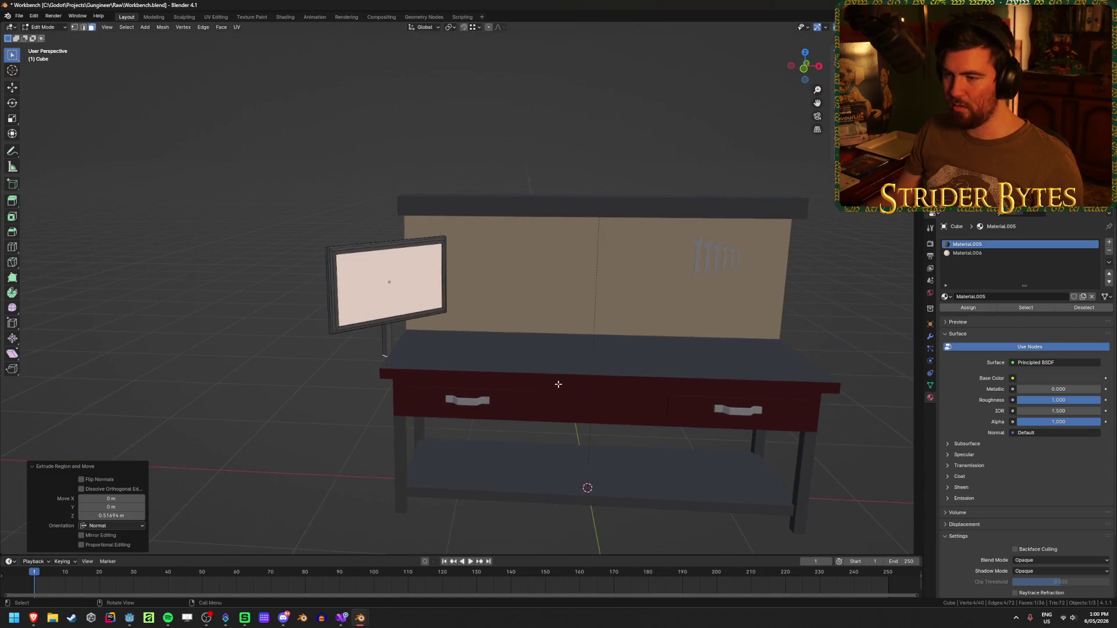
pyautogui.scroll(6, 412, 383)
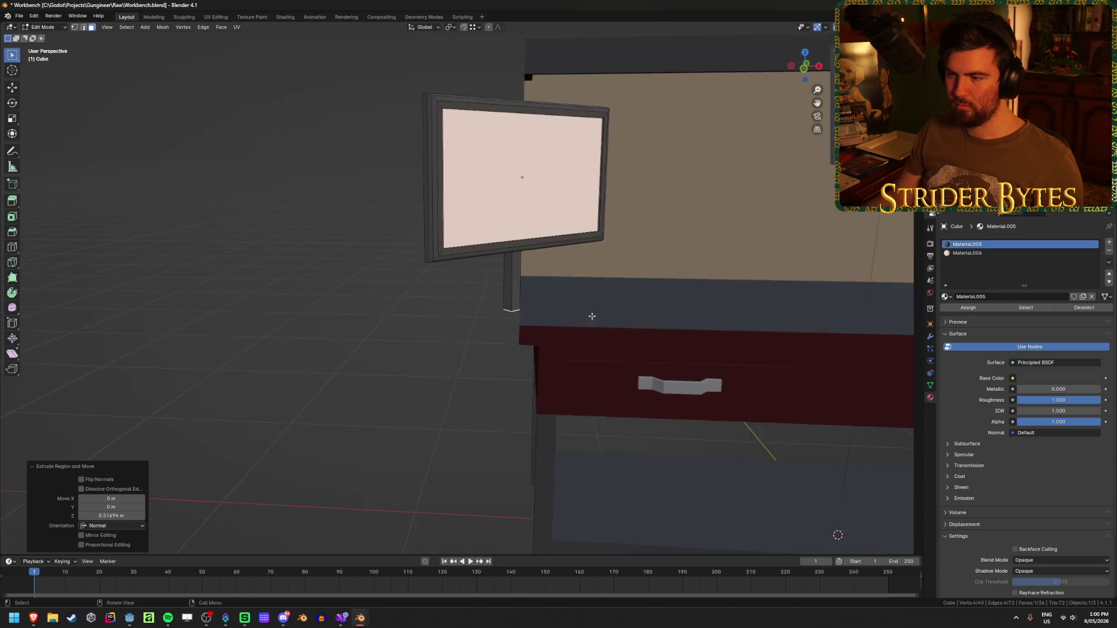
pyautogui.moveTo(494, 369); pyautogui.dragTo(591, 345)
pyautogui.hotkey('shift', 'a')
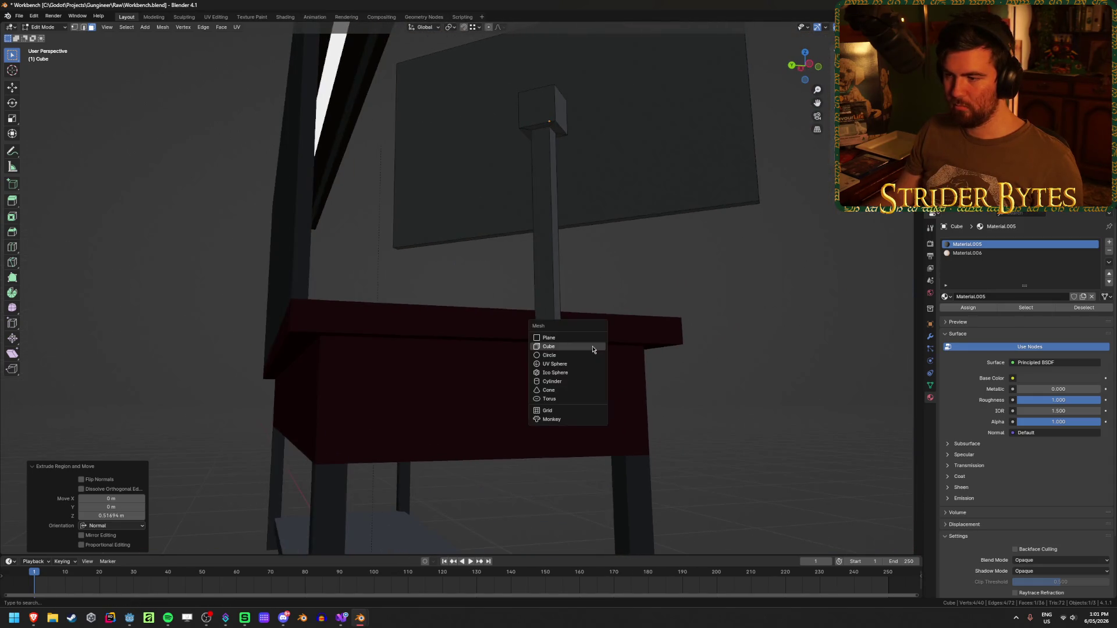
# Add a cube mesh, move it beside the screen post and scale it to .05
pyautogui.click(592, 349)
pyautogui.scroll(-5, 593, 349)
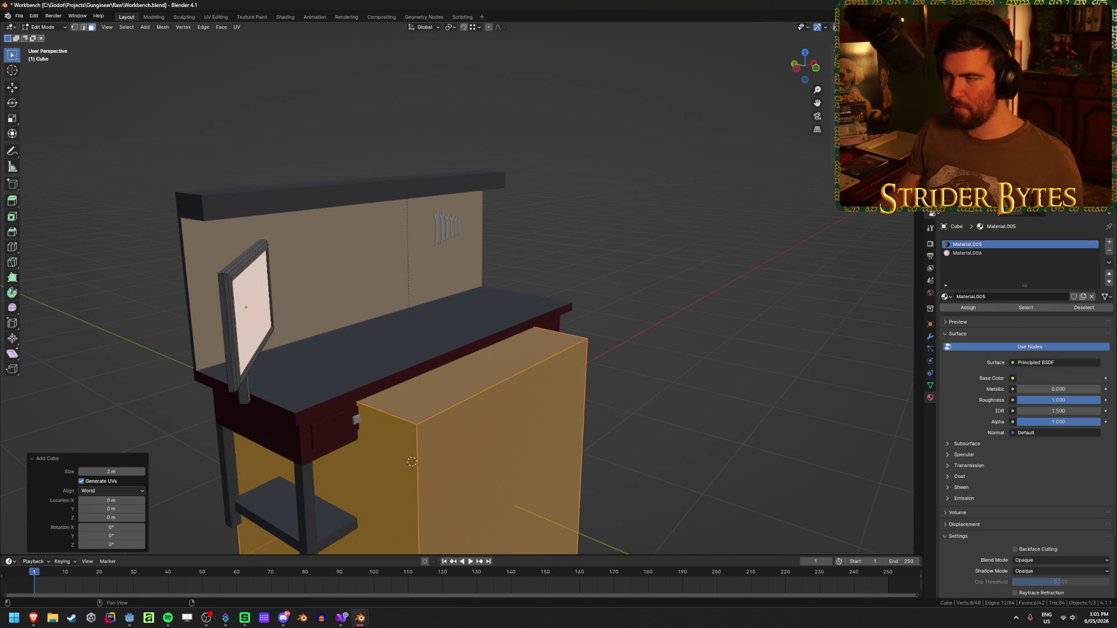
pyautogui.press('g')
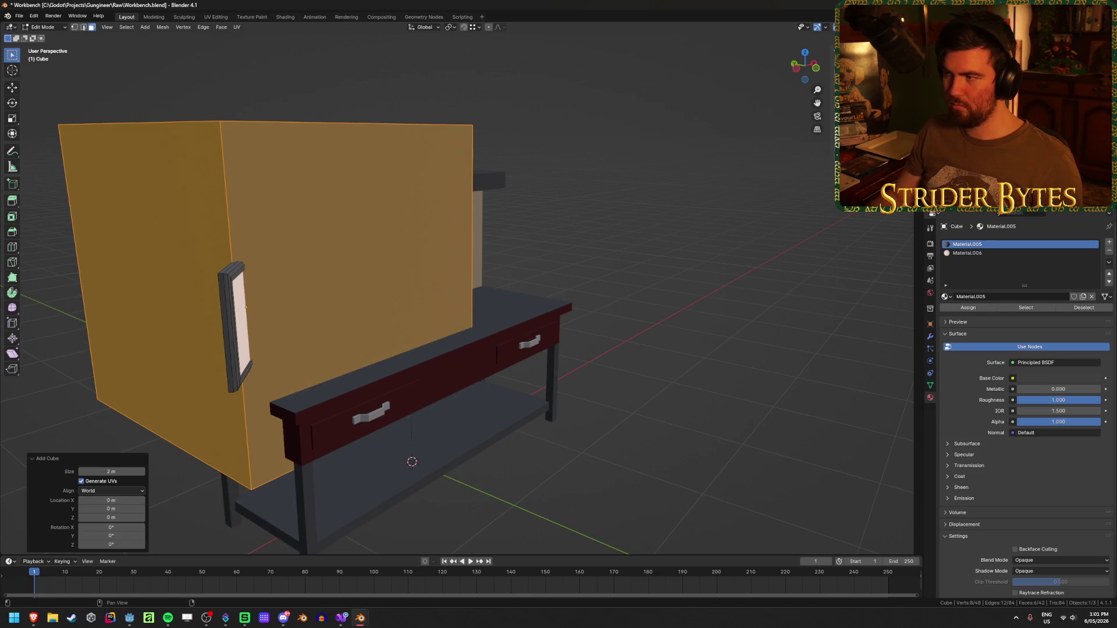
pyautogui.scroll(3, 391, 214)
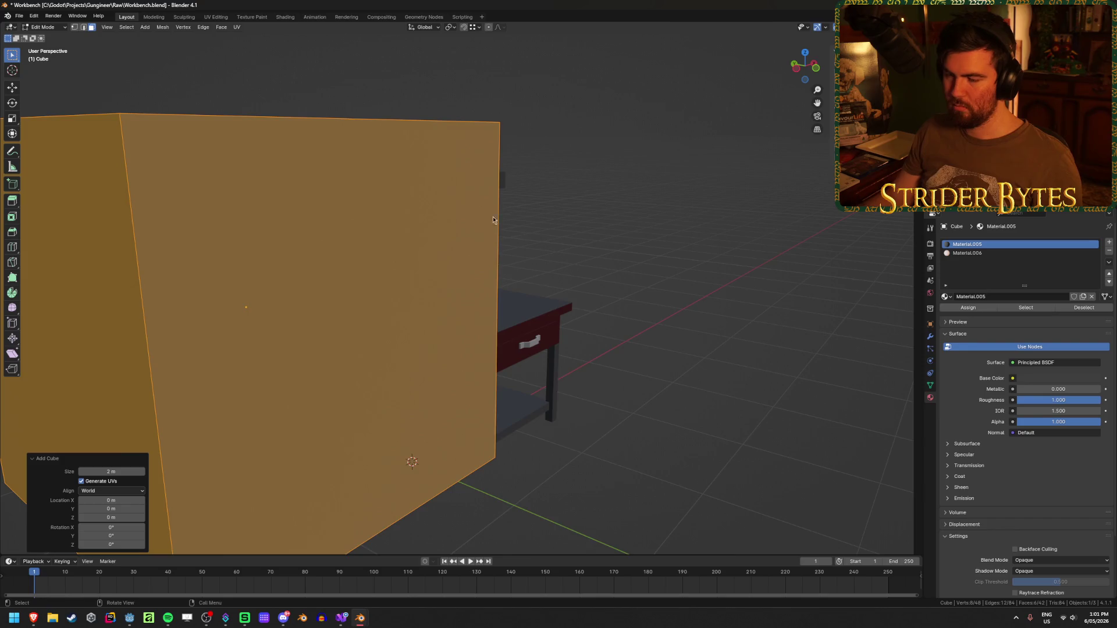
pyautogui.scroll(-4, 391, 215)
pyautogui.moveTo(390, 214)
pyautogui.mouseDown()
pyautogui.moveTo(492, 173)
pyautogui.moveTo(459, 242)
pyautogui.moveTo(608, 231)
pyautogui.mouseUp()
pyautogui.press('s')
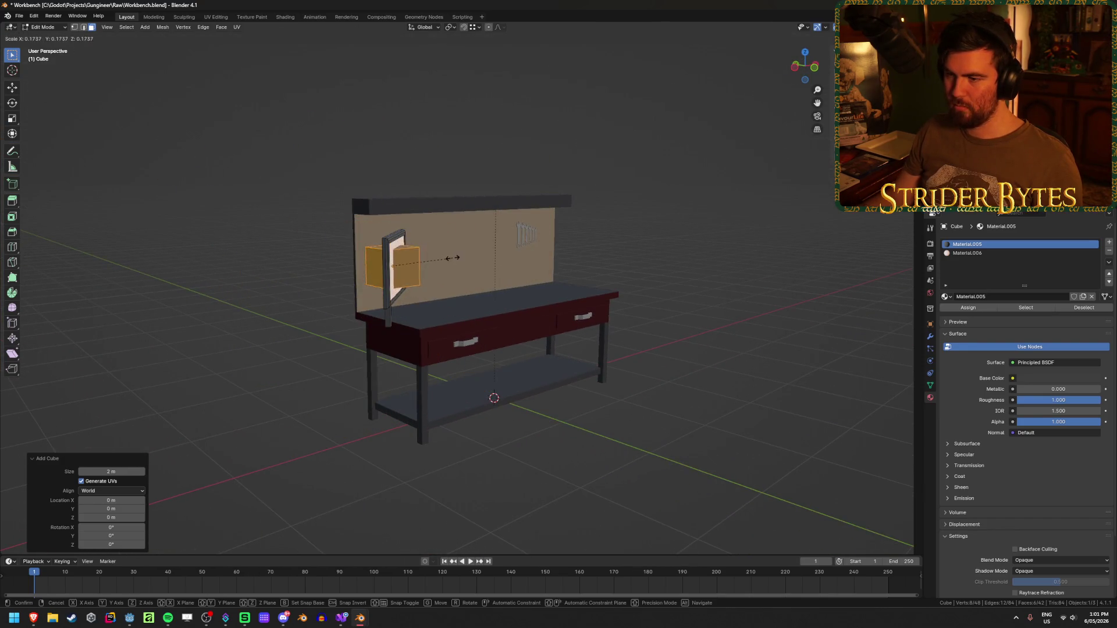
pyautogui.write('.05')
pyautogui.press('Return')
pyautogui.moveTo(391, 261)
pyautogui.mouseDown()
pyautogui.moveTo(572, 232)
pyautogui.moveTo(570, 333)
pyautogui.moveTo(656, 303)
pyautogui.moveTo(663, 284)
pyautogui.moveTo(659, 299)
pyautogui.mouseUp()
pyautogui.scroll(3, 570, 333)
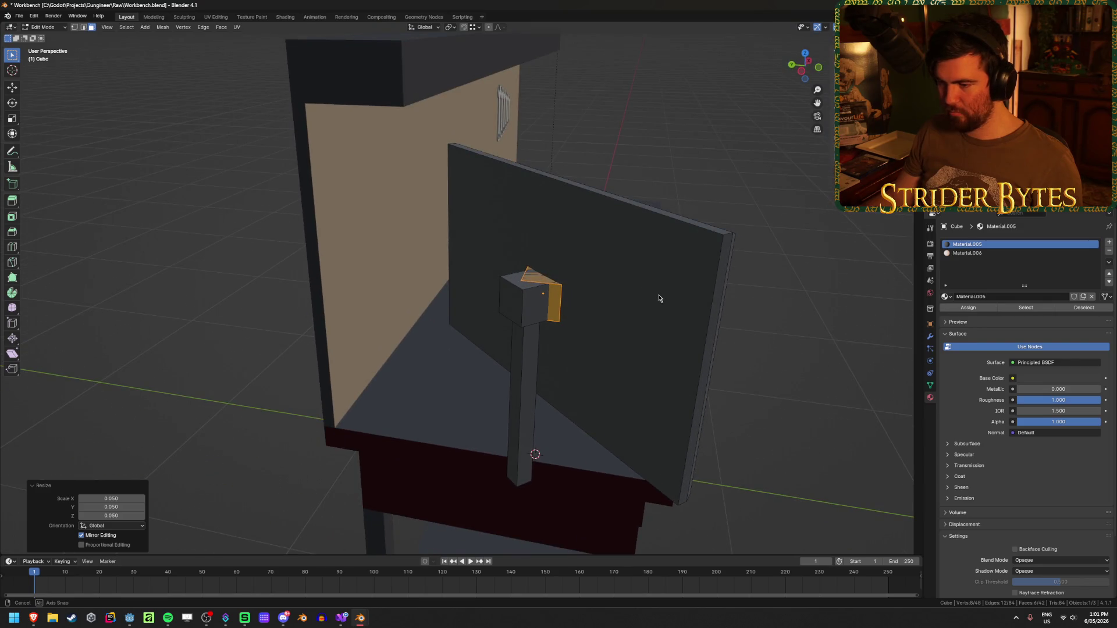
# In the orthographic views, move the small cube along Y, then drop it along Z to the desk edge
pyautogui.press('KP_1')
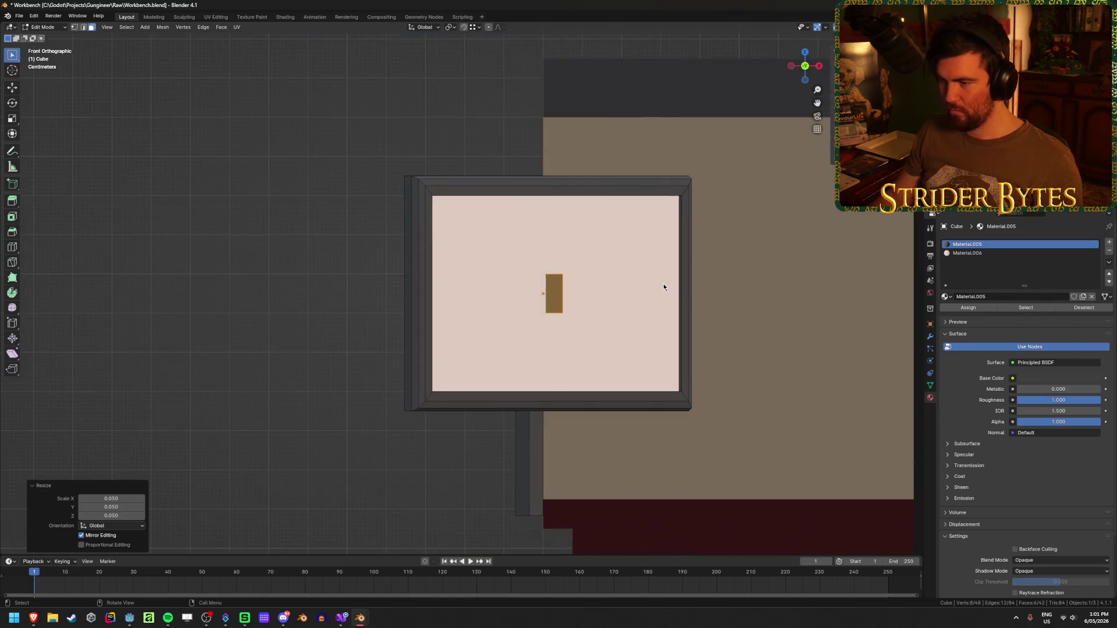
pyautogui.press('ctrl+KP_1')
pyautogui.press('ctrl+KP_3')
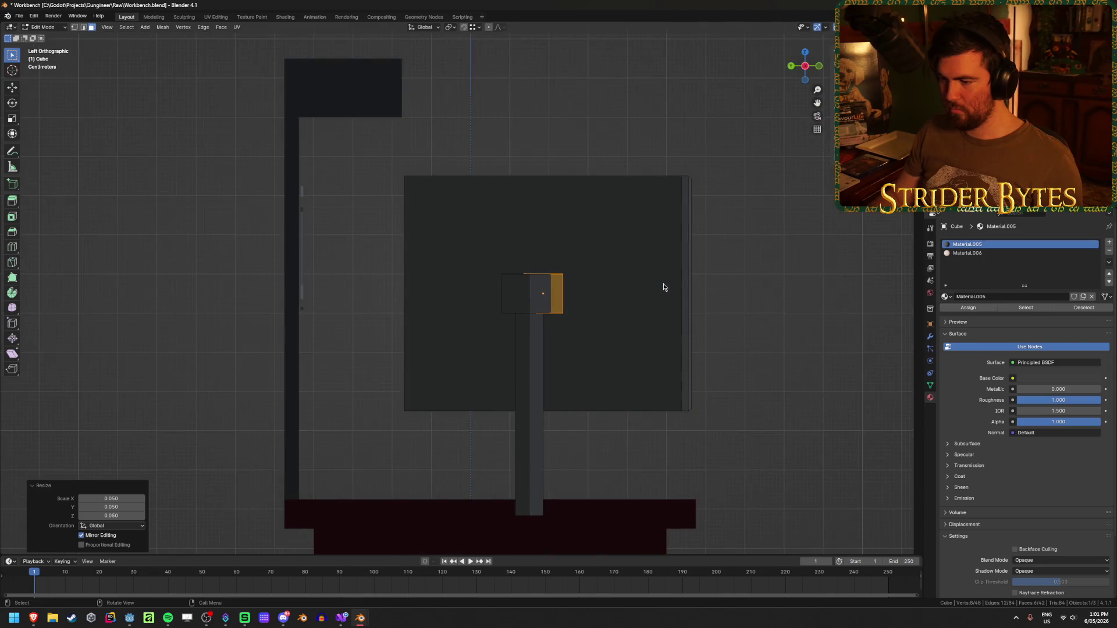
pyautogui.press('g')
pyautogui.press('y')
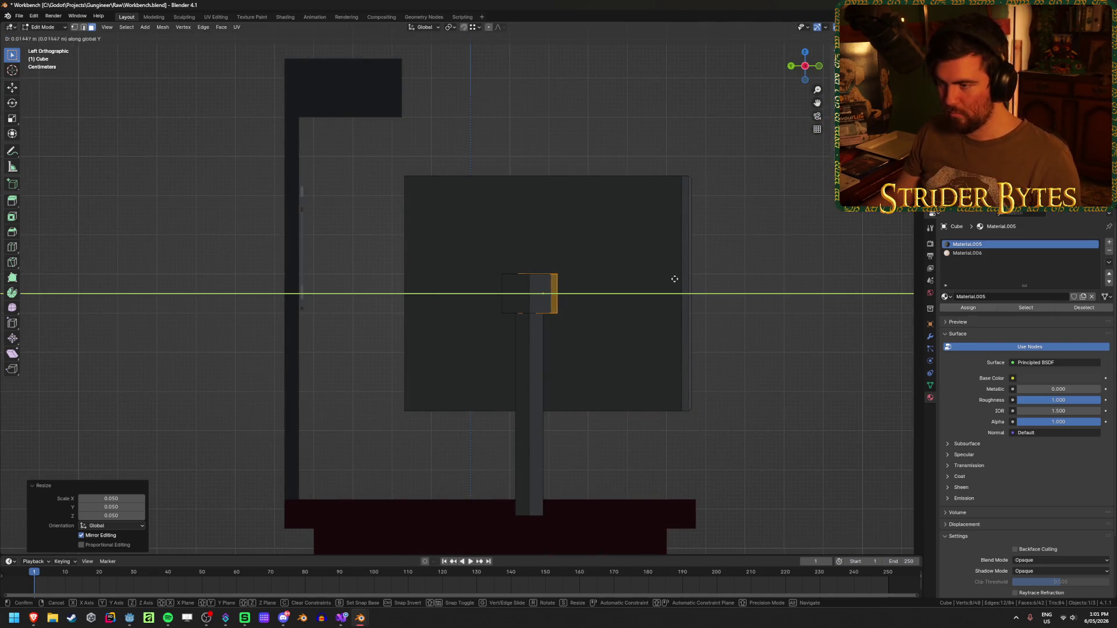
pyautogui.click(666, 283)
pyautogui.press('g')
pyautogui.press('z')
pyautogui.click(550, 407)
pyautogui.moveTo(550, 407)
pyautogui.mouseDown()
pyautogui.moveTo(619, 399)
pyautogui.moveTo(570, 389)
pyautogui.moveTo(601, 432)
pyautogui.mouseUp()
pyautogui.scroll(3, 512, 282)
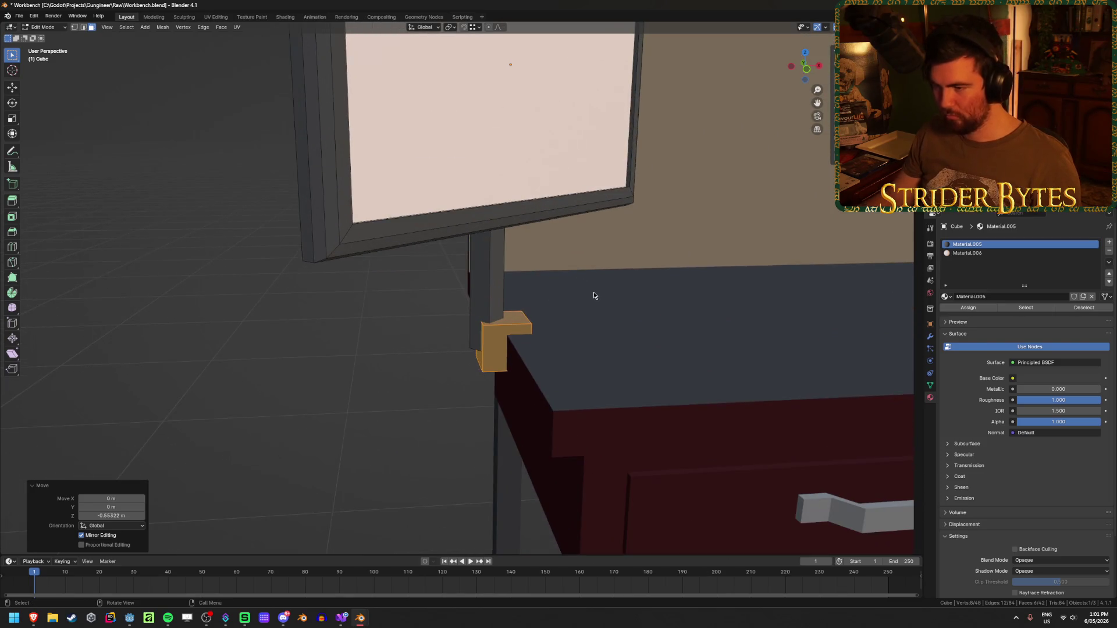
pyautogui.scroll(1, 594, 296)
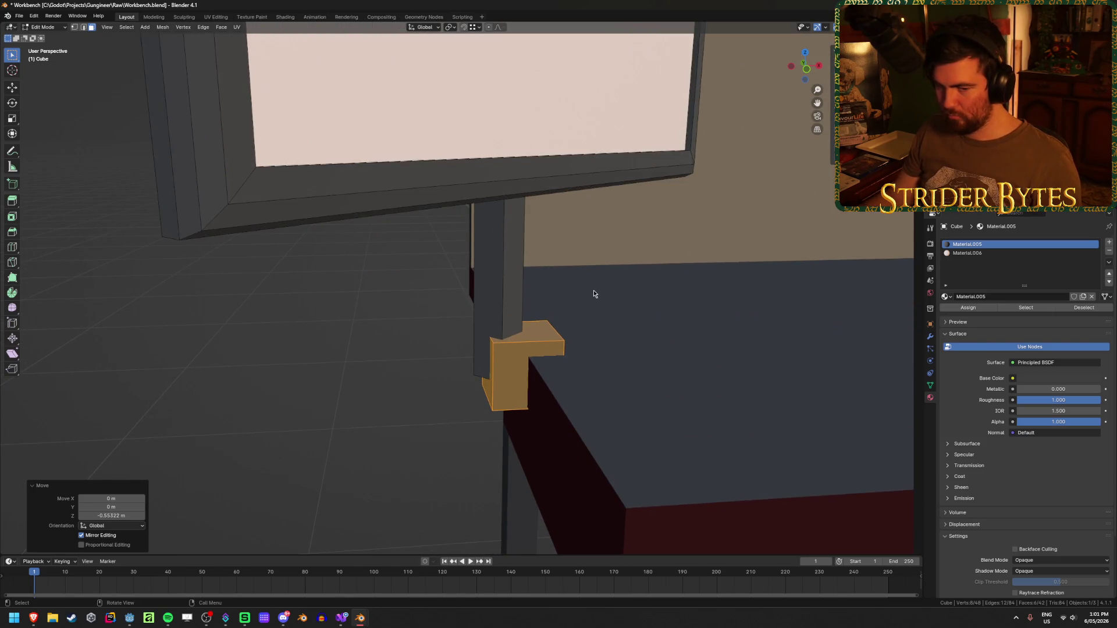
# Slide the block's narrow side face along X and Z to form a base at the post's foot
pyautogui.click(489, 386)
pyautogui.press('g')
pyautogui.press('y')
pyautogui.press('x')
pyautogui.click(547, 328)
pyautogui.moveTo(547, 330)
pyautogui.mouseDown()
pyautogui.moveTo(579, 293)
pyautogui.moveTo(569, 362)
pyautogui.moveTo(571, 336)
pyautogui.moveTo(552, 393)
pyautogui.moveTo(496, 399)
pyautogui.mouseUp()
pyautogui.press('g')
pyautogui.press('z')
pyautogui.click(571, 355)
pyautogui.press('Tab')
pyautogui.scroll(-2, 346, 305)
pyautogui.moveTo(343, 307)
pyautogui.mouseDown()
pyautogui.moveTo(231, 347)
pyautogui.moveTo(319, 328)
pyautogui.moveTo(313, 338)
pyautogui.mouseUp()
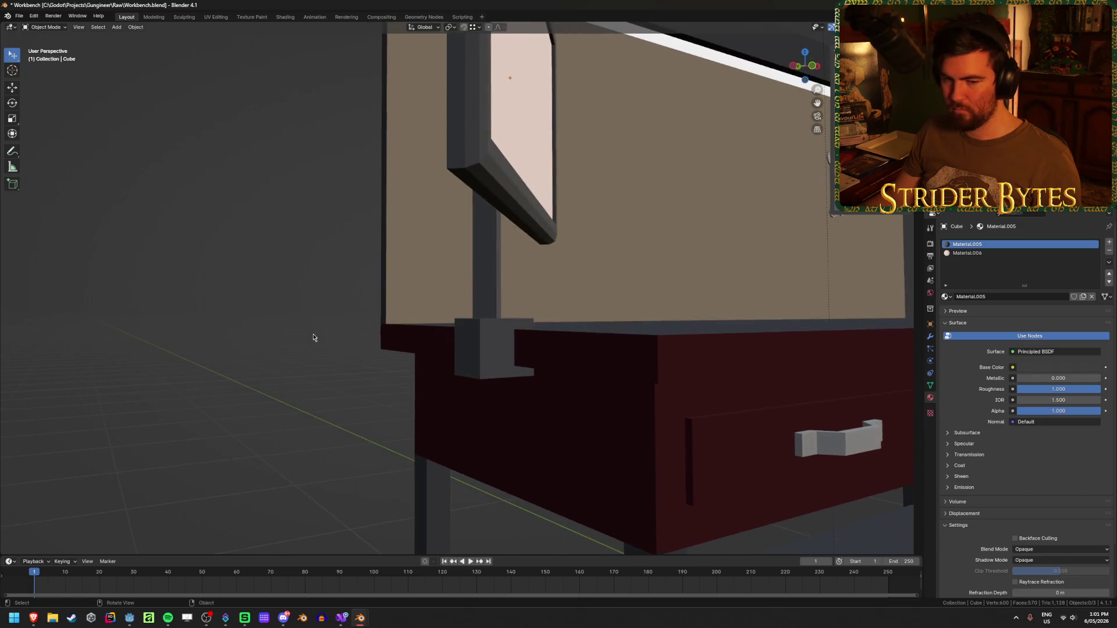
pyautogui.scroll(2, 313, 337)
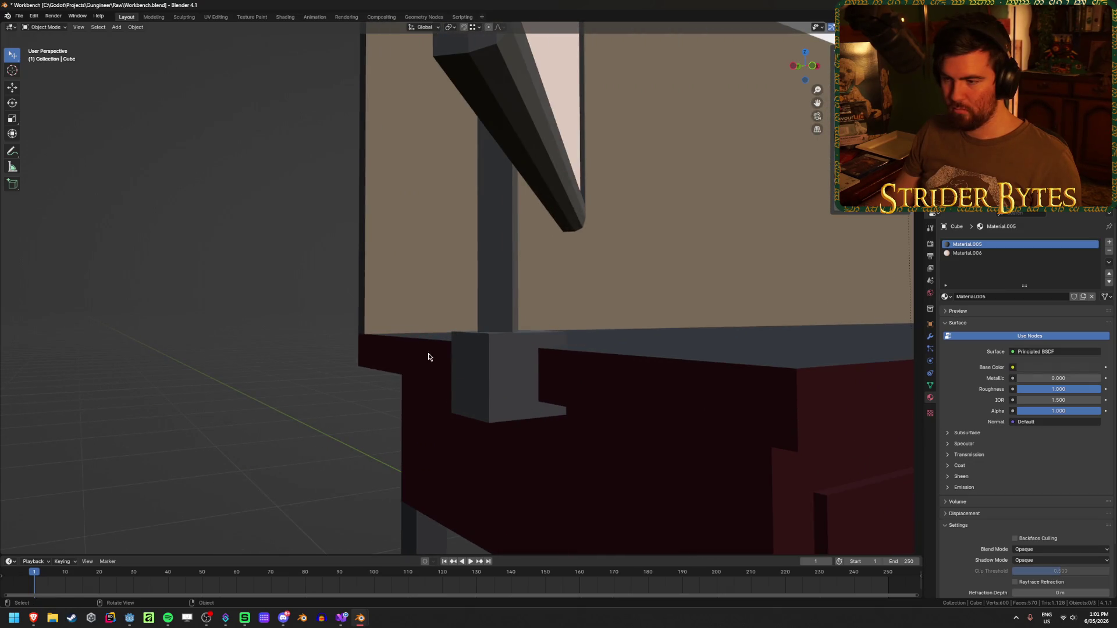
pyautogui.press('Tab')
pyautogui.hotkey('ctrl', 'r')
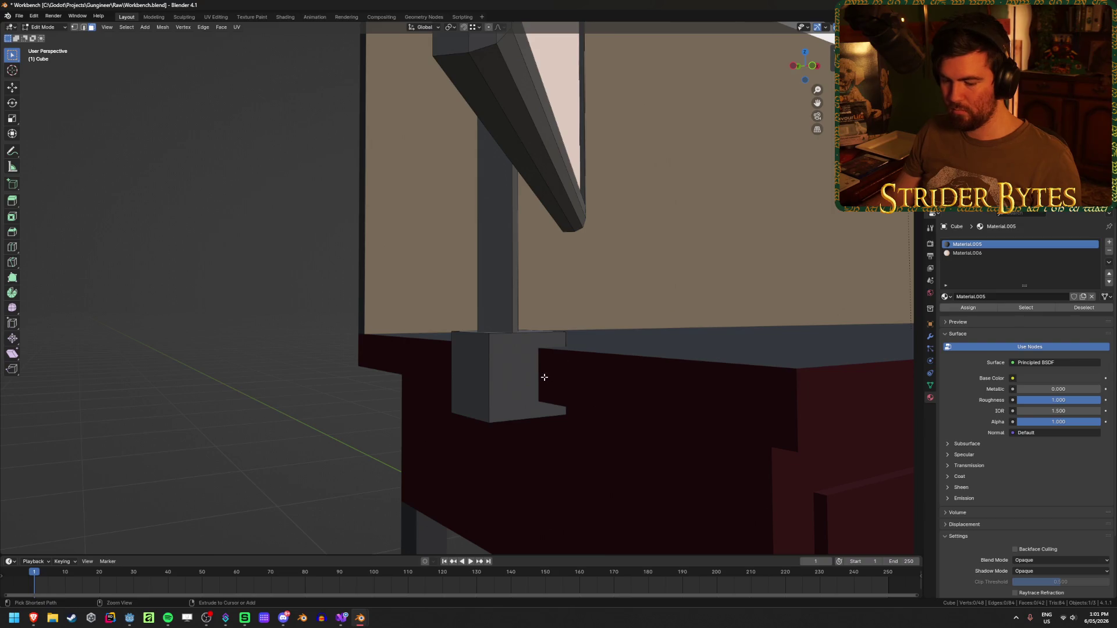
# Add two loop cuts to the bracket and stretch its middle face vertically
pyautogui.scroll(1, 484, 376)
pyautogui.click(484, 375)
pyautogui.rightClick(484, 376)
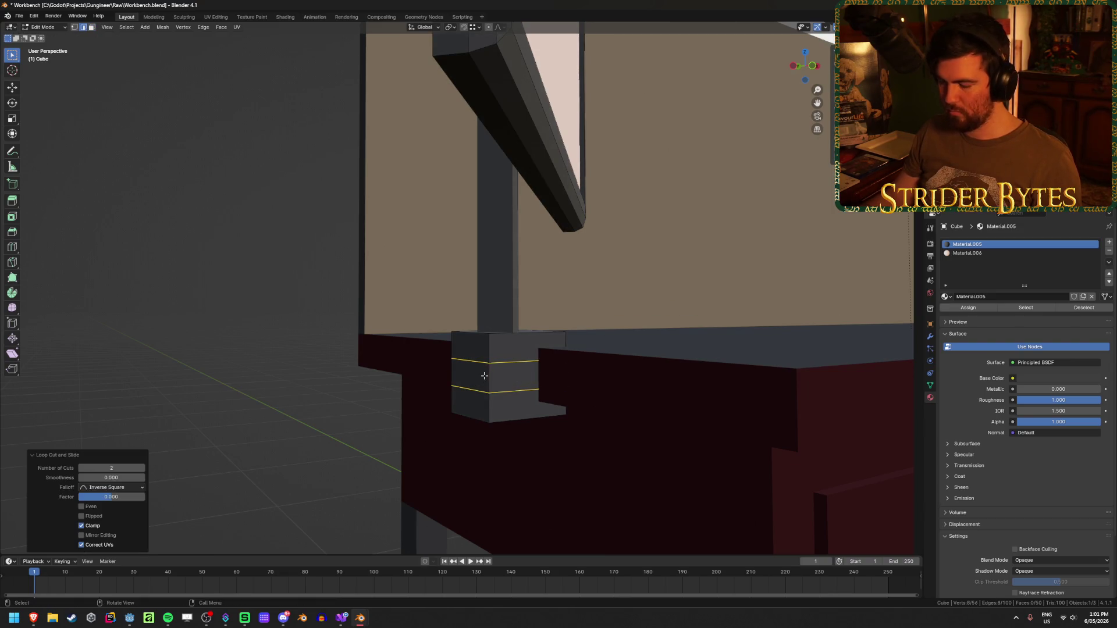
pyautogui.press('KP_1')
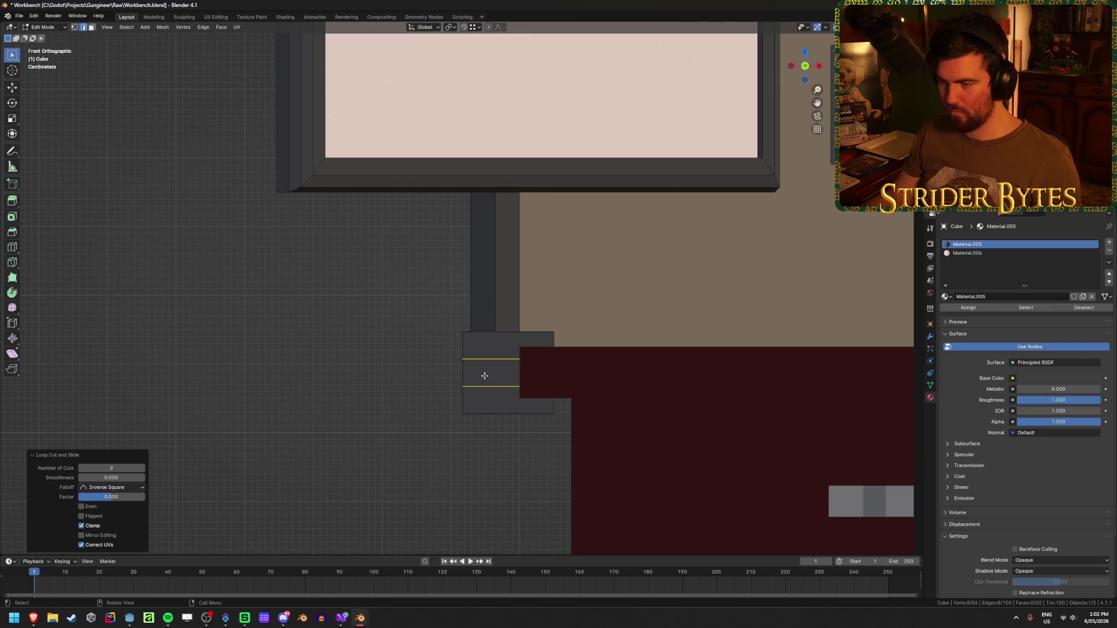
pyautogui.press('1')
pyautogui.press('s')
pyautogui.press('z')
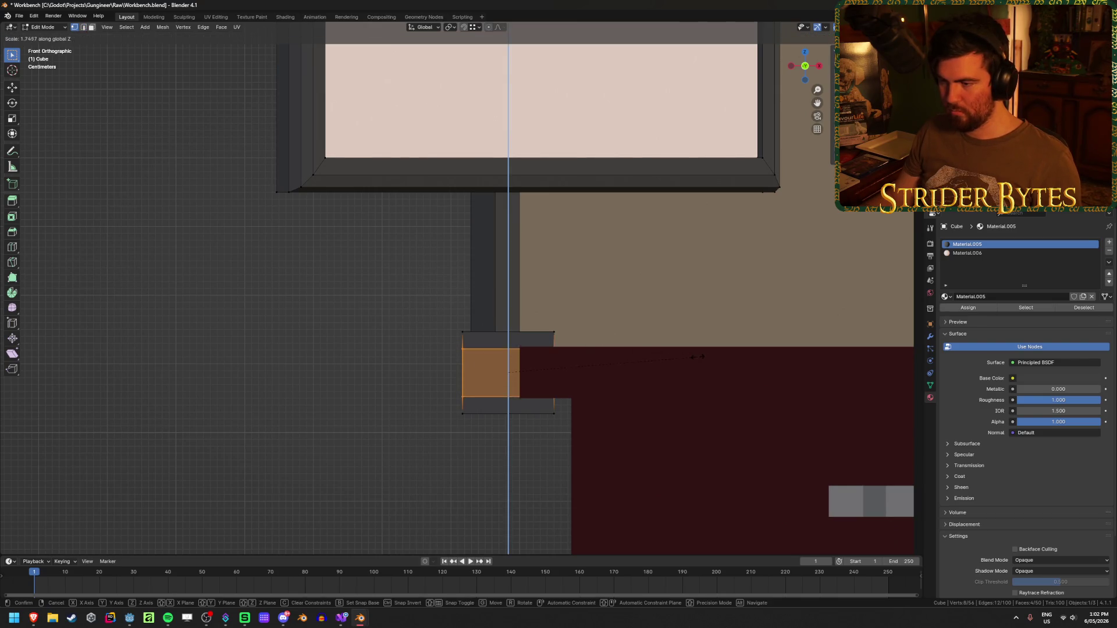
pyautogui.click(734, 362)
# With see-through display on, select the bracket's right-hand edge and move it left along X
pyautogui.moveTo(631, 369); pyautogui.dragTo(551, 374)
pyautogui.hotkey('alt', 'z')
pyautogui.click(546, 372)
pyautogui.hotkey('alt', 'z')
pyautogui.scroll(5, 581, 386)
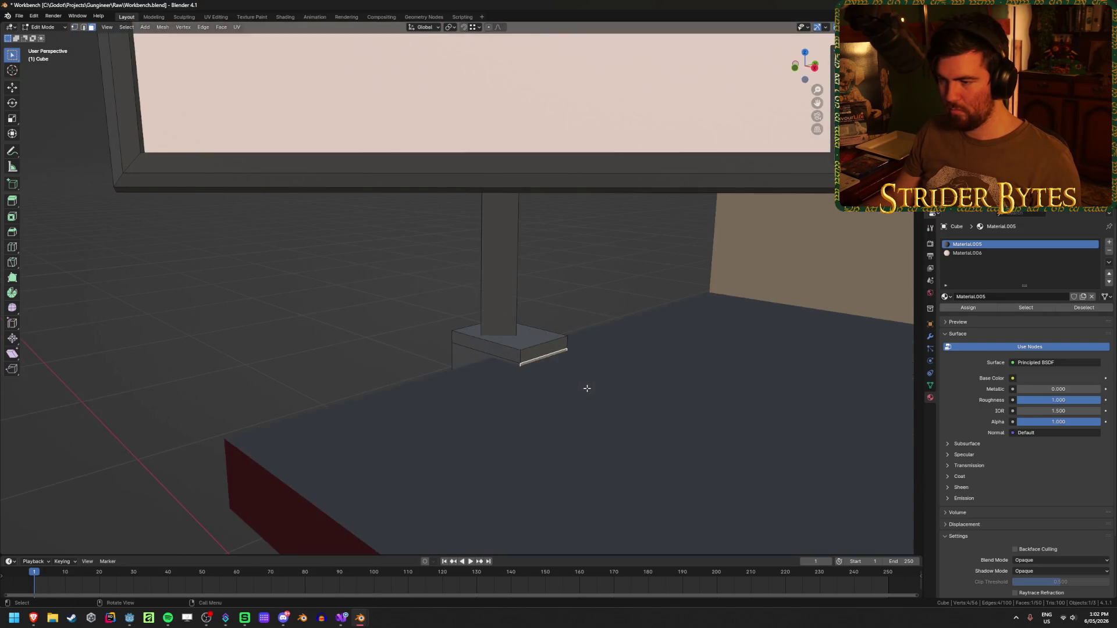
pyautogui.moveTo(642, 360); pyautogui.dragTo(638, 377)
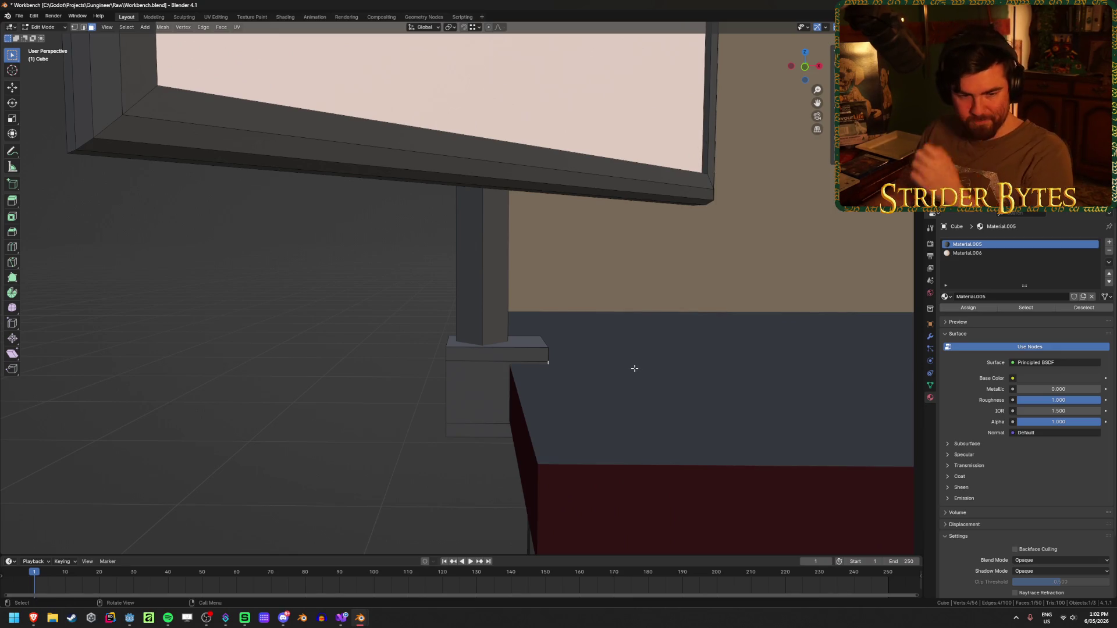
pyautogui.press('KP_1')
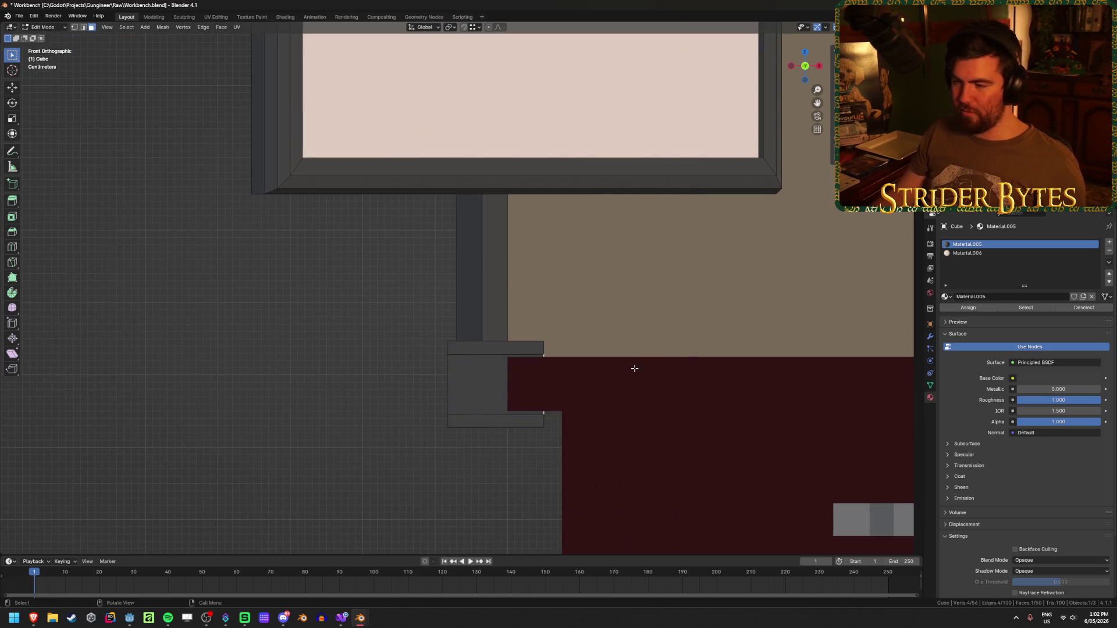
pyautogui.hotkey('alt', 'z')
pyautogui.moveTo(586, 312)
pyautogui.mouseDown()
pyautogui.moveTo(553, 364)
pyautogui.moveTo(531, 458)
pyautogui.mouseUp()
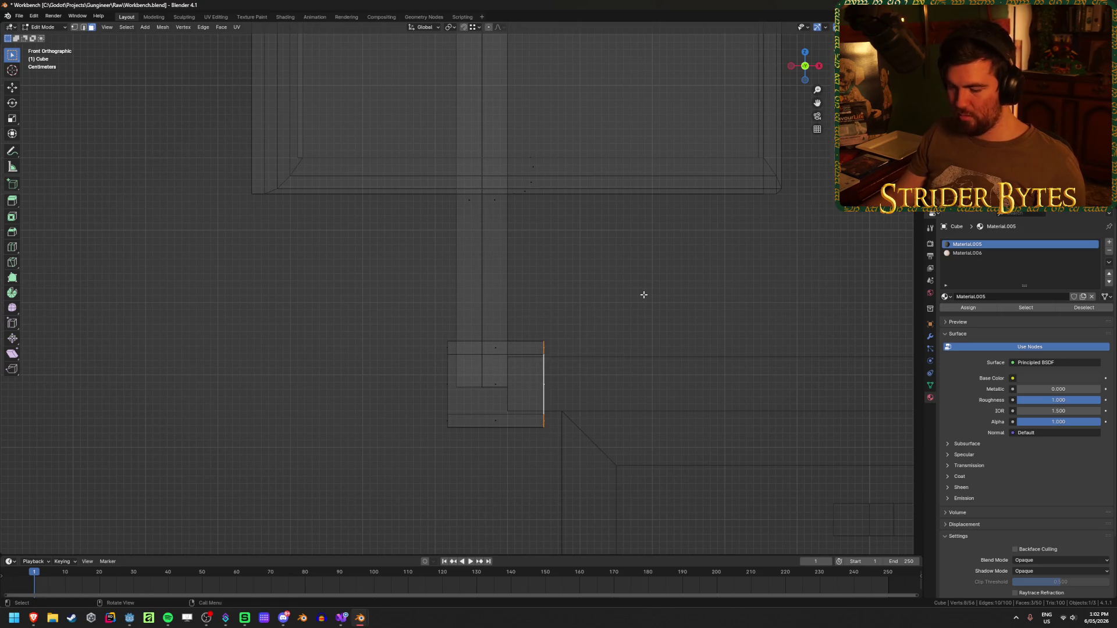
pyautogui.press('g')
pyautogui.press('x')
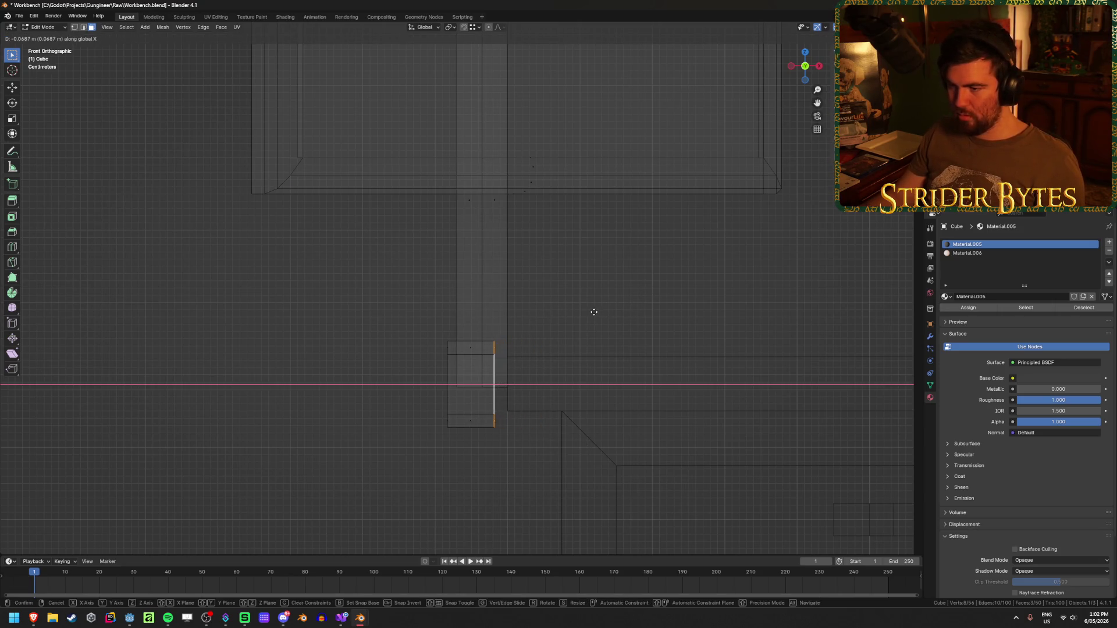
pyautogui.click(542, 335)
# Extrude the top and bottom vertices to close the C-shaped clamp around the desk edge
pyautogui.moveTo(485, 330); pyautogui.dragTo(507, 355)
pyautogui.moveTo(512, 434); pyautogui.dragTo(490, 414)
pyautogui.press('e')
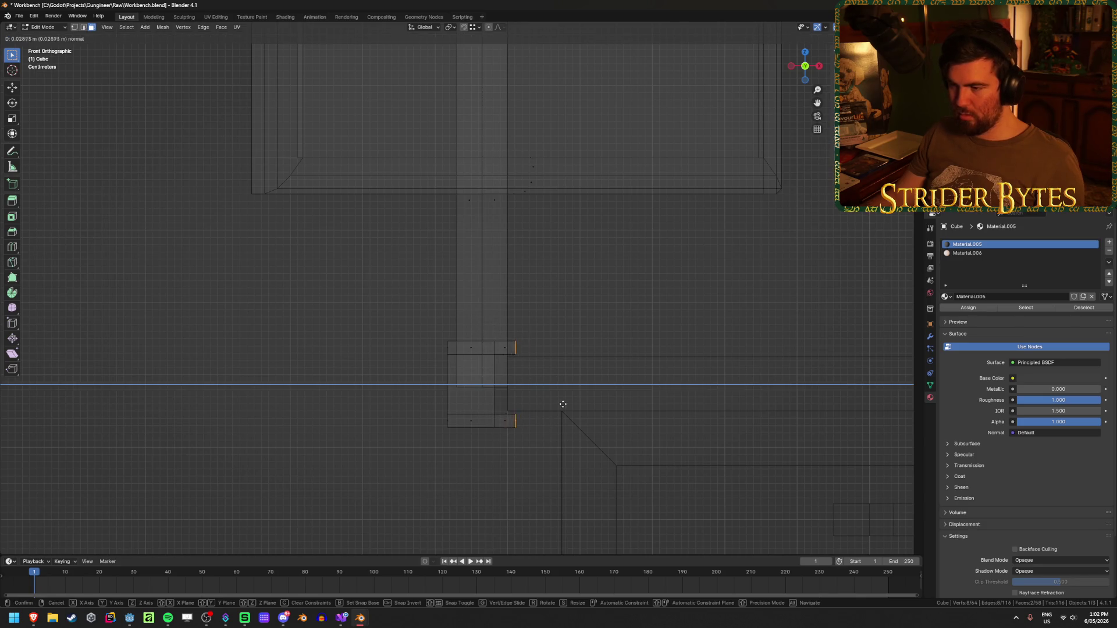
pyautogui.click(597, 402)
# Return to Object Mode and save Workbench.blend
pyautogui.press('Tab')
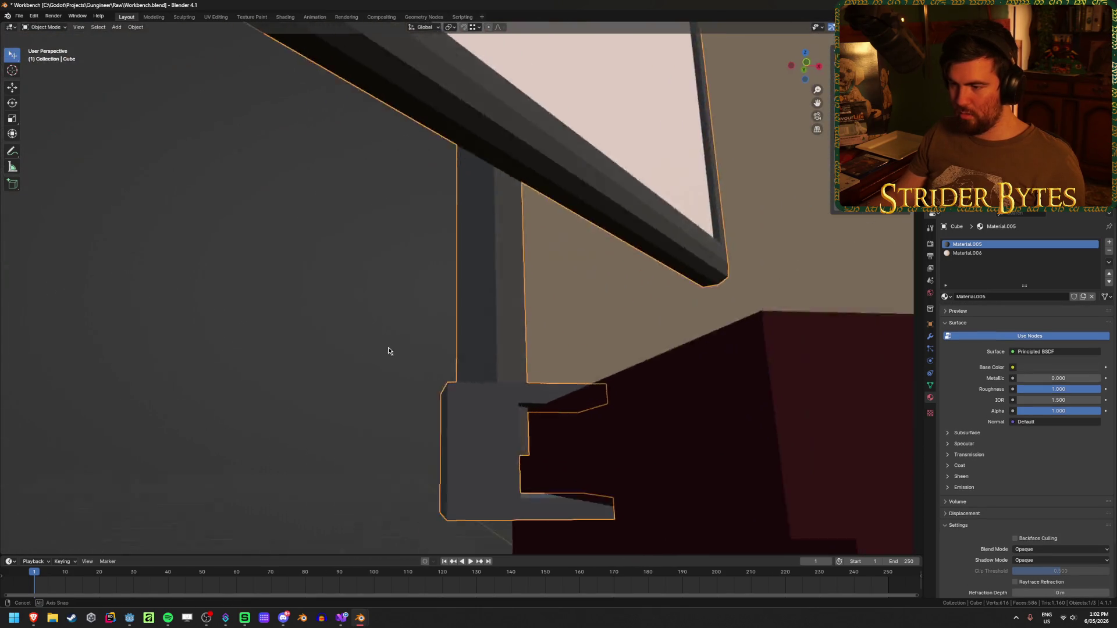
pyautogui.moveTo(389, 351)
pyautogui.mouseDown()
pyautogui.moveTo(376, 367)
pyautogui.moveTo(379, 338)
pyautogui.moveTo(402, 343)
pyautogui.moveTo(379, 370)
pyautogui.mouseUp()
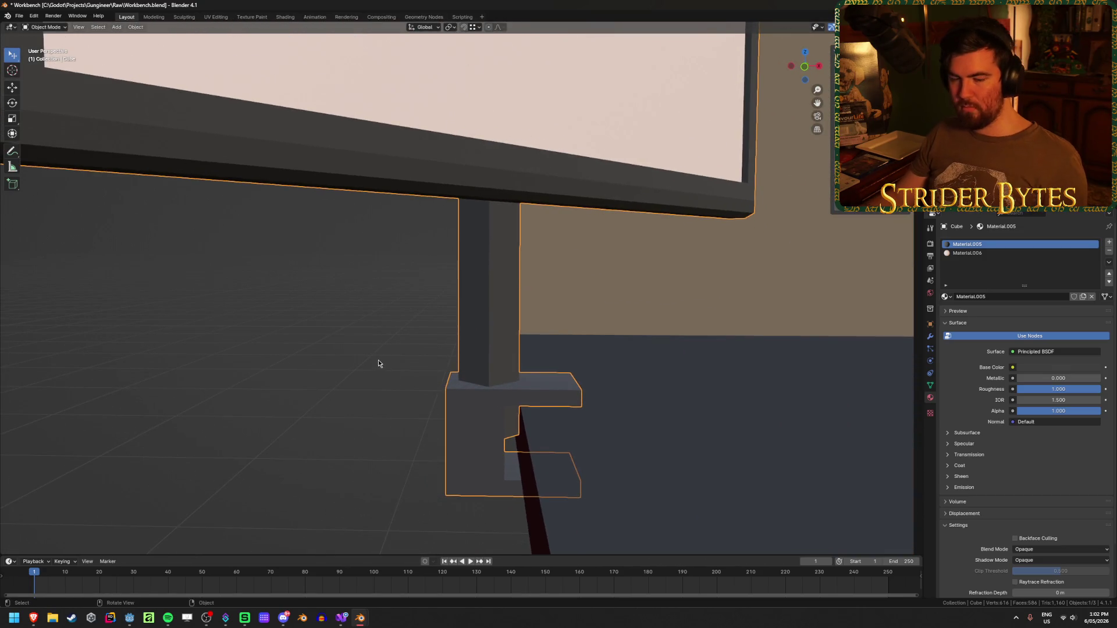
pyautogui.scroll(-3, 349, 357)
pyautogui.click(314, 357)
pyautogui.hotkey('ctrl', 's')
pyautogui.scroll(-2, 317, 356)
pyautogui.scroll(-2, 316, 356)
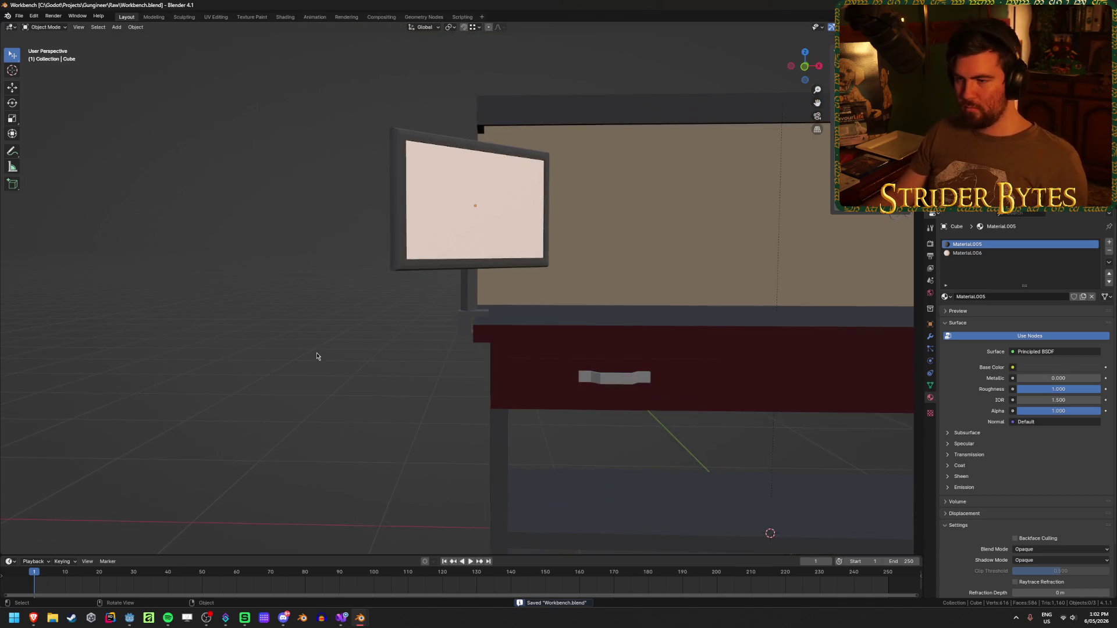
# Save Workbench.blend again and switch to Godot from the taskbar to reimport the model
pyautogui.moveTo(315, 342)
pyautogui.mouseDown()
pyautogui.moveTo(336, 347)
pyautogui.moveTo(327, 349)
pyautogui.moveTo(444, 301)
pyautogui.moveTo(369, 341)
pyautogui.moveTo(401, 344)
pyautogui.moveTo(384, 394)
pyautogui.moveTo(367, 369)
pyautogui.moveTo(251, 406)
pyautogui.mouseUp()
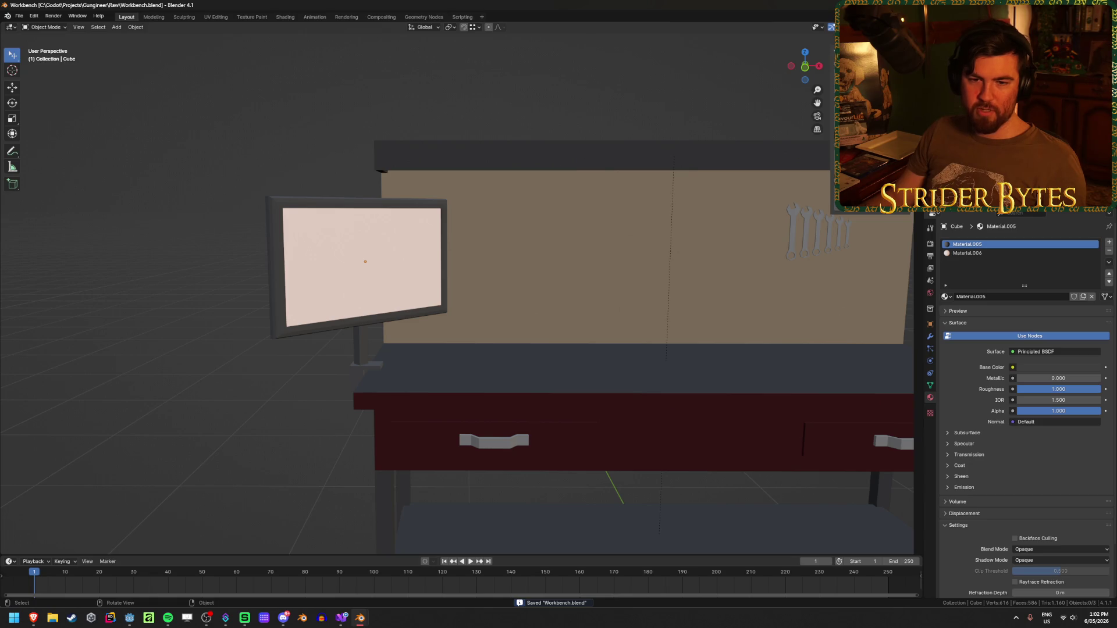
pyautogui.hotkey('ctrl', 's')
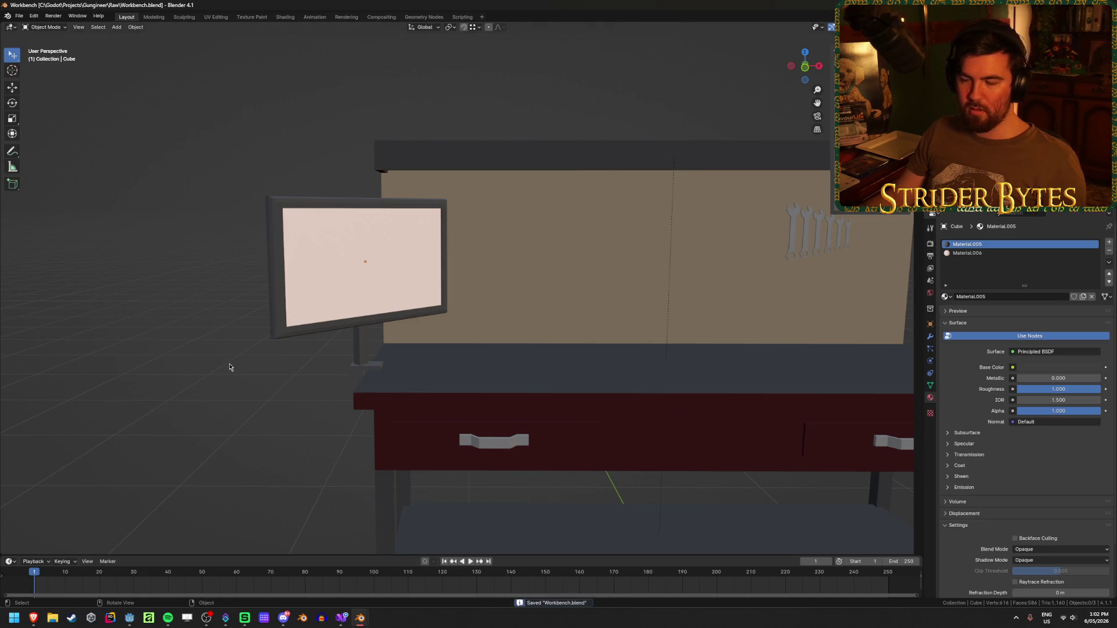
pyautogui.scroll(-3, 288, 355)
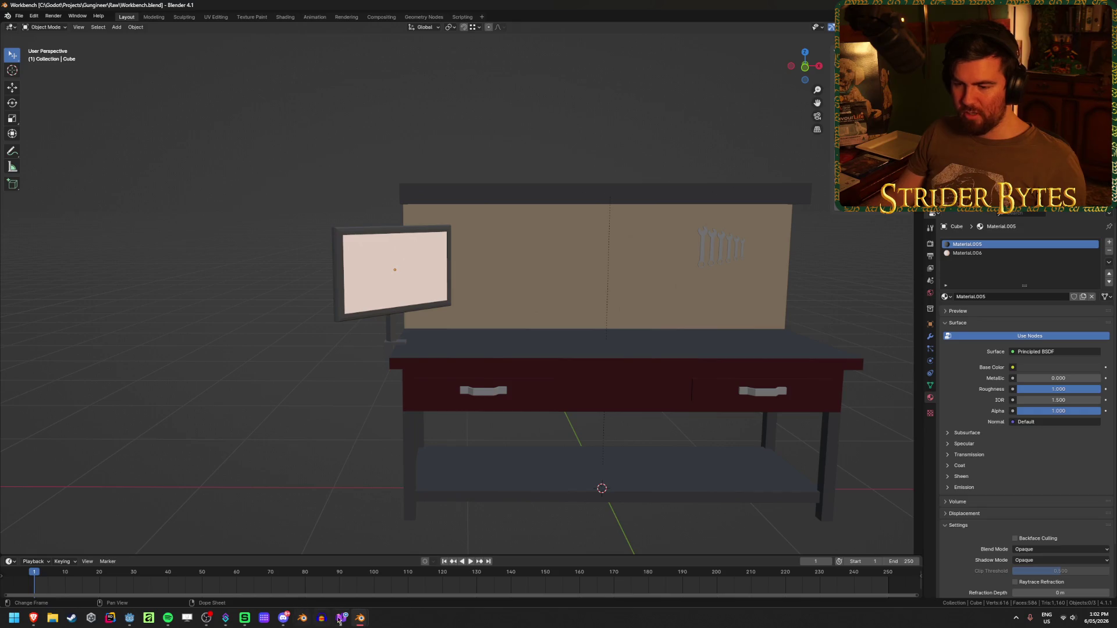
pyautogui.moveTo(225, 615)
pyautogui.click(130, 620)
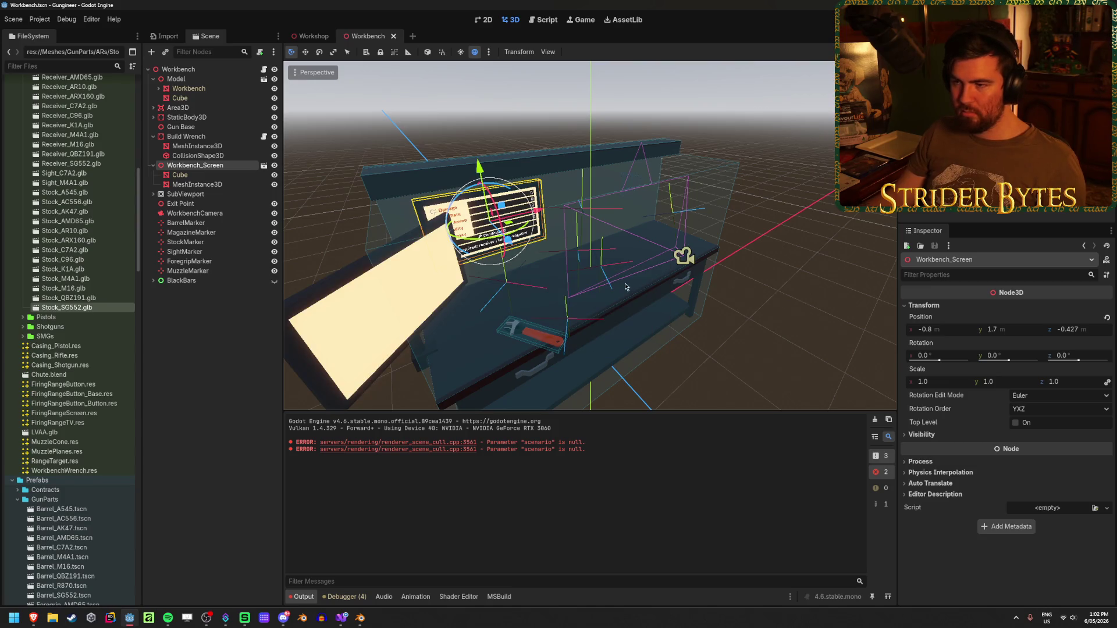
pyautogui.press('KP_1')
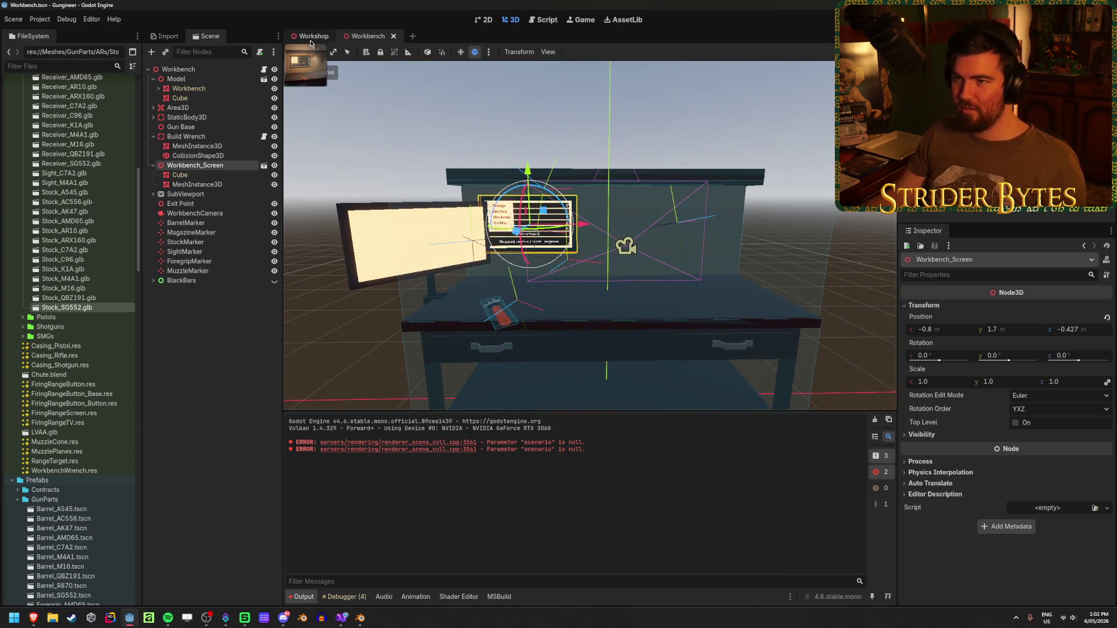
pyautogui.click(311, 44)
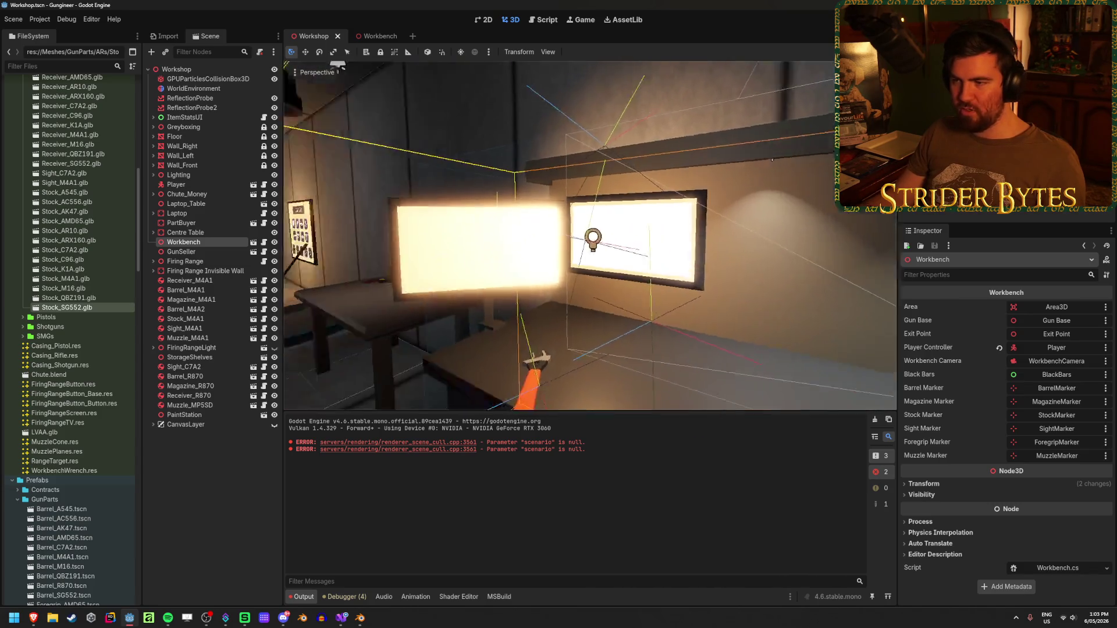
pyautogui.hotkey('ctrl', 's')
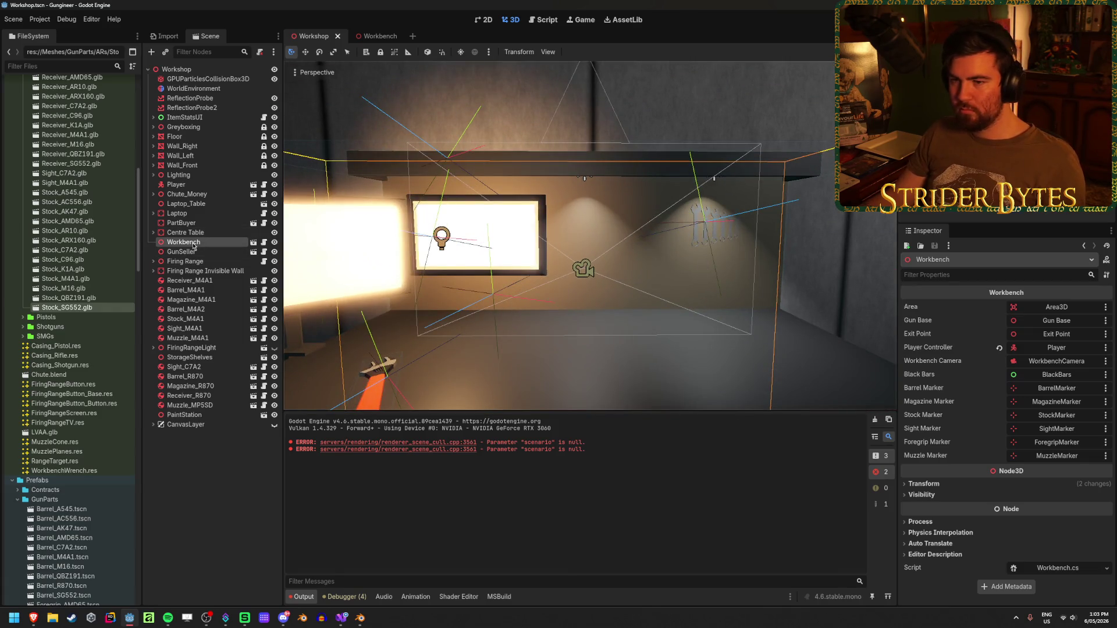
pyautogui.click(253, 242)
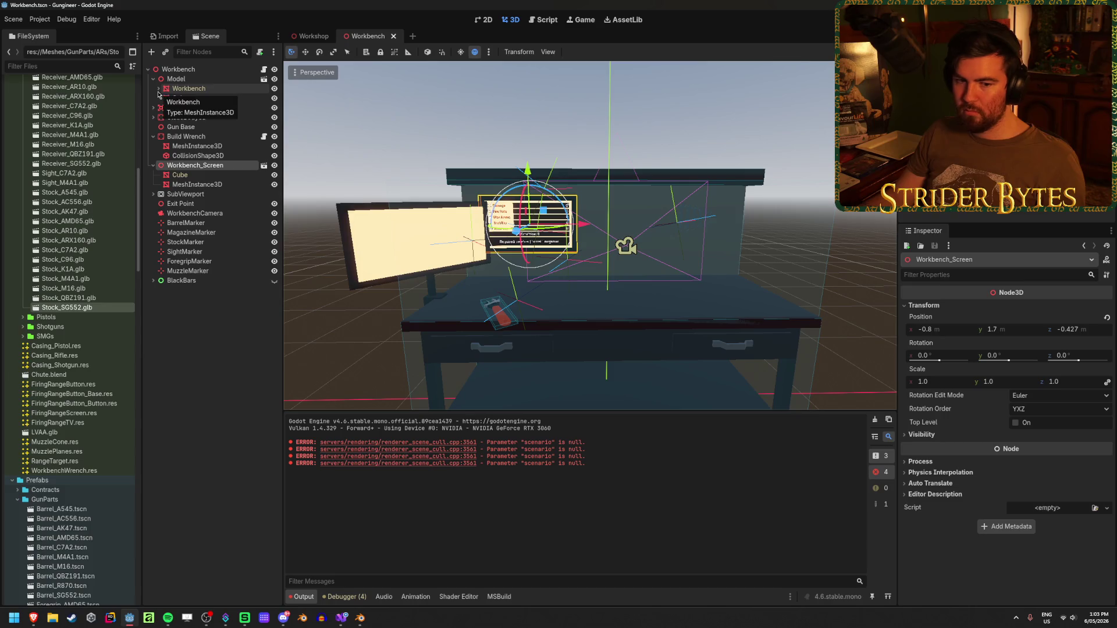
# Paste Workbench_Screen's MeshInstance3D under the monitor's Model/Cube node and save the scene
pyautogui.hotkey('ctrl', 's')
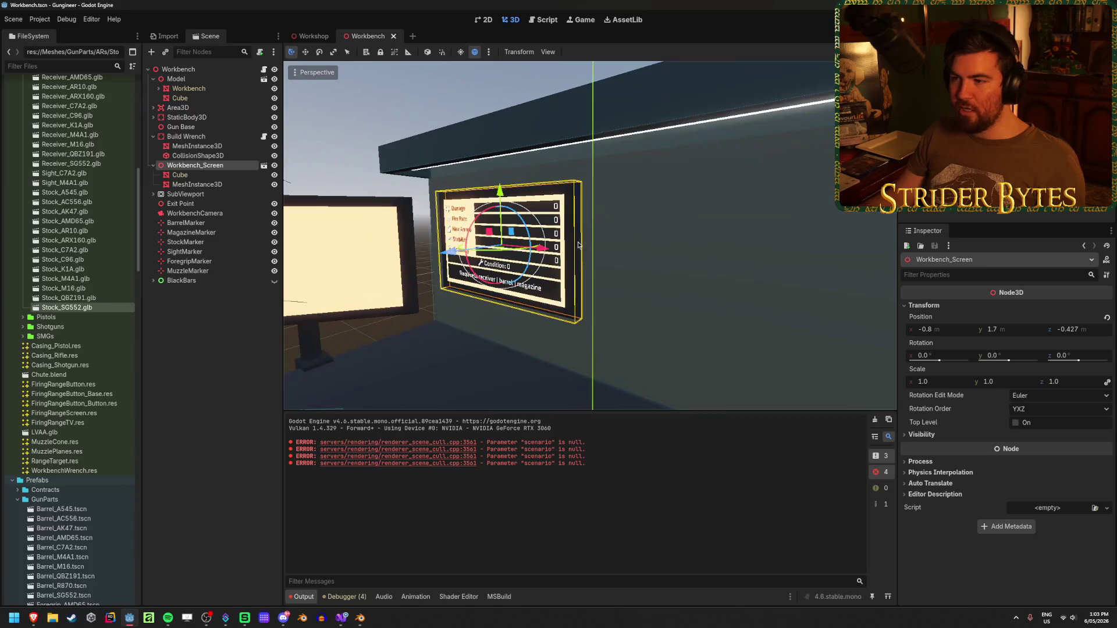
pyautogui.click(577, 243)
pyautogui.click(575, 192)
pyautogui.click(573, 189)
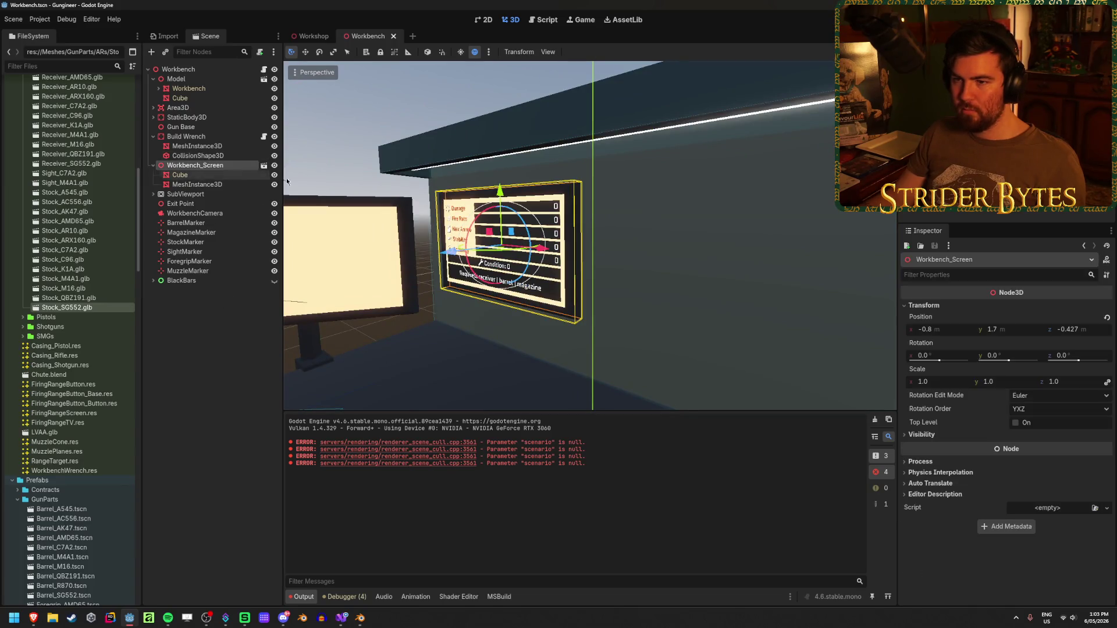
pyautogui.click(213, 185)
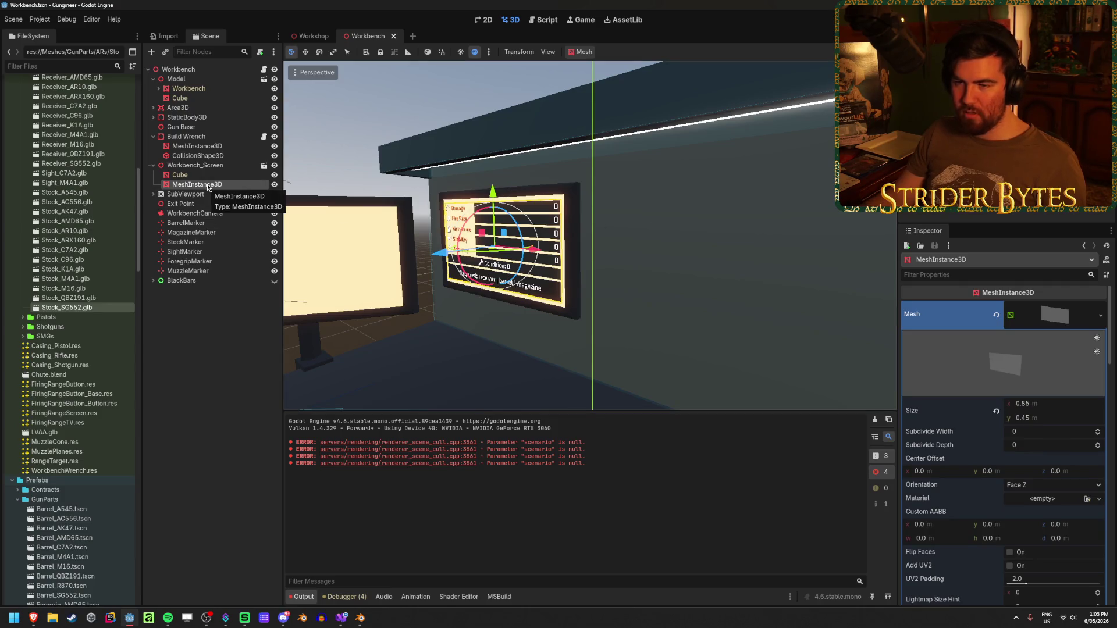
pyautogui.click(195, 100)
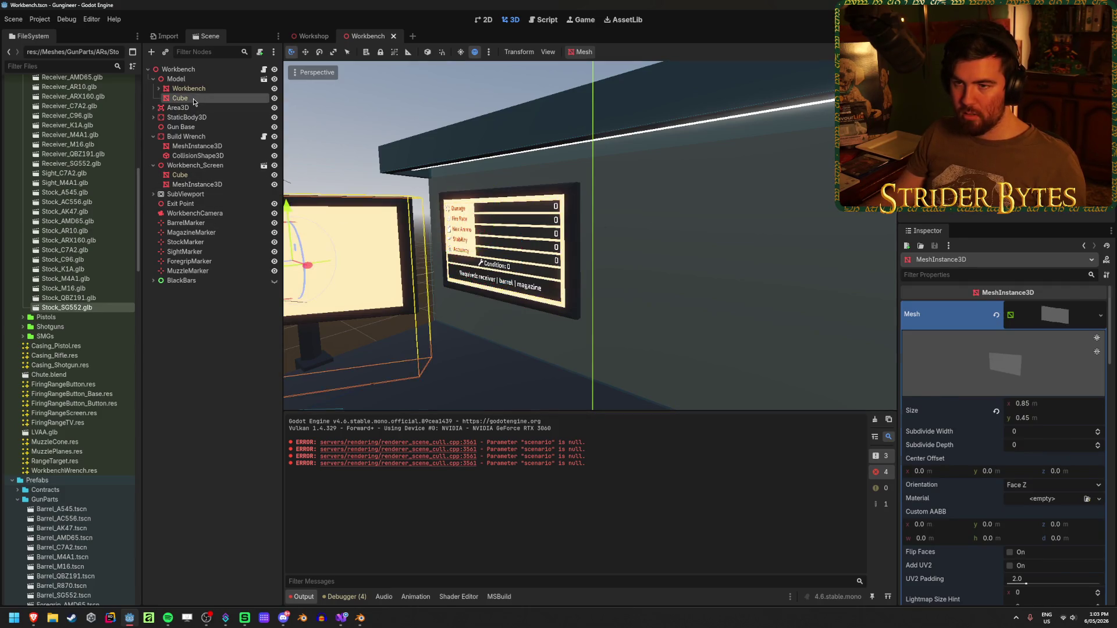
pyautogui.hotkey('ctrl', 'v')
pyautogui.press('f')
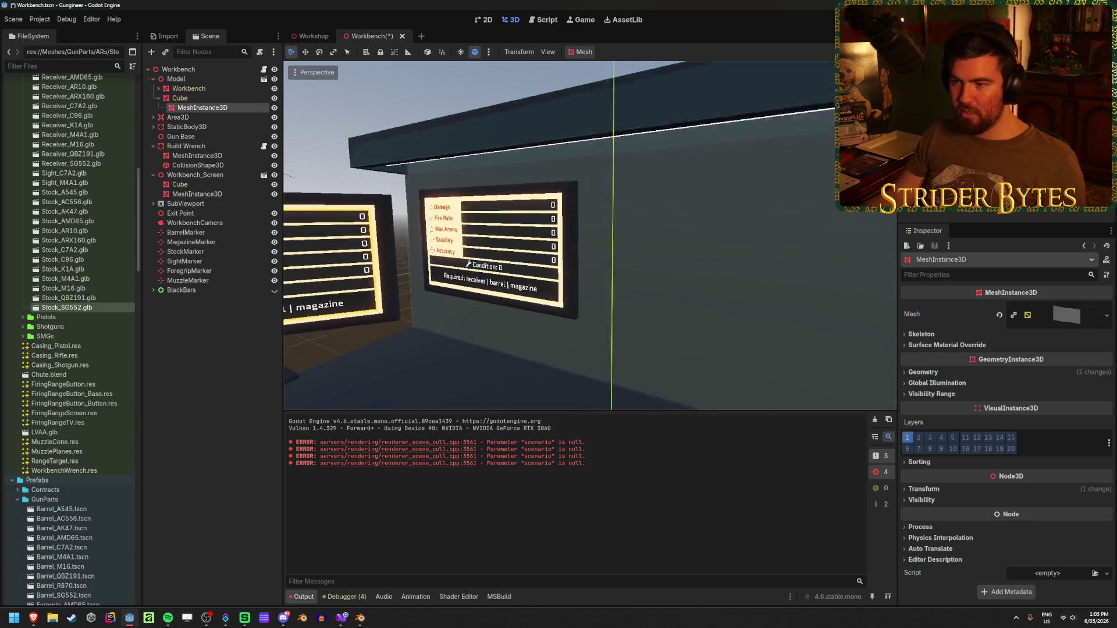
pyautogui.click(209, 344)
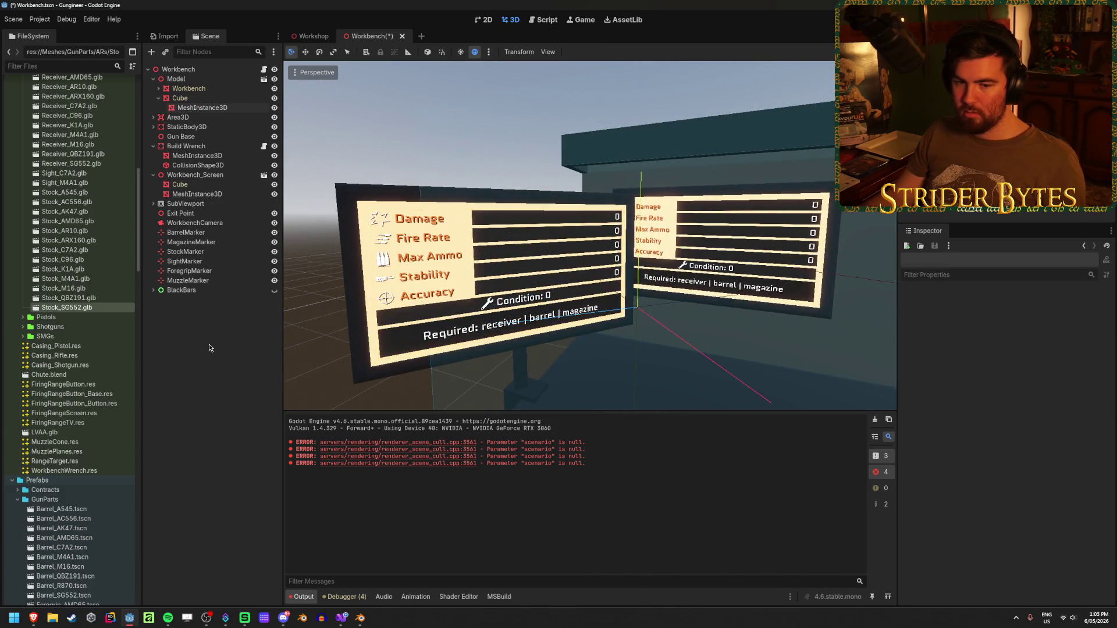
pyautogui.moveTo(298, 325); pyautogui.dragTo(466, 326)
pyautogui.hotkey('ctrl', 's')
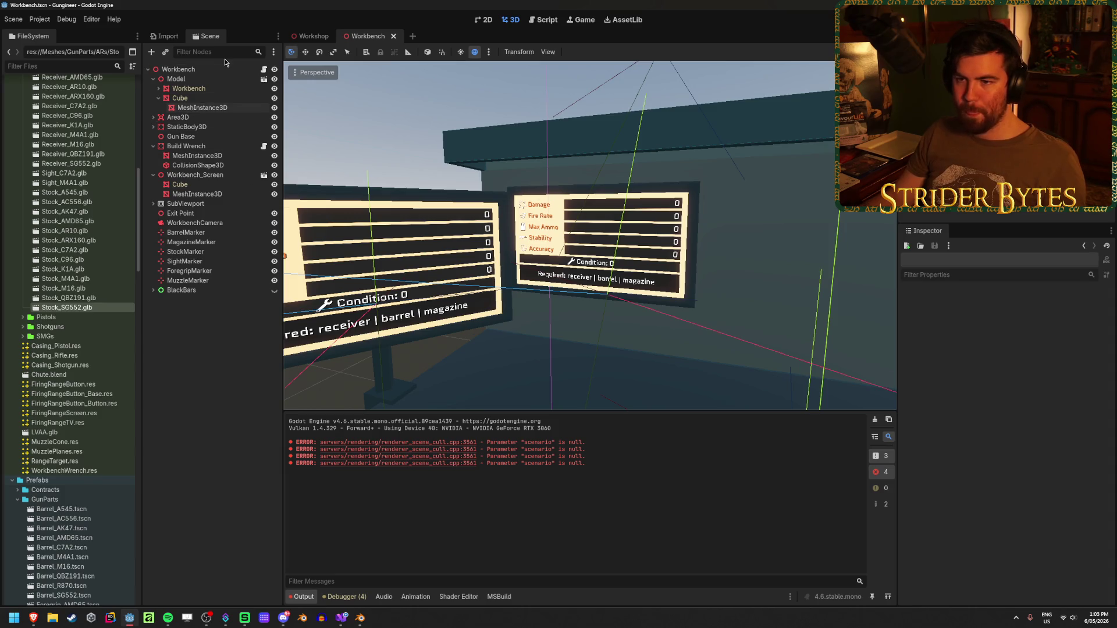
# Delete the old Workbench_Screen node, save, and go back to the Workshop scene
pyautogui.click(227, 174)
pyautogui.press('Delete')
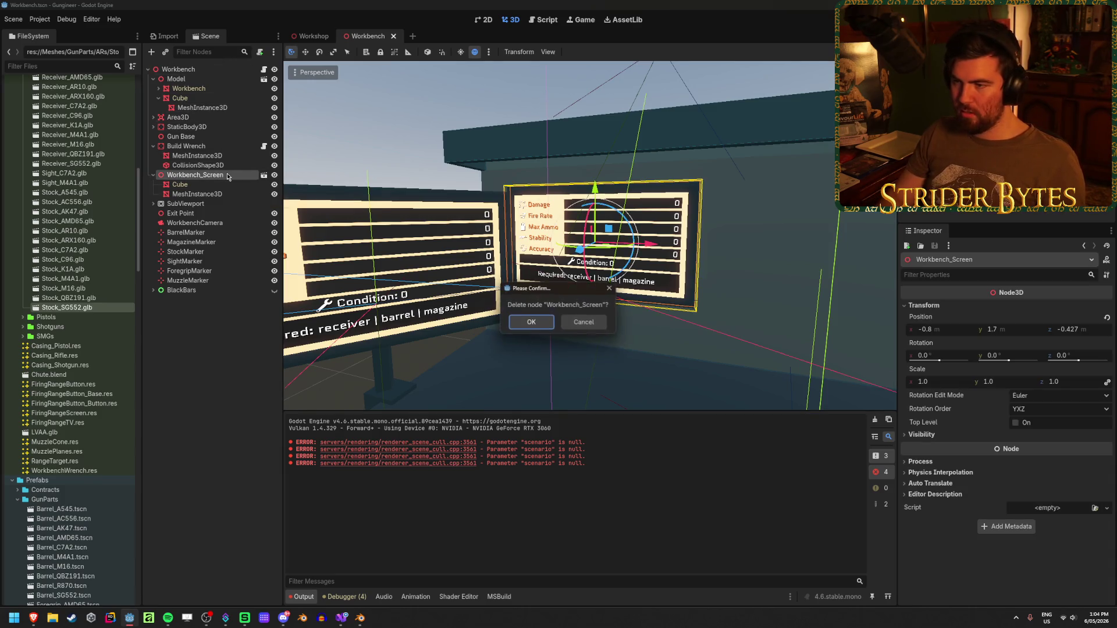
pyautogui.press('Return')
pyautogui.hotkey('ctrl', 's')
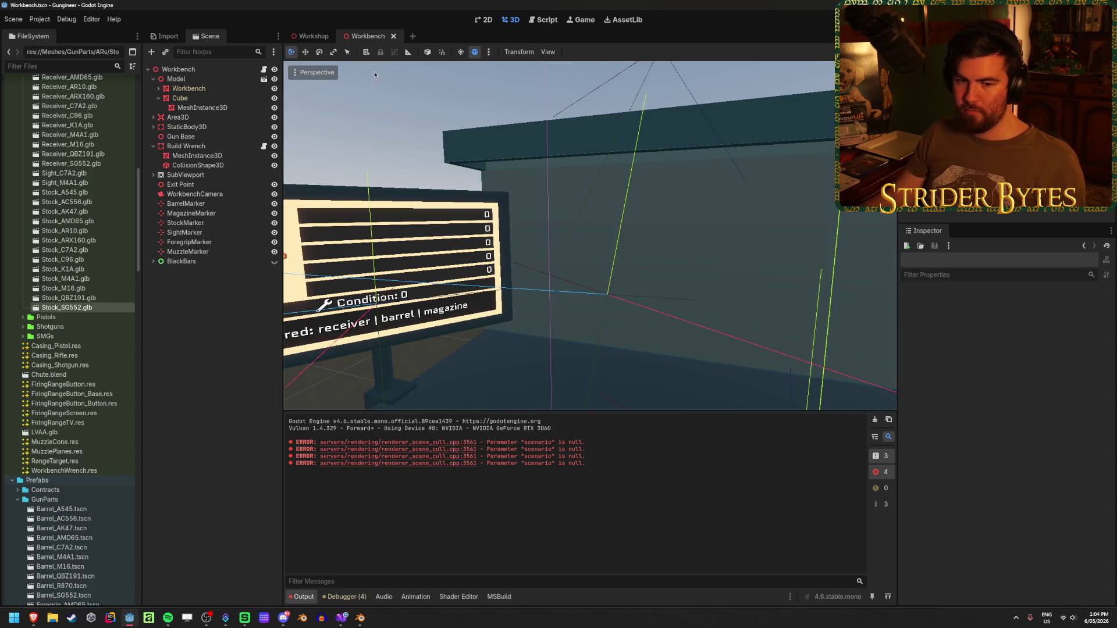
pyautogui.click(315, 36)
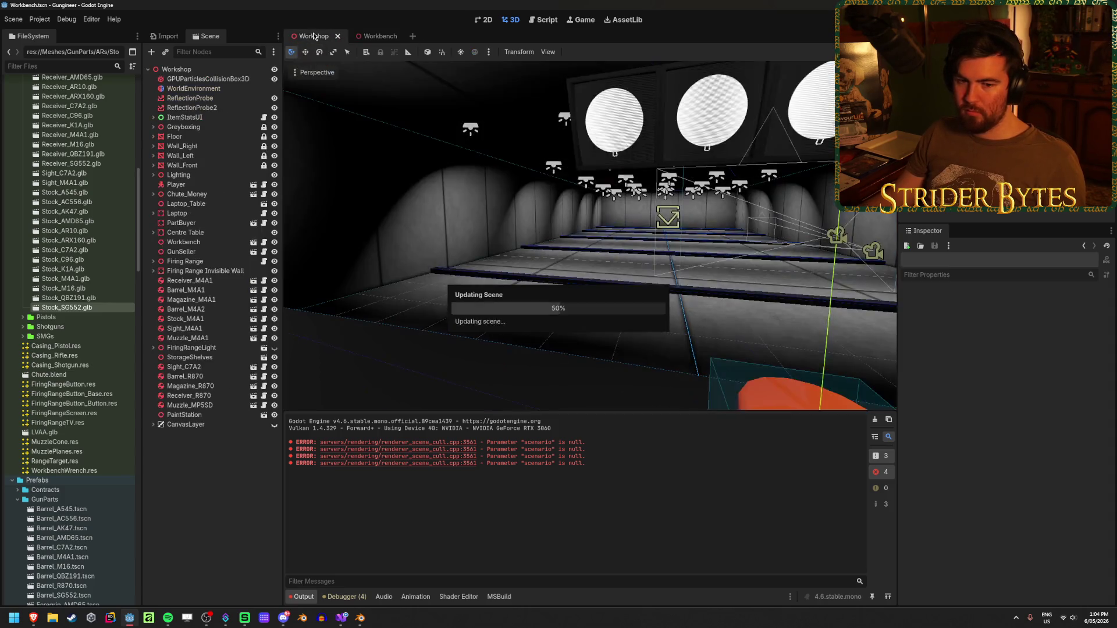
# Switch to the Move tool and run the project with F5
pyautogui.scroll(-2, 589, 236)
pyautogui.press('w')
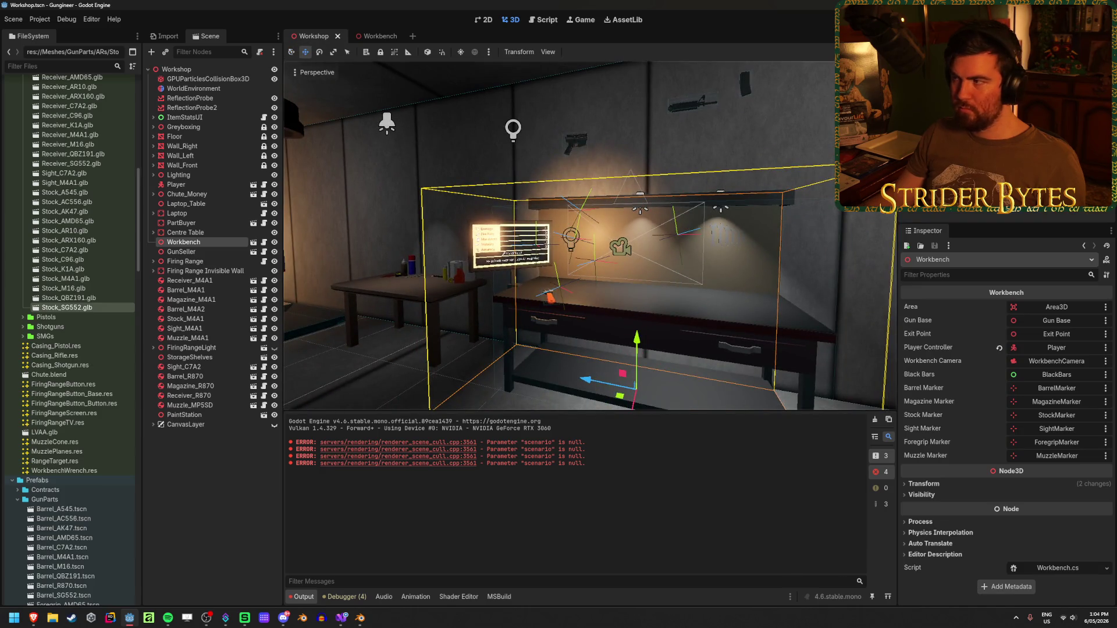
pyautogui.press('F5')
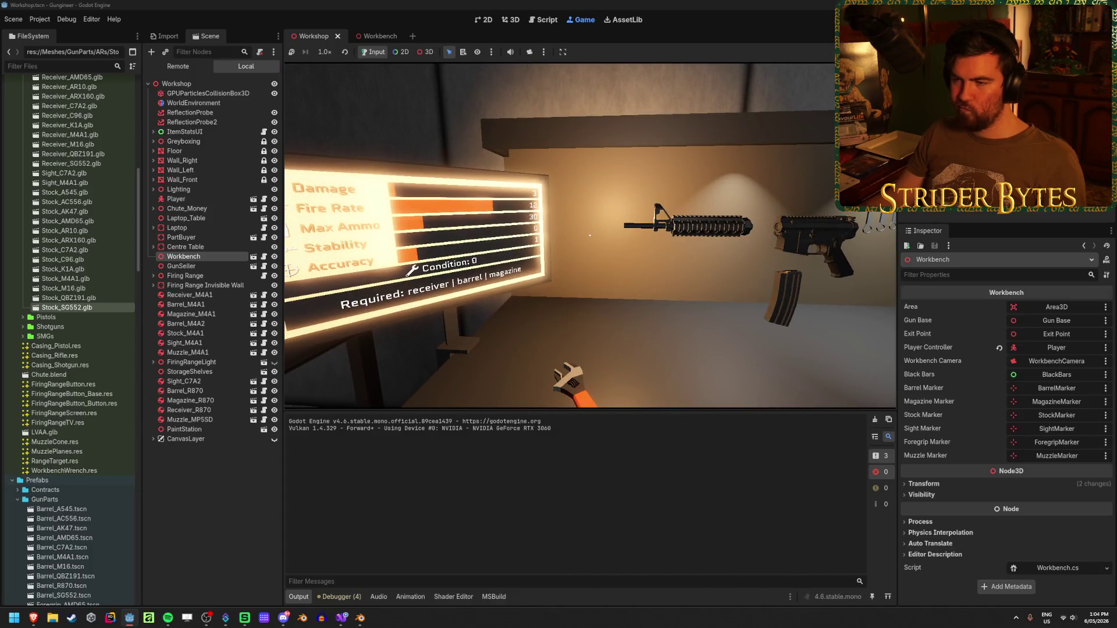
# Toggle the workbench close-up camera in and out several times, then stop the game with F8
pyautogui.press('Escape')
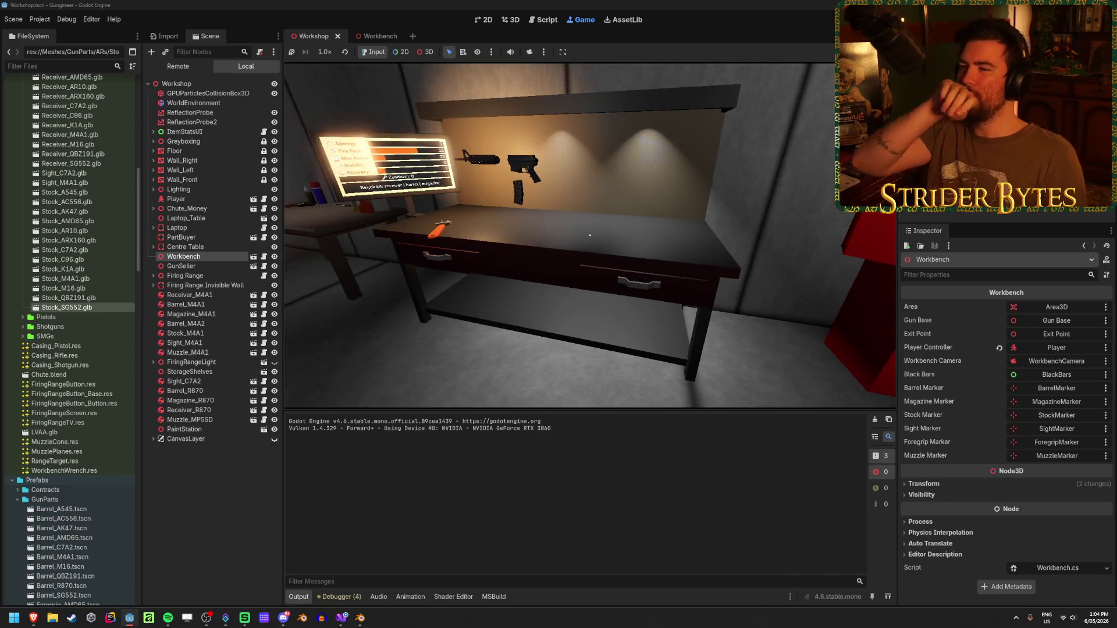
pyautogui.press('e')
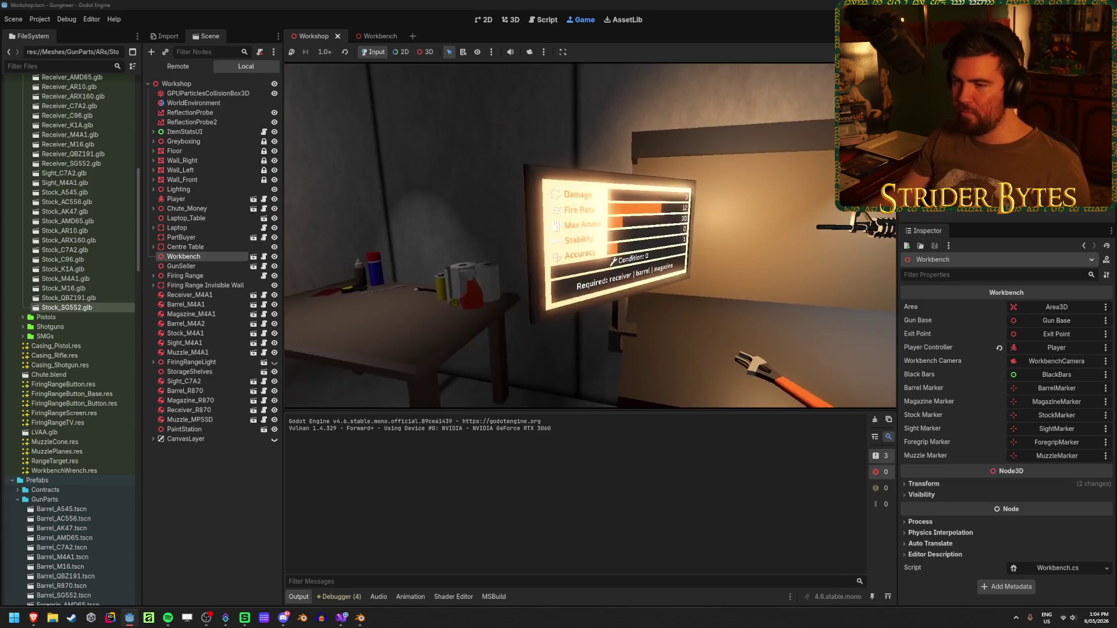
pyautogui.press('e')
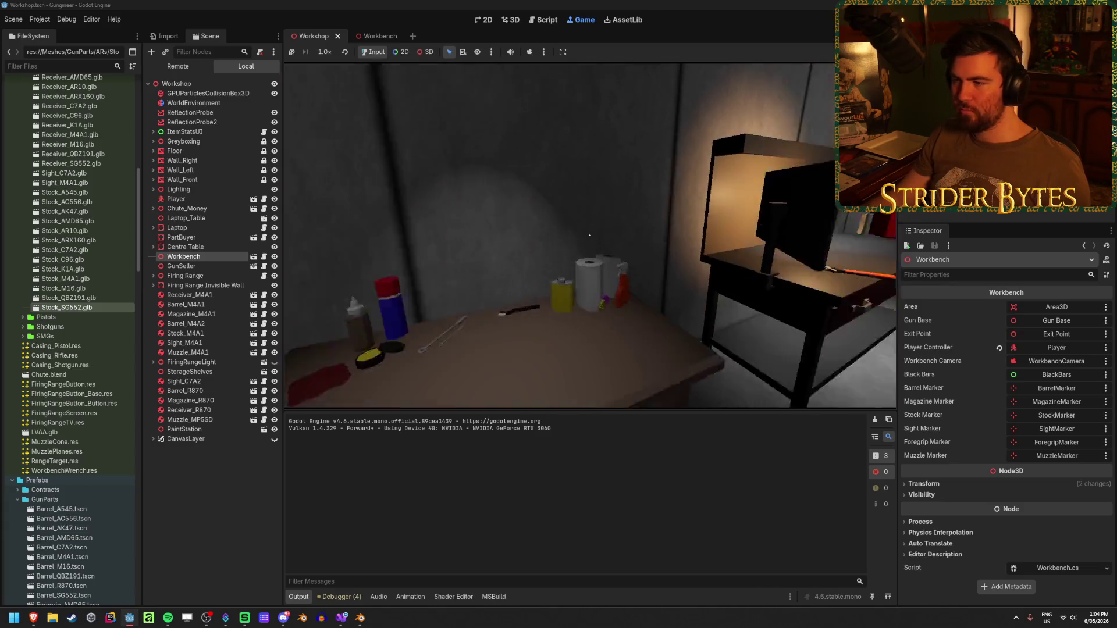
pyautogui.press('e')
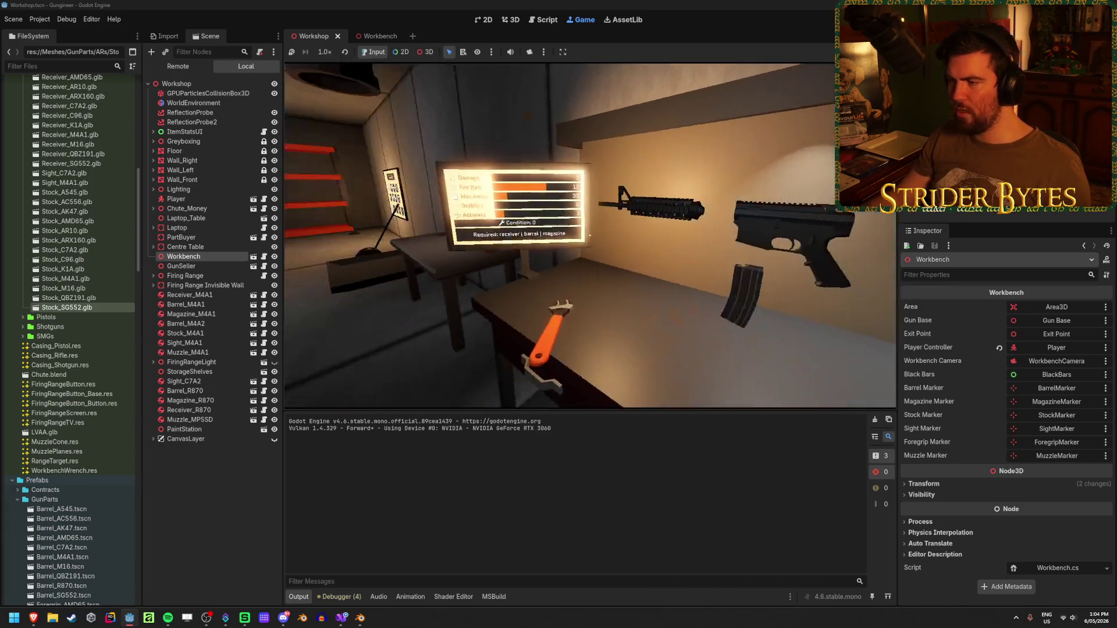
pyautogui.press('e')
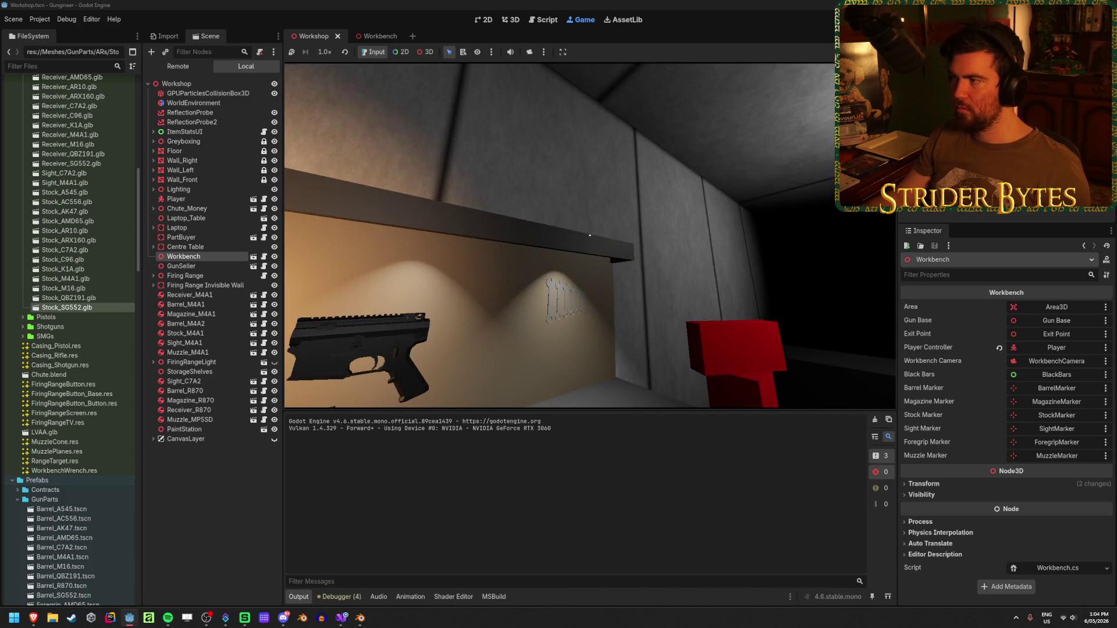
pyautogui.press('e')
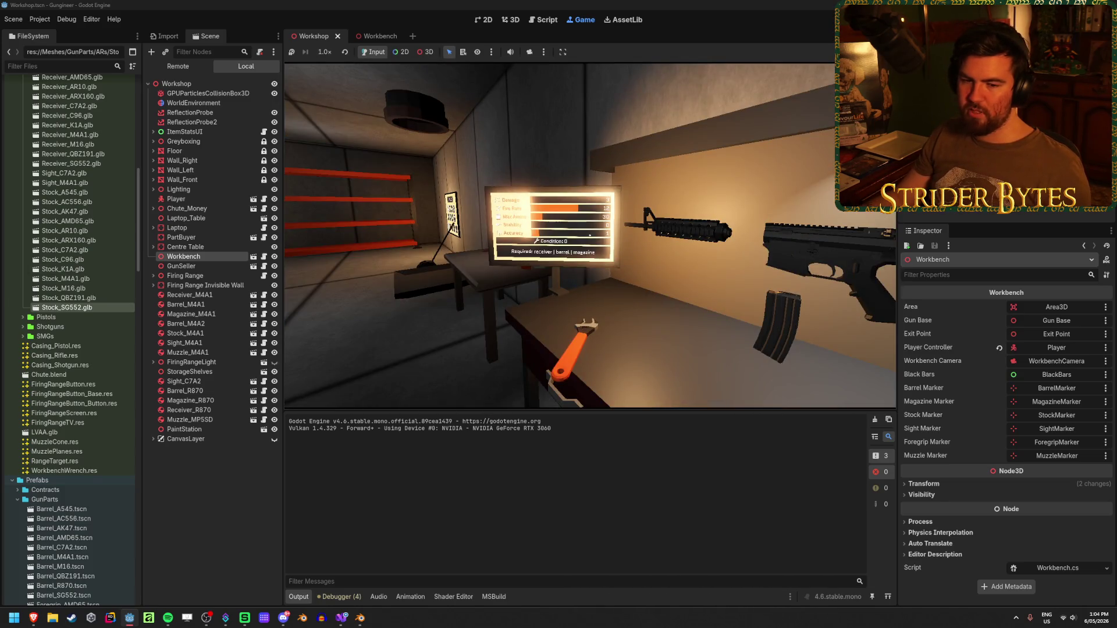
pyautogui.press('e')
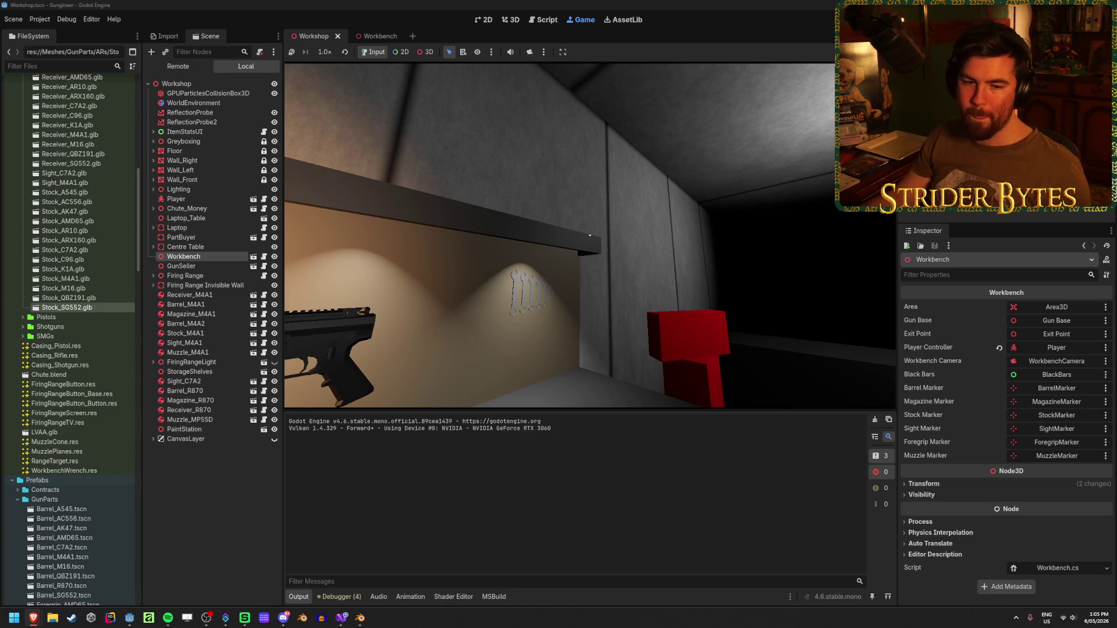
pyautogui.press('e')
pyautogui.press('e')
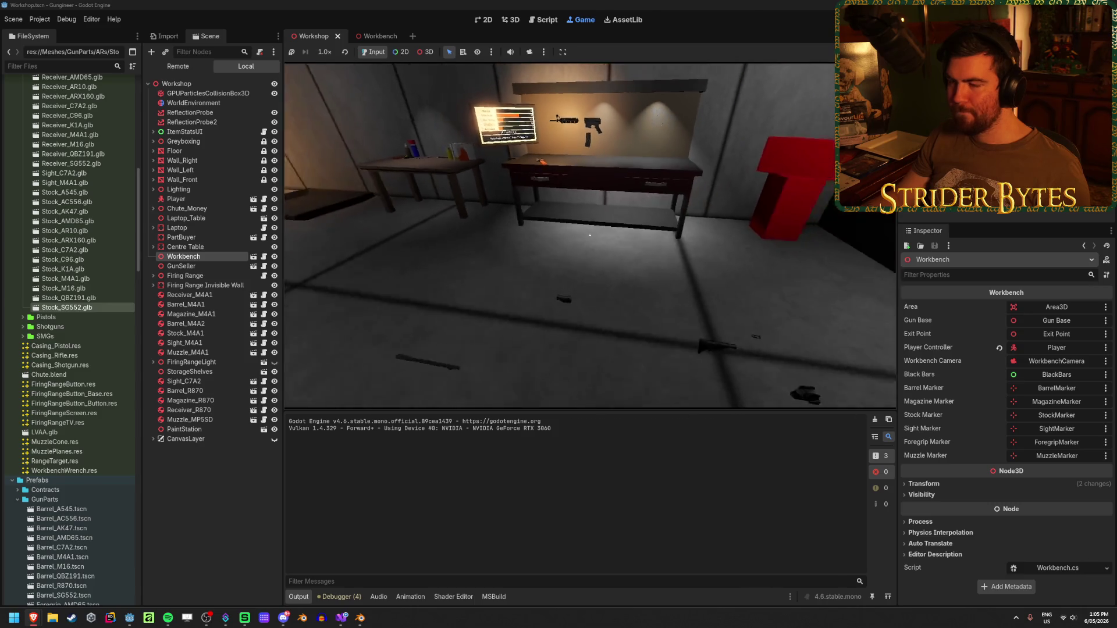
pyautogui.press('e')
pyautogui.press('e')
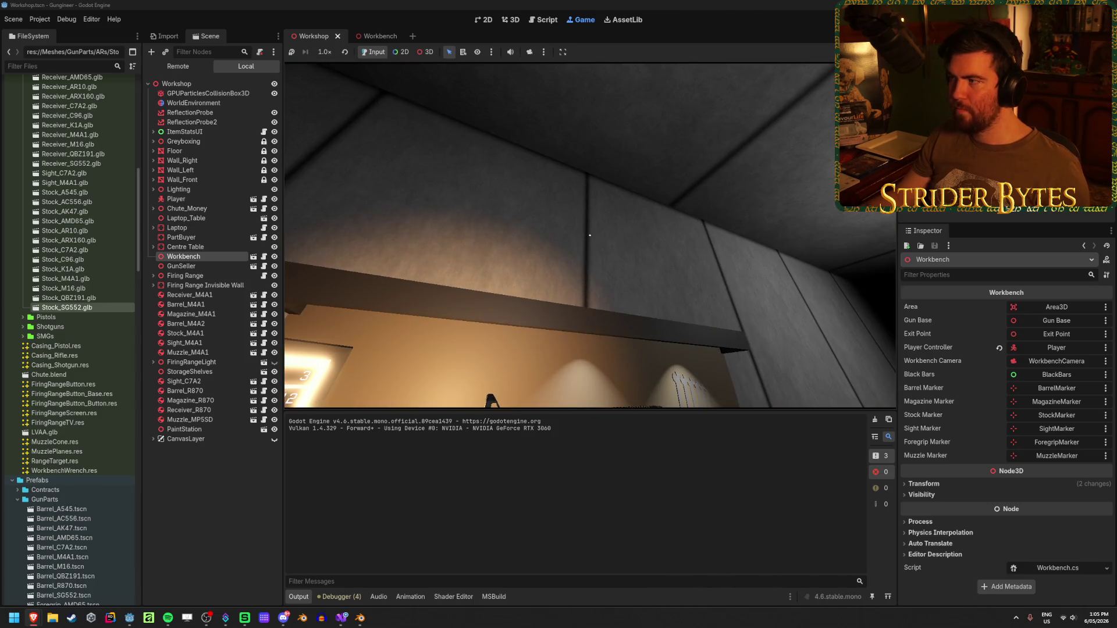
pyautogui.press('F8')
pyautogui.moveTo(448, 240)
pyautogui.mouseDown()
pyautogui.moveTo(662, 268)
pyautogui.moveTo(685, 234)
pyautogui.mouseUp()
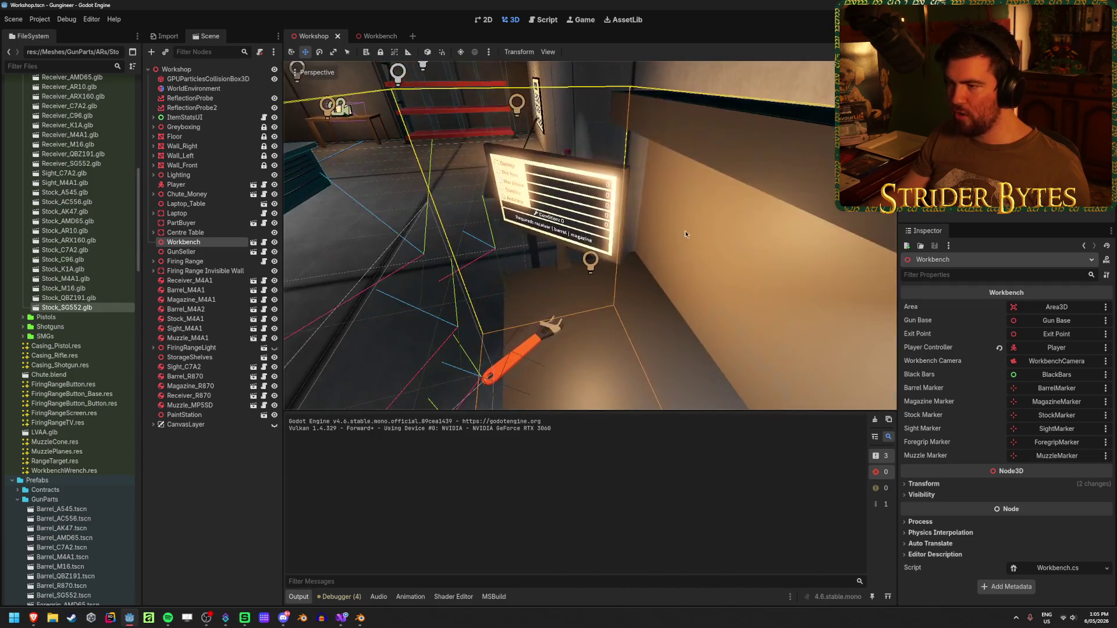
# Drag OrangeLight_WorkbenchScreen closer to the workbench screen and save the Workshop scene
pyautogui.click(590, 263)
pyautogui.press('f')
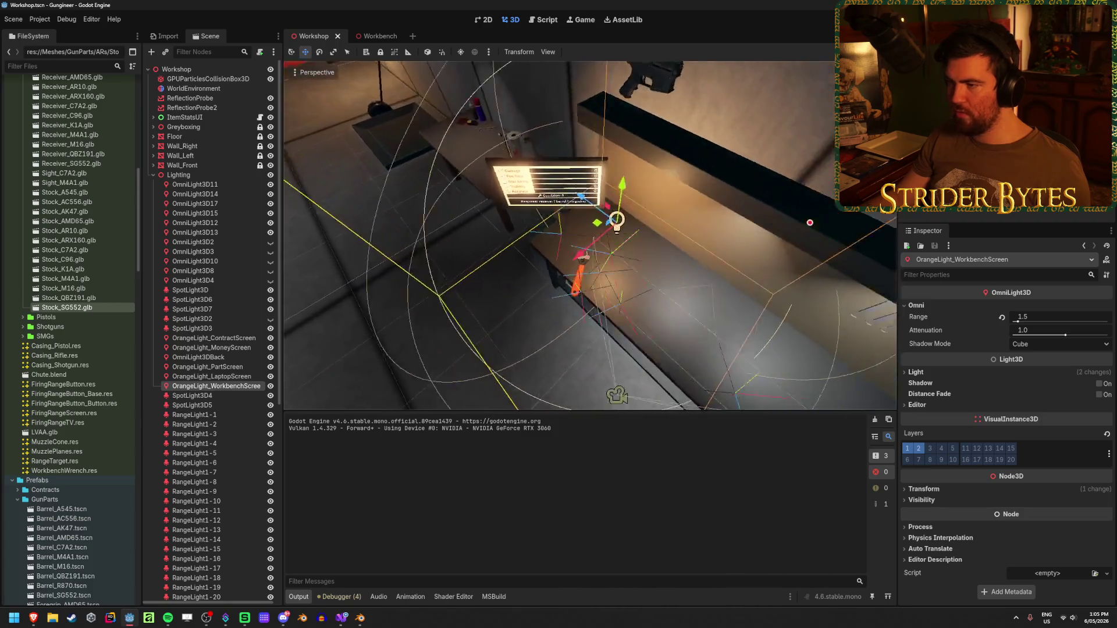
pyautogui.moveTo(518, 250)
pyautogui.mouseDown()
pyautogui.moveTo(548, 232)
pyautogui.moveTo(524, 240)
pyautogui.moveTo(451, 332)
pyautogui.moveTo(545, 231)
pyautogui.mouseUp()
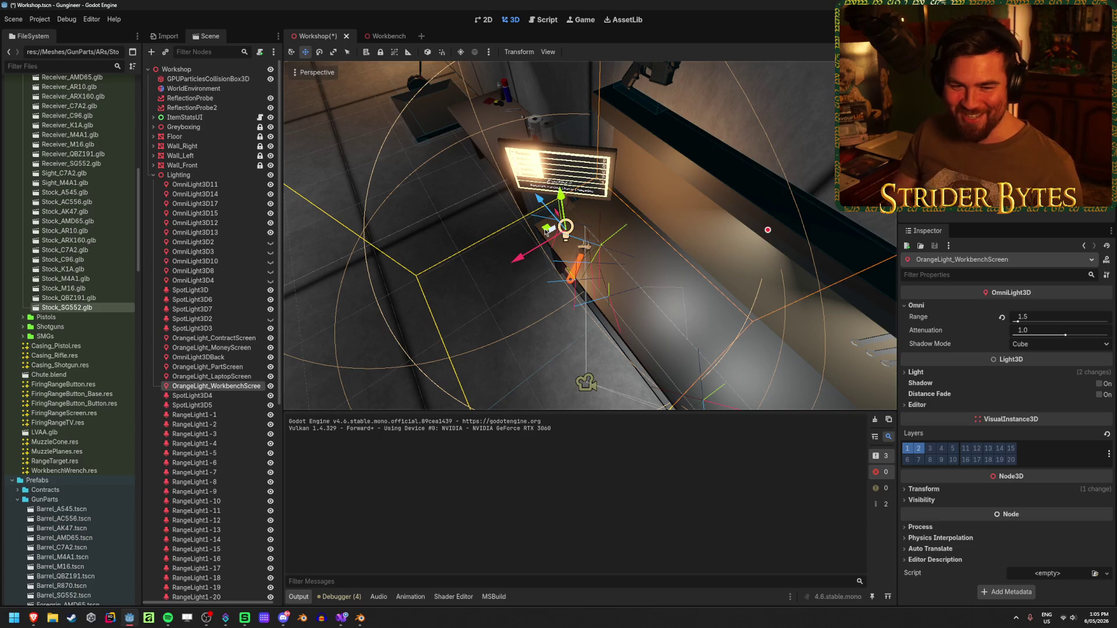
pyautogui.click(438, 240)
pyautogui.hotkey('ctrl', 's')
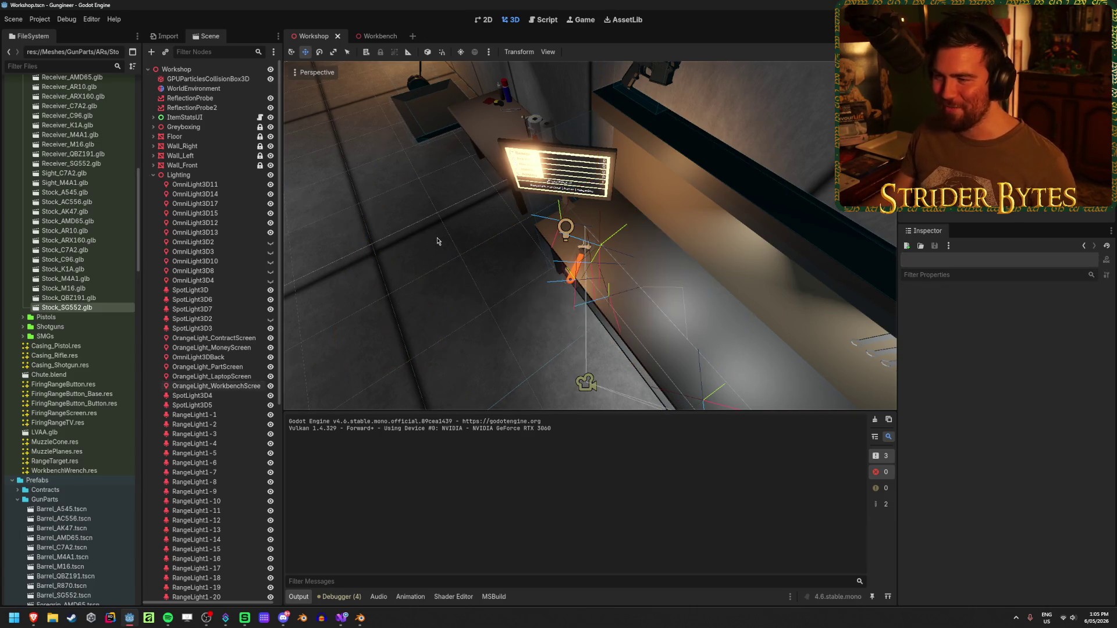
pyautogui.click(438, 241)
pyautogui.moveTo(589, 236); pyautogui.dragTo(558, 230)
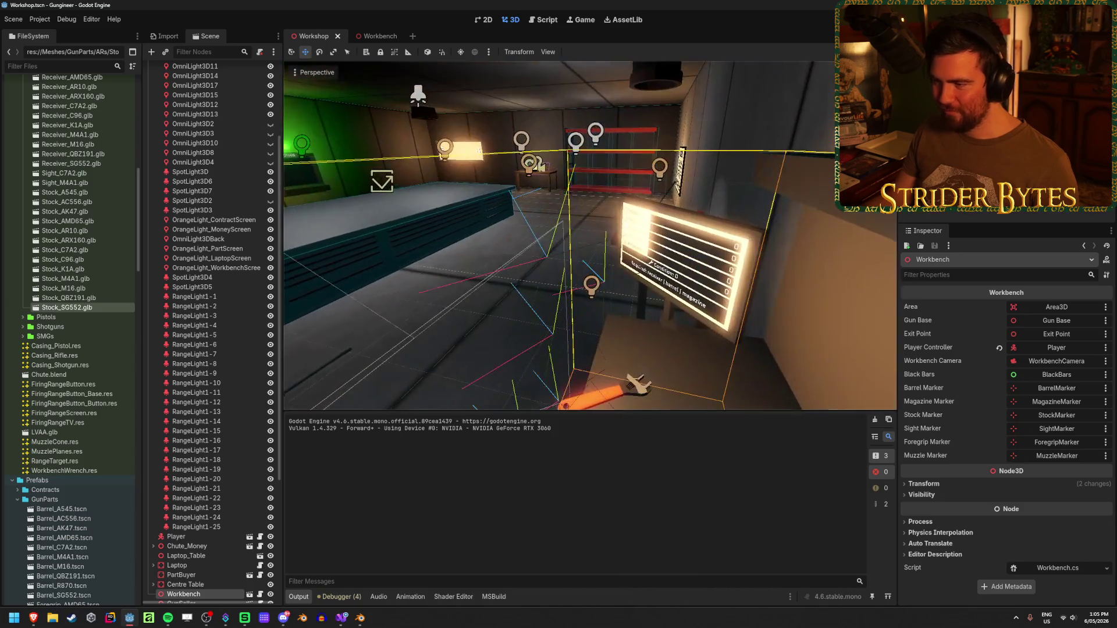
pyautogui.click(592, 291)
pyautogui.moveTo(593, 298)
pyautogui.mouseDown()
pyautogui.moveTo(564, 273)
pyautogui.moveTo(552, 281)
pyautogui.mouseUp()
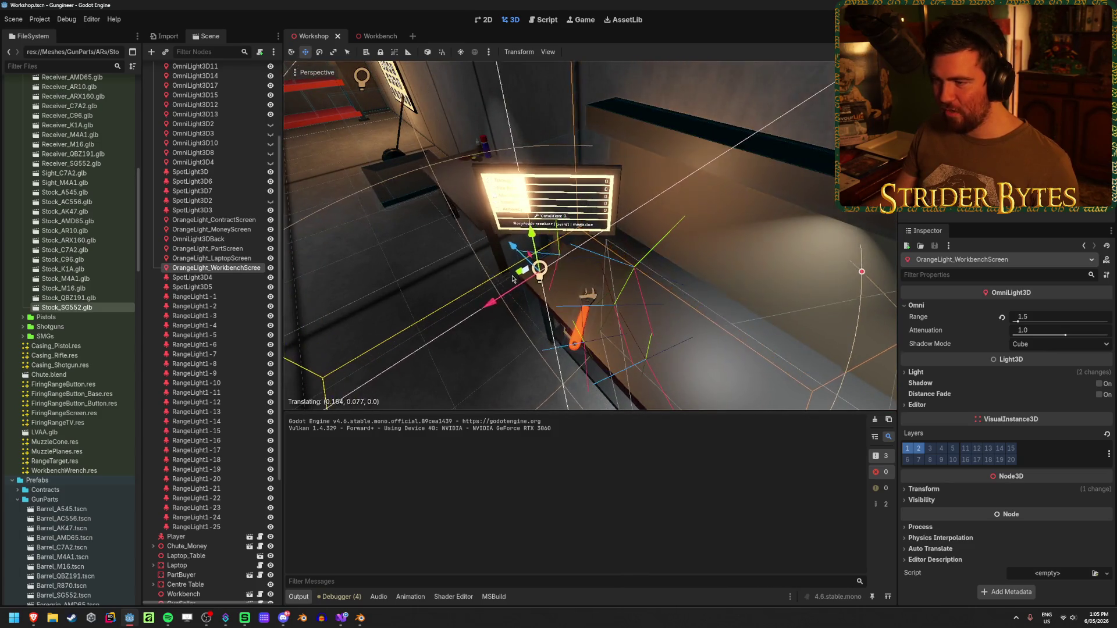
pyautogui.moveTo(510, 287)
pyautogui.mouseDown()
pyautogui.moveTo(553, 276)
pyautogui.moveTo(570, 291)
pyautogui.moveTo(602, 384)
pyautogui.moveTo(577, 299)
pyautogui.moveTo(541, 278)
pyautogui.mouseUp()
pyautogui.hotkey('ctrl', 's')
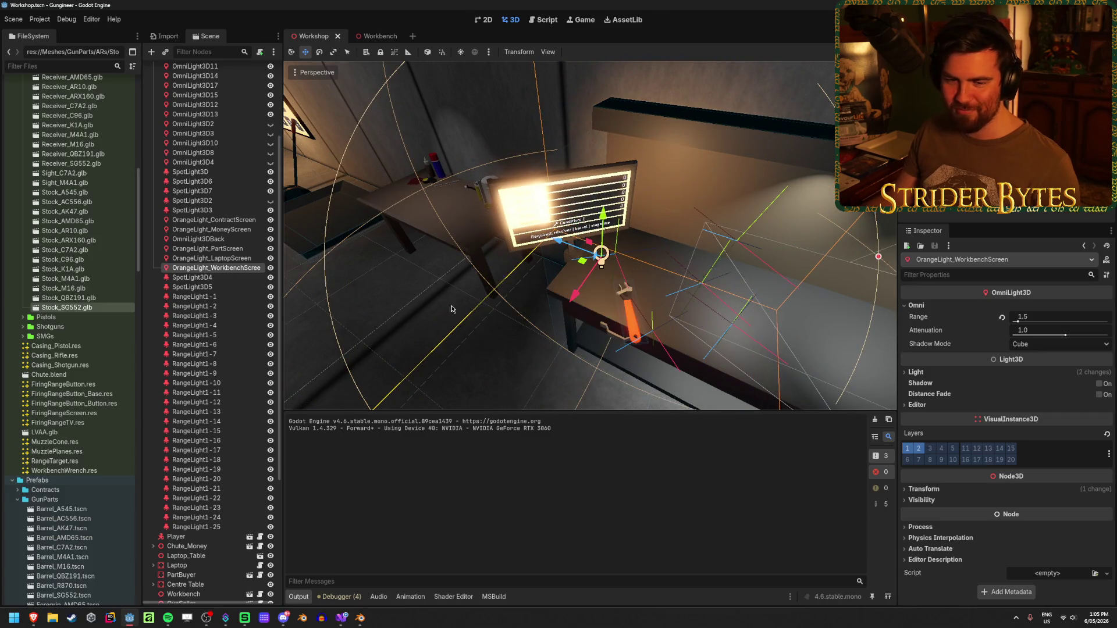
# Nudge the orange light slightly down and left, then save again
pyautogui.click(382, 312)
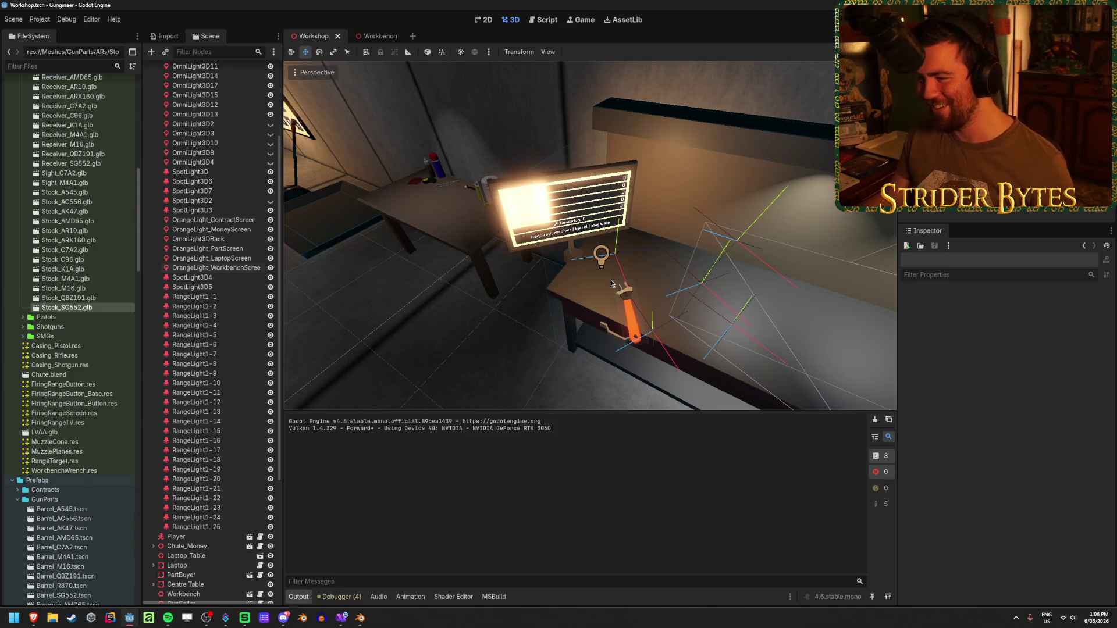
pyautogui.click(599, 266)
pyautogui.moveTo(585, 270); pyautogui.dragTo(574, 289)
pyautogui.click(542, 374)
pyautogui.hotkey('ctrl', 's')
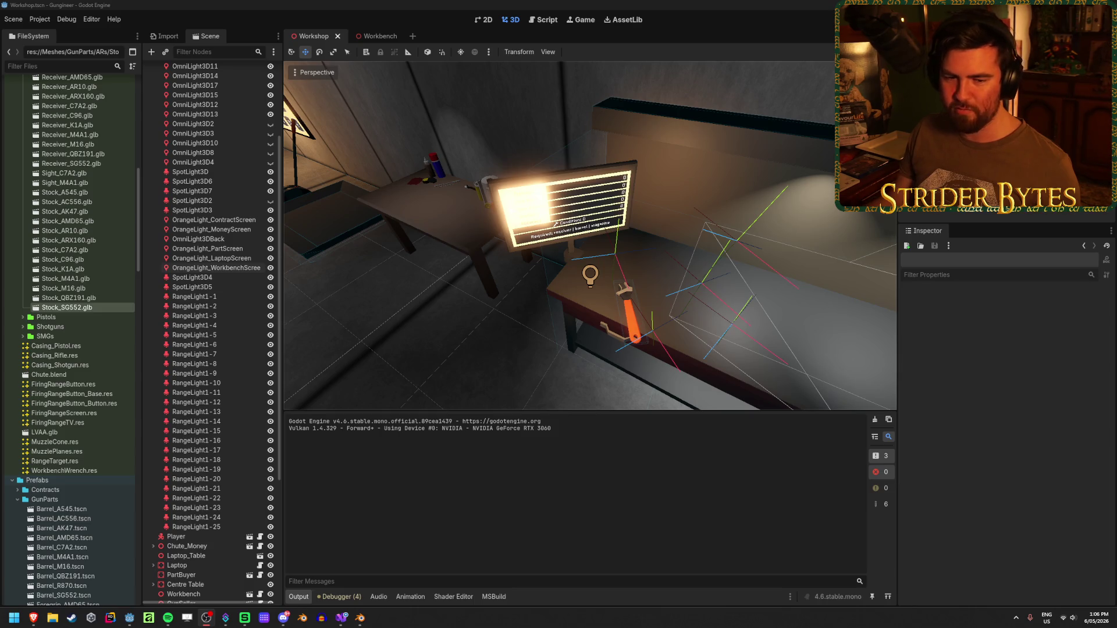
# Save the Workshop scene and run the game to test the light placement
pyautogui.click(435, 365)
pyautogui.moveTo(528, 369)
pyautogui.mouseDown()
pyautogui.moveTo(507, 382)
pyautogui.moveTo(458, 382)
pyautogui.moveTo(575, 364)
pyautogui.mouseUp()
pyautogui.hotkey('ctrl', 's')
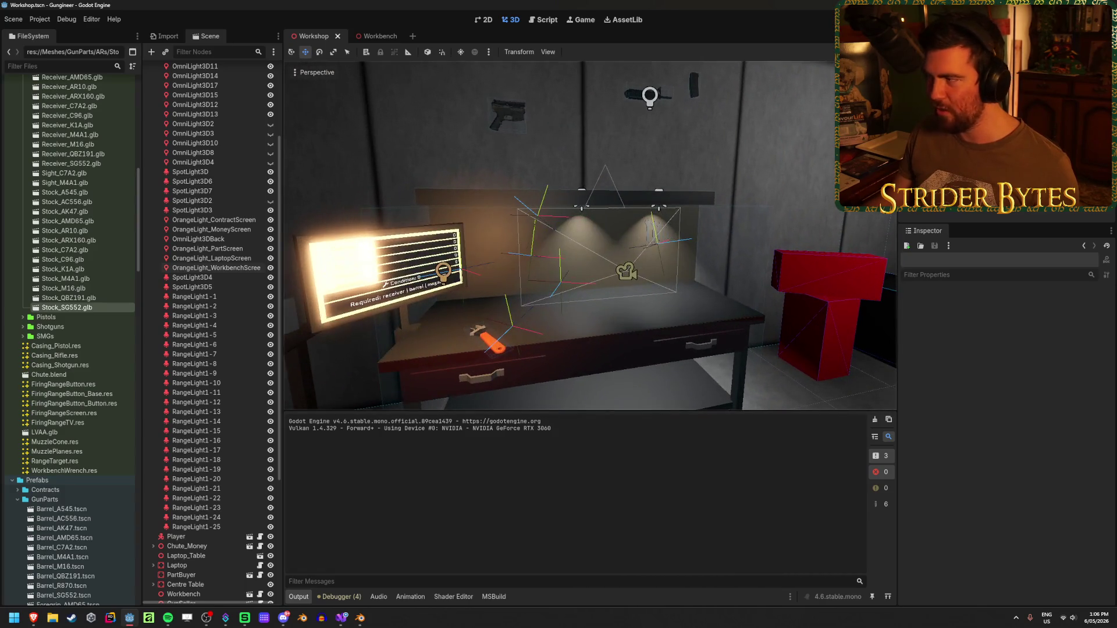
pyautogui.press('F5')
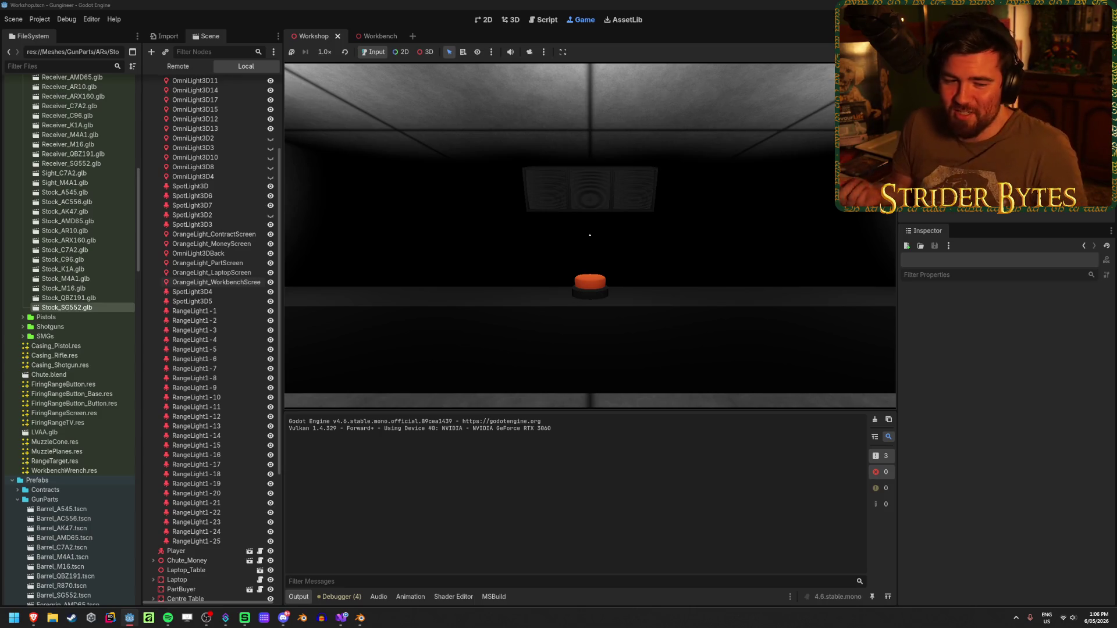
# Walk to the parts table and drop the held gun part on it
pyautogui.moveTo(589, 235)
pyautogui.press('w')
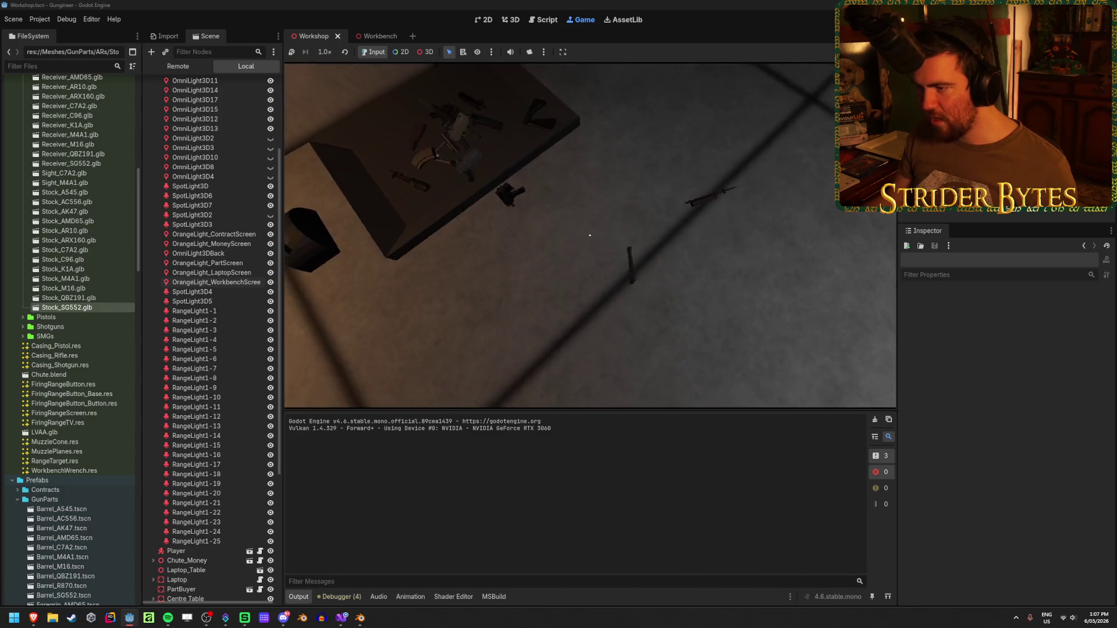
pyautogui.click(590, 235)
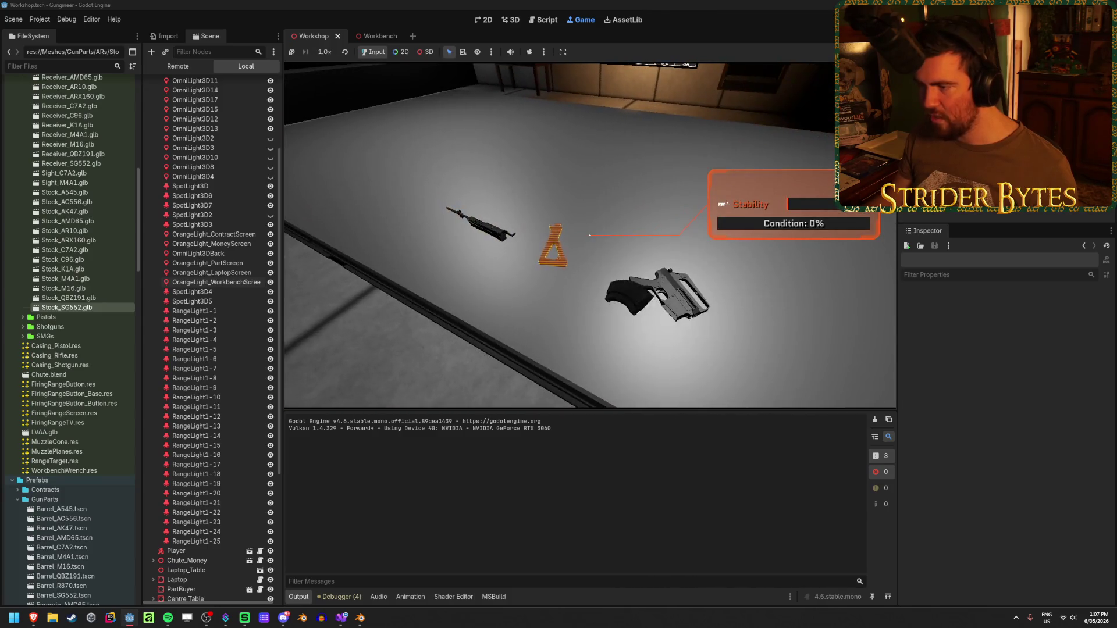
# Go to the workbench, drop the gun on the floor, then back away to face its condition screen
pyautogui.press('w')
pyautogui.press('q')
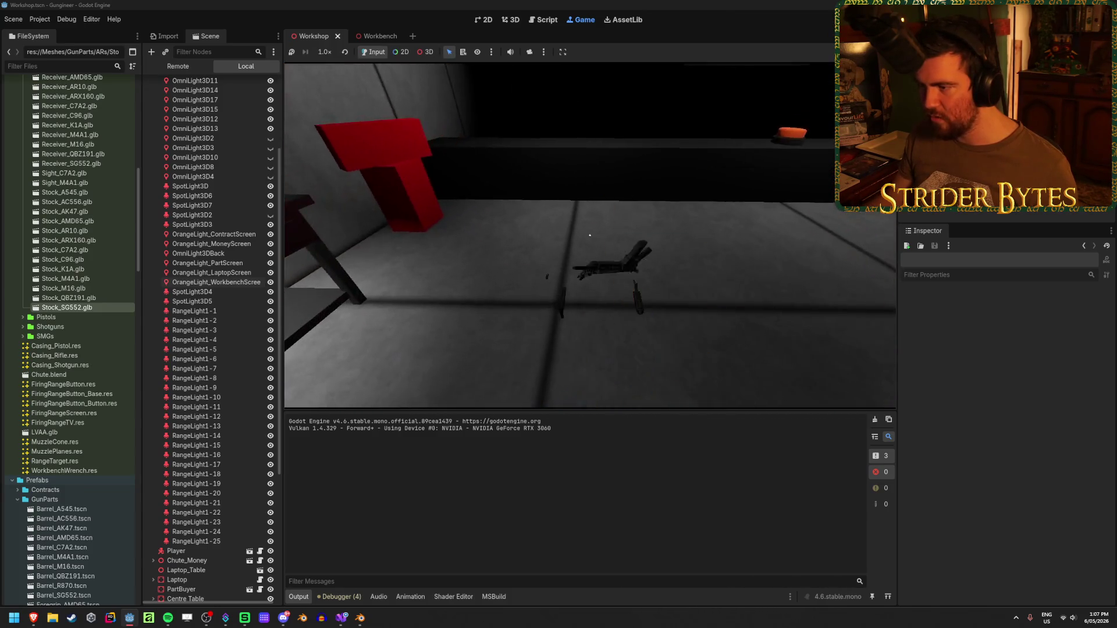
pyautogui.press('s')
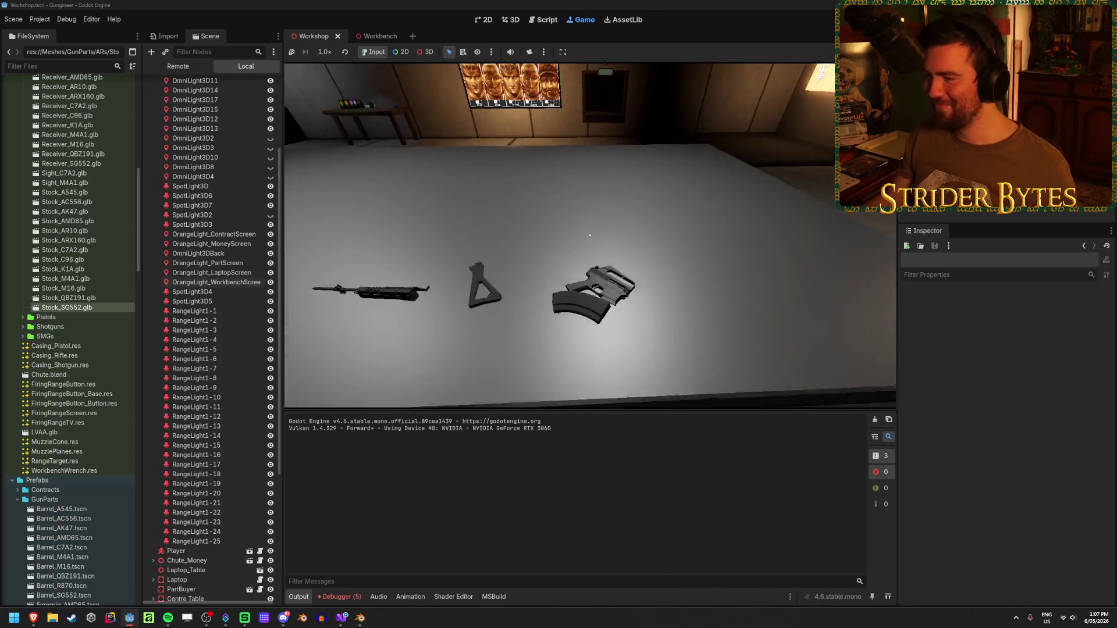
pyautogui.press('Escape')
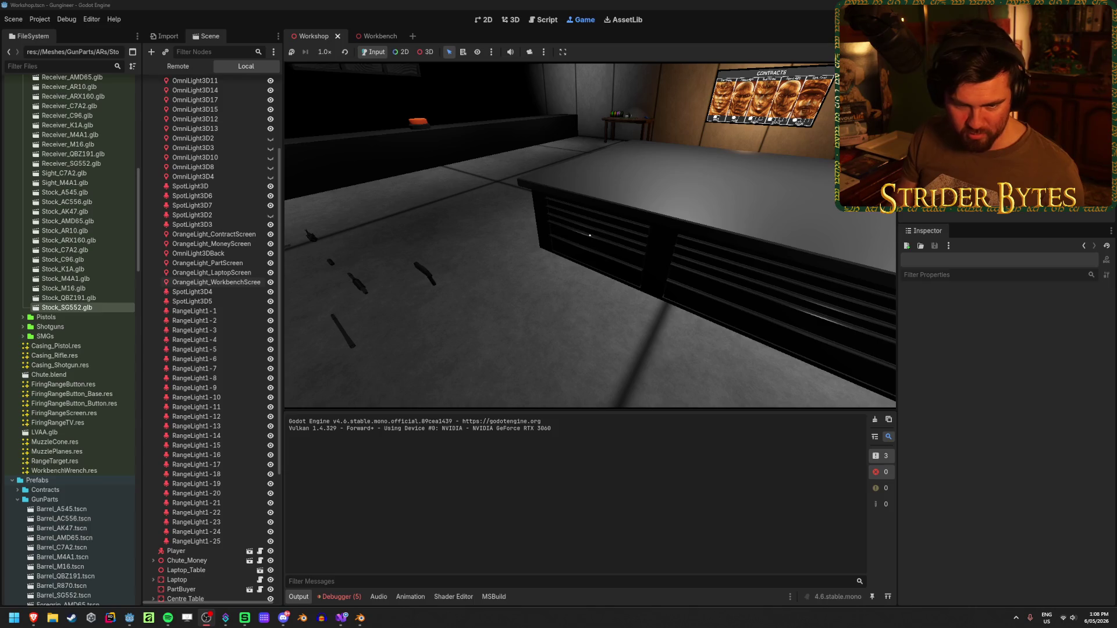
pyautogui.press('w')
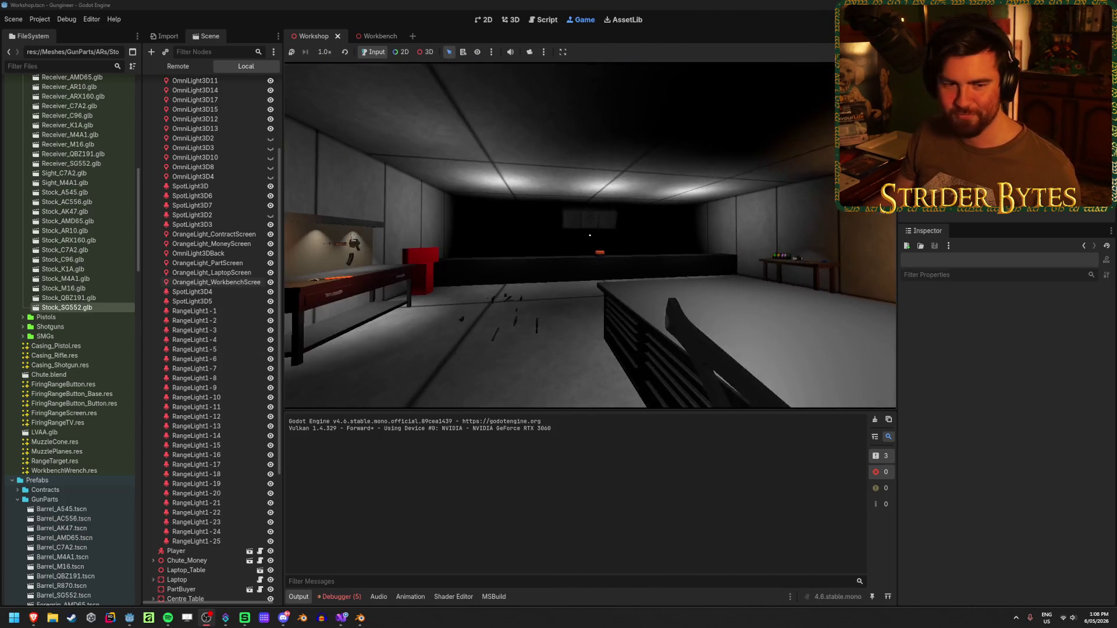
# Walk up to the workbench, open the rifle assembly close-up on the barrel and take the assembled rifle
pyautogui.press('w')
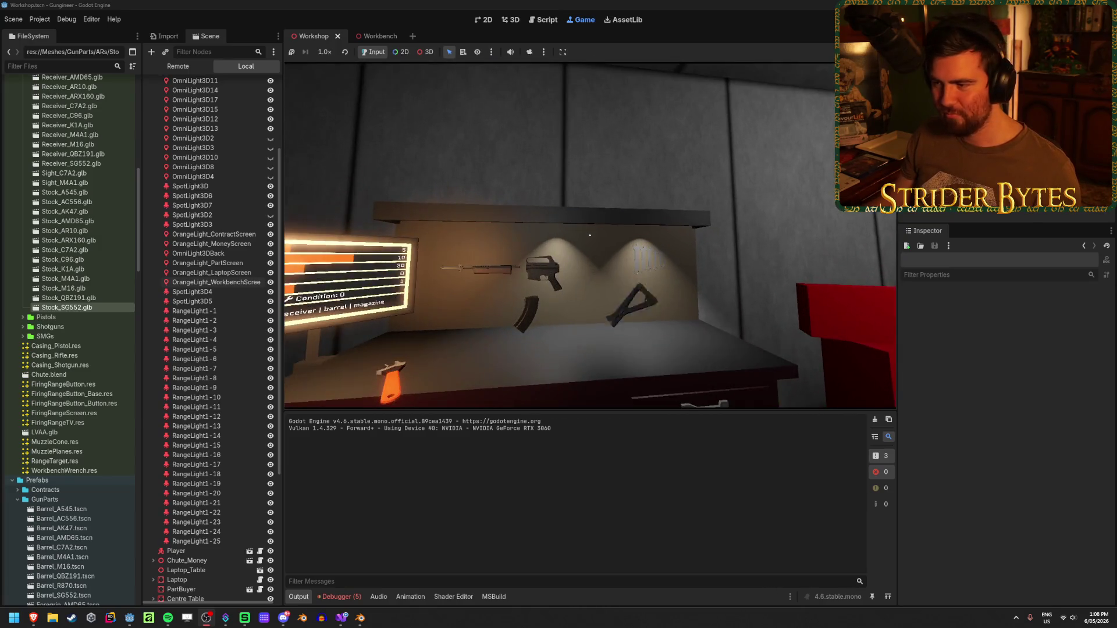
pyautogui.press('w')
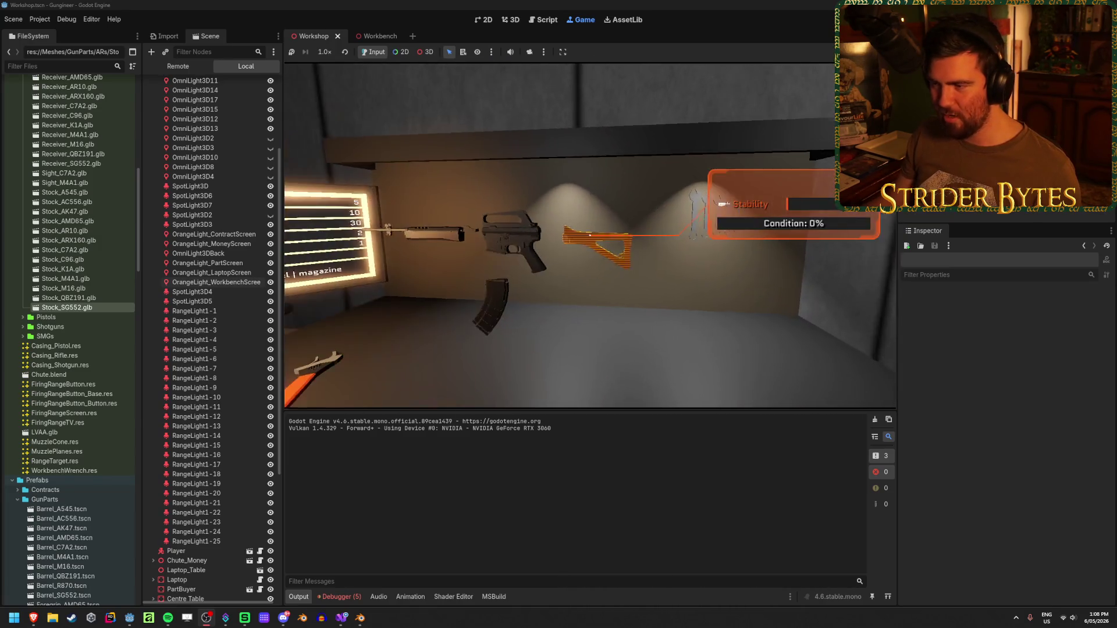
pyautogui.press('e')
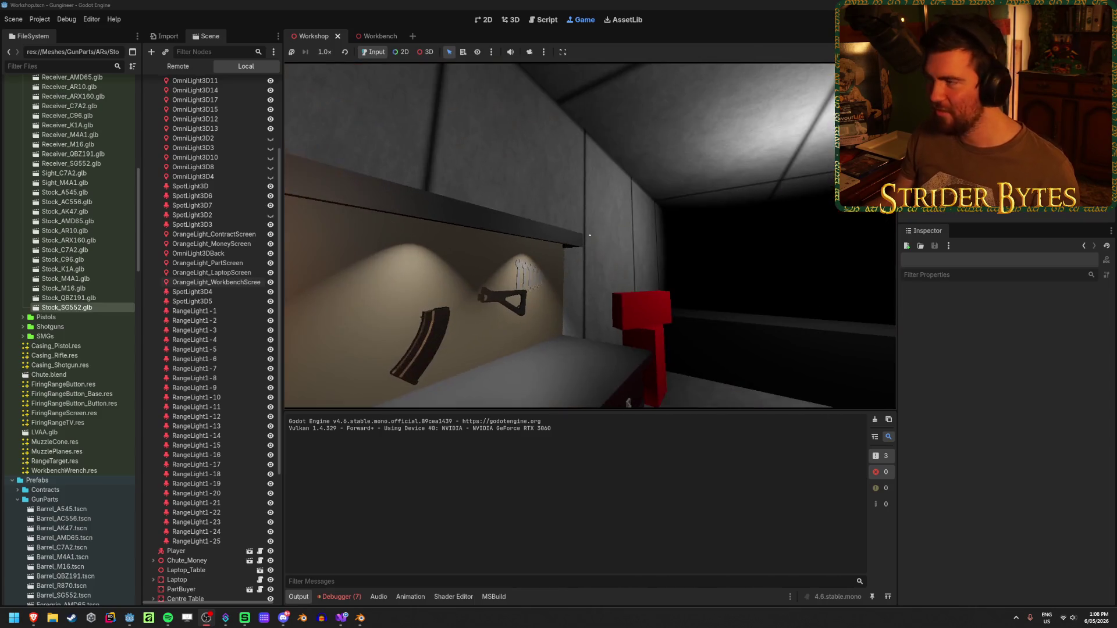
pyautogui.press('F8')
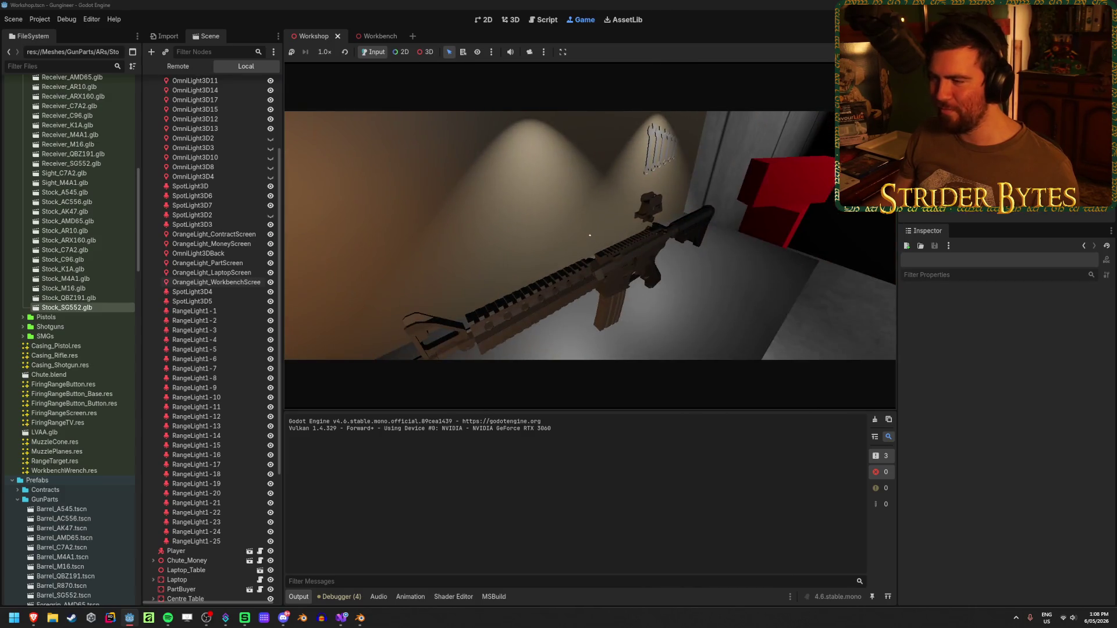
pyautogui.press('e')
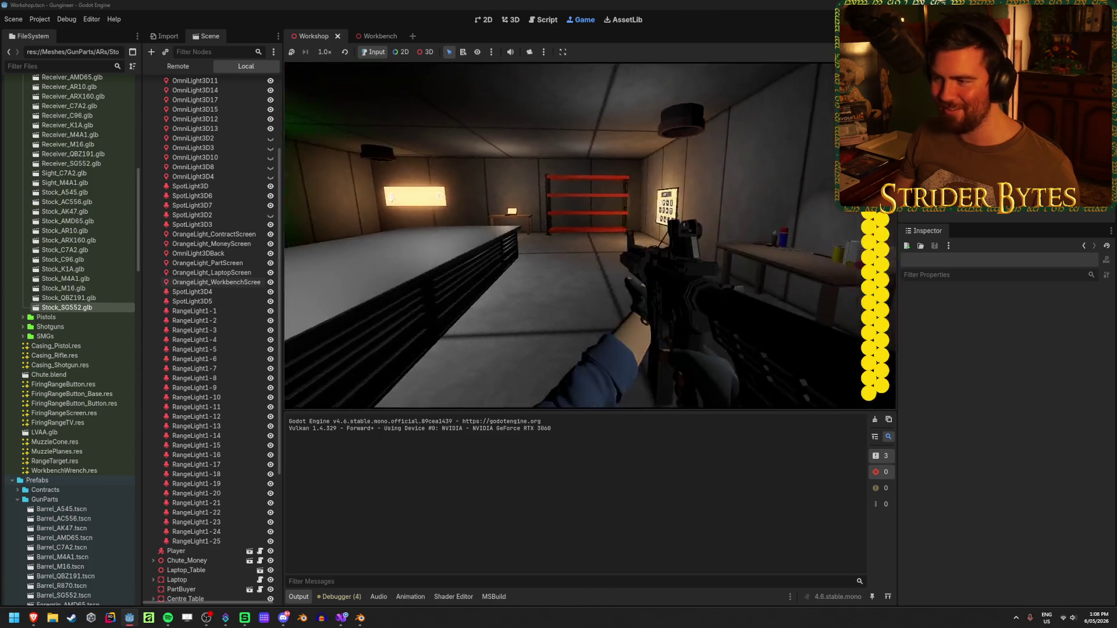
# Test-fire the rifle between the benches, reload, and toggle aiming down the sights
pyautogui.press('w')
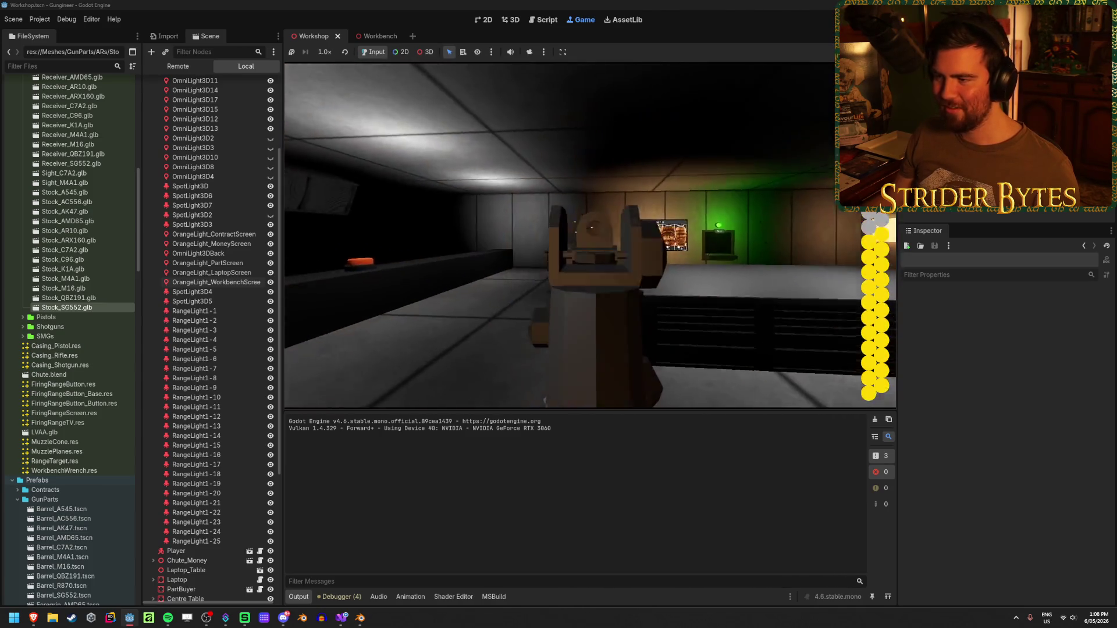
pyautogui.click(589, 235)
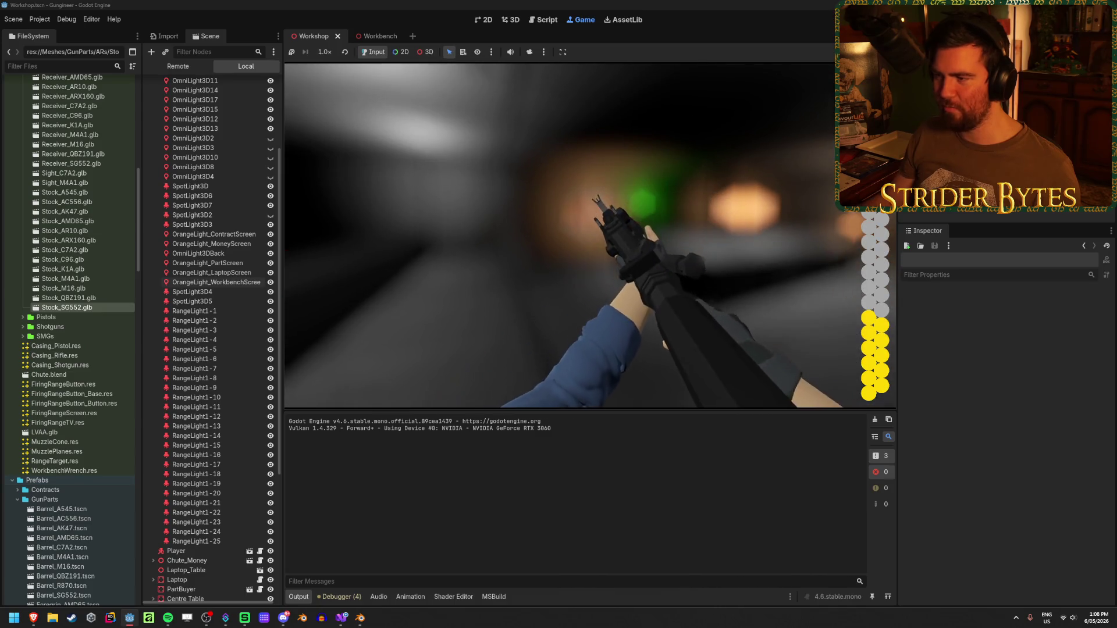
pyautogui.click(590, 235)
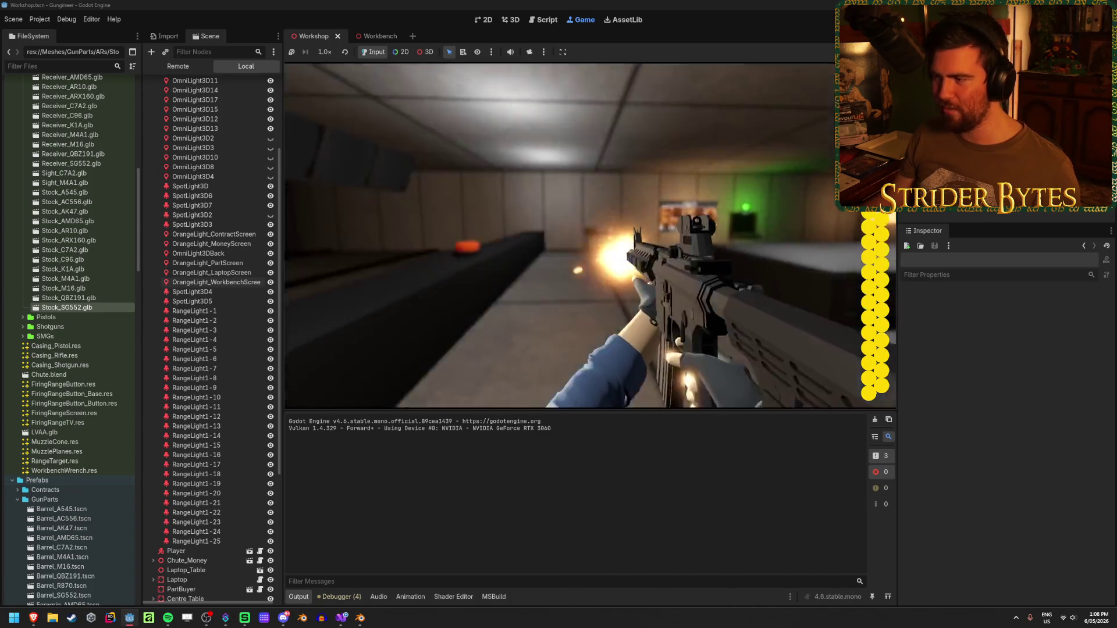
pyautogui.press('r')
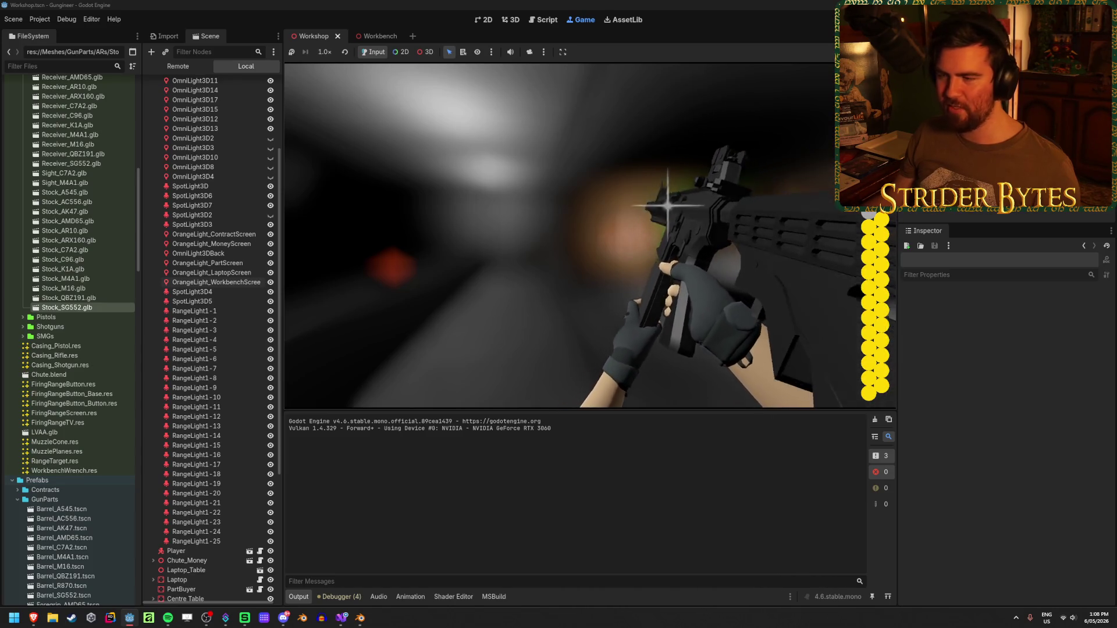
pyautogui.click(590, 235)
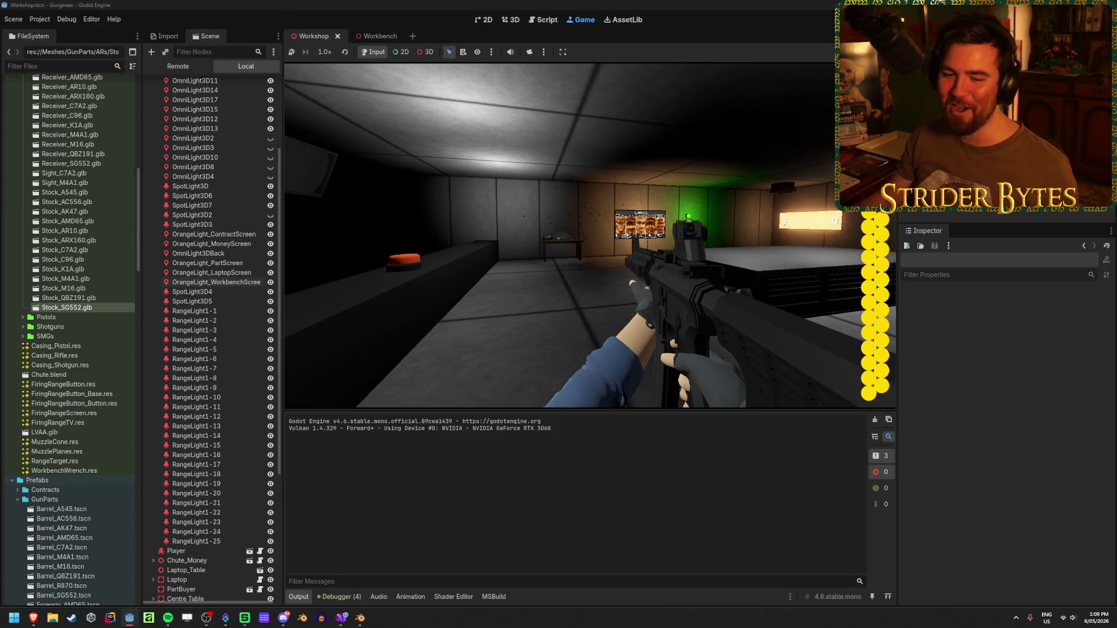
pyautogui.rightClick(575, 236)
pyautogui.rightClick(590, 236)
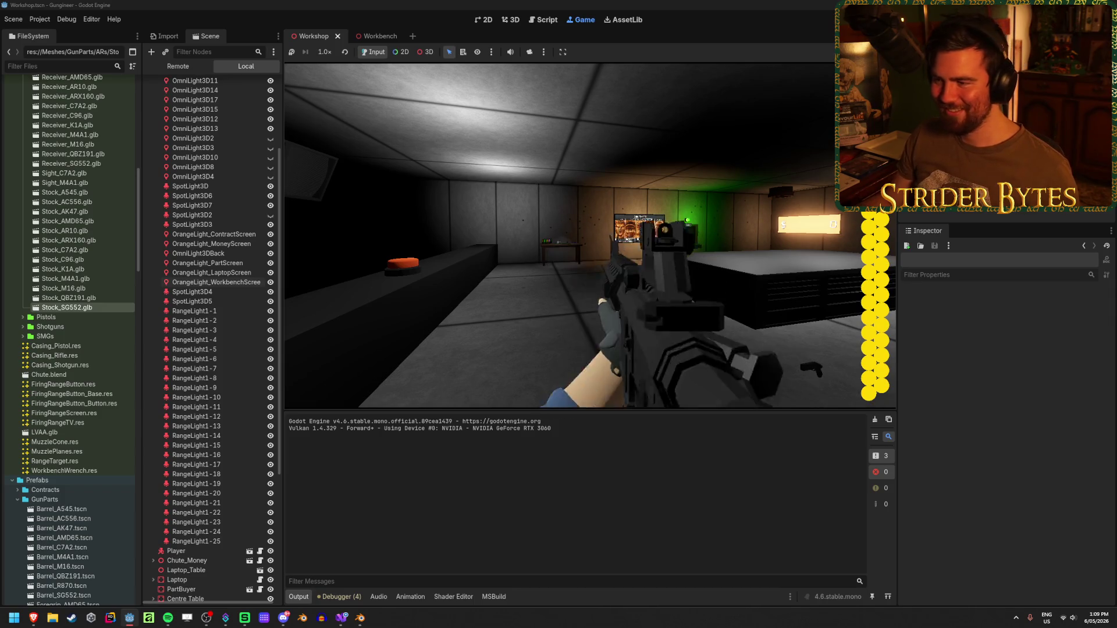
pyautogui.rightClick(591, 235)
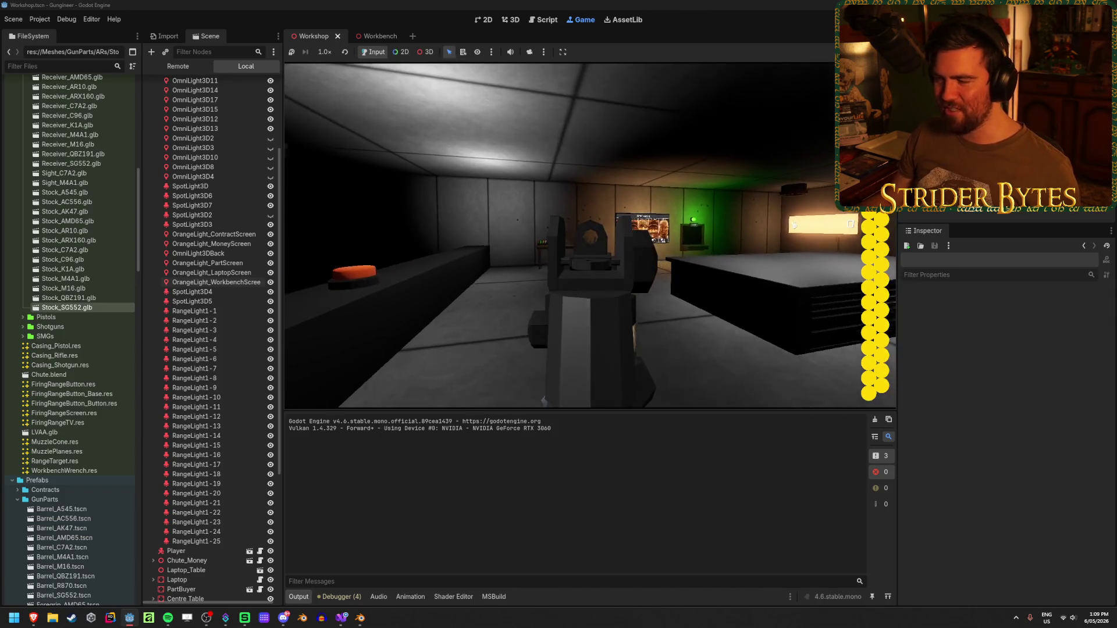
pyautogui.rightClick(590, 236)
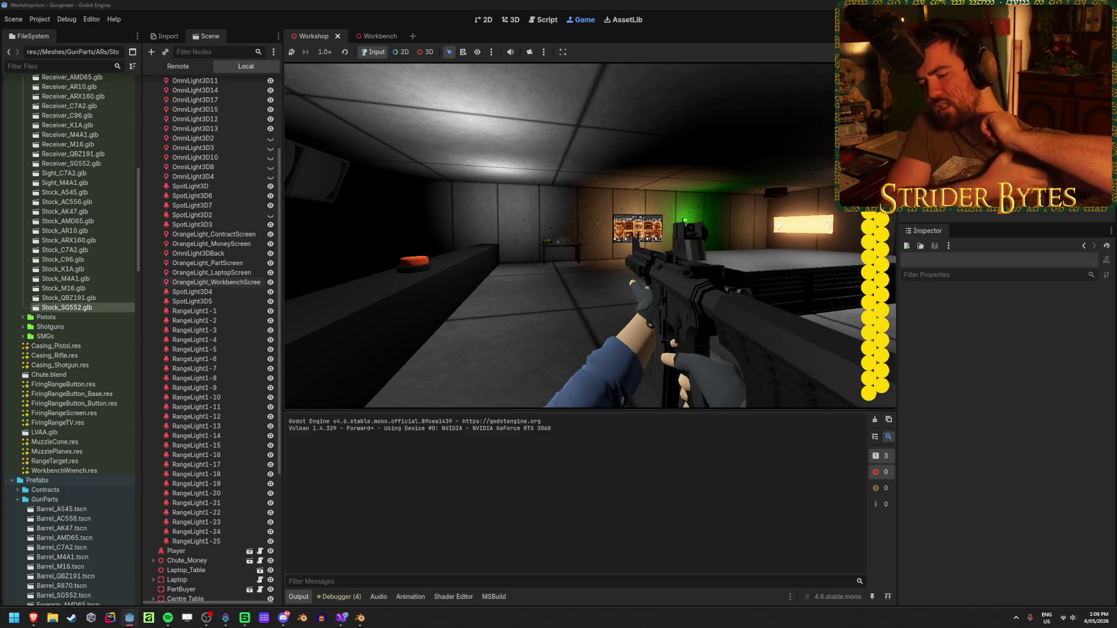
# Start the firing range test, fire aimed shots at the target, and reload the emptied magazine
pyautogui.press('w')
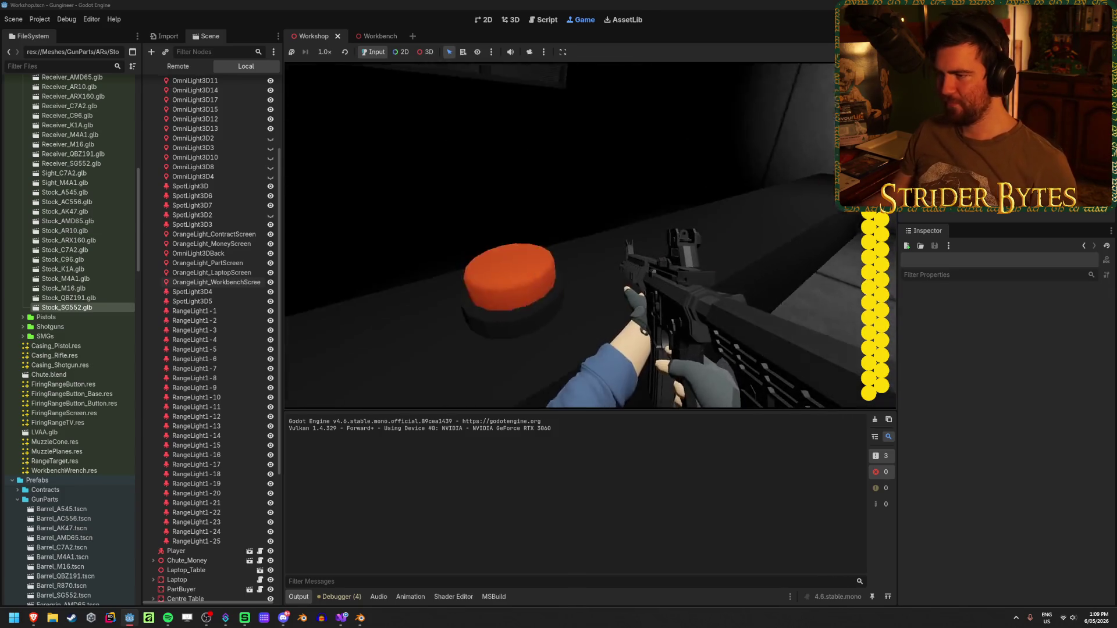
pyautogui.press('e')
pyautogui.rightClick(591, 235)
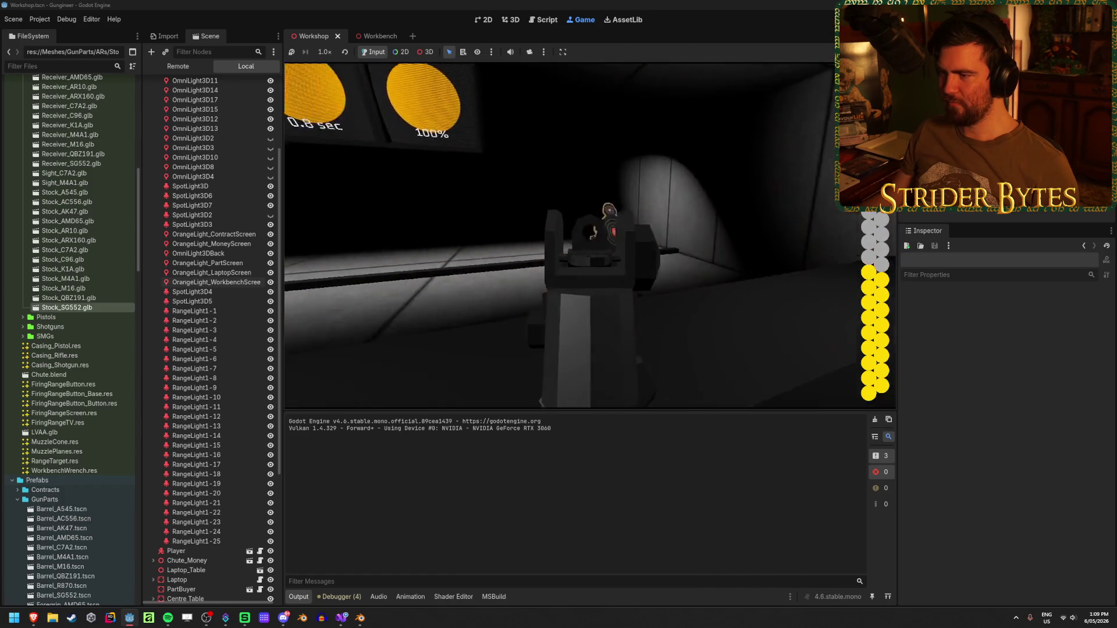
pyautogui.click(590, 236)
pyautogui.click(591, 236)
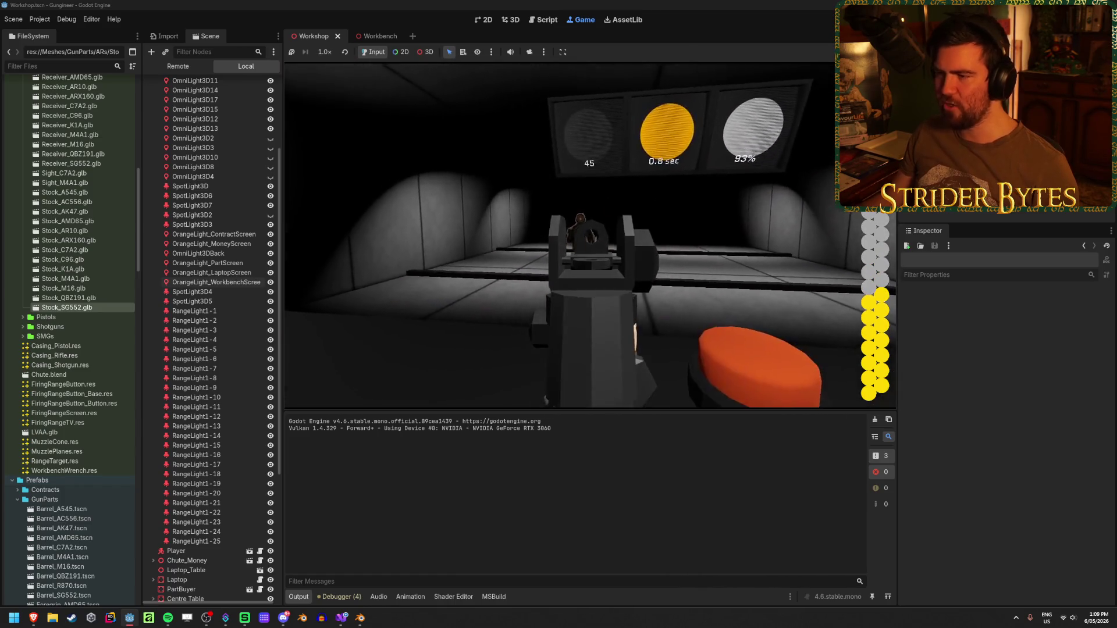
pyautogui.click(590, 235)
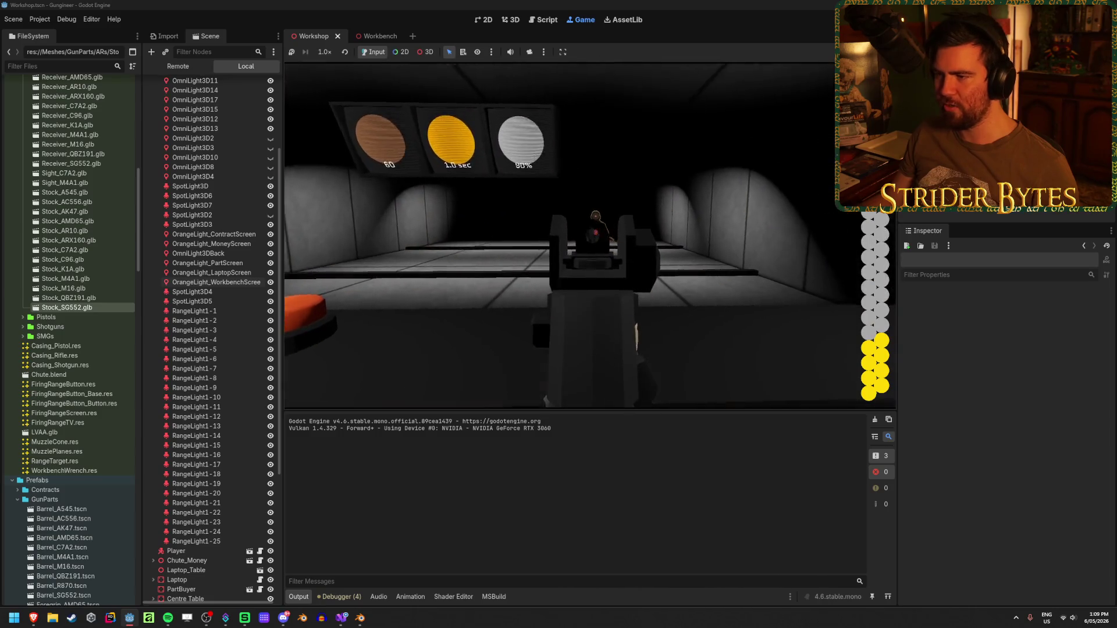
pyautogui.click(591, 235)
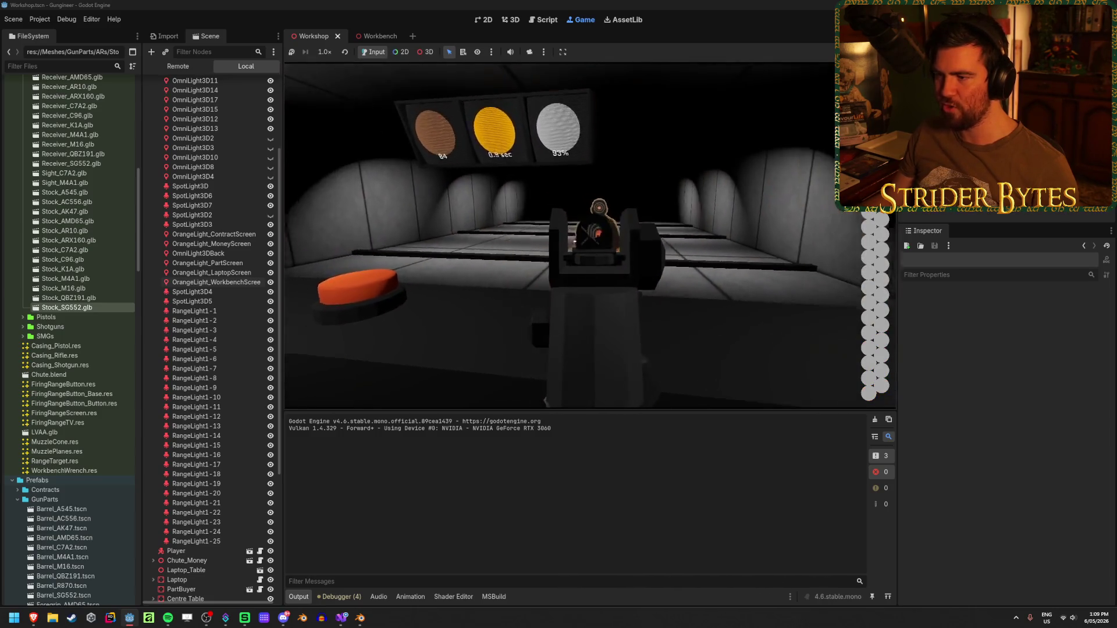
pyautogui.press('r')
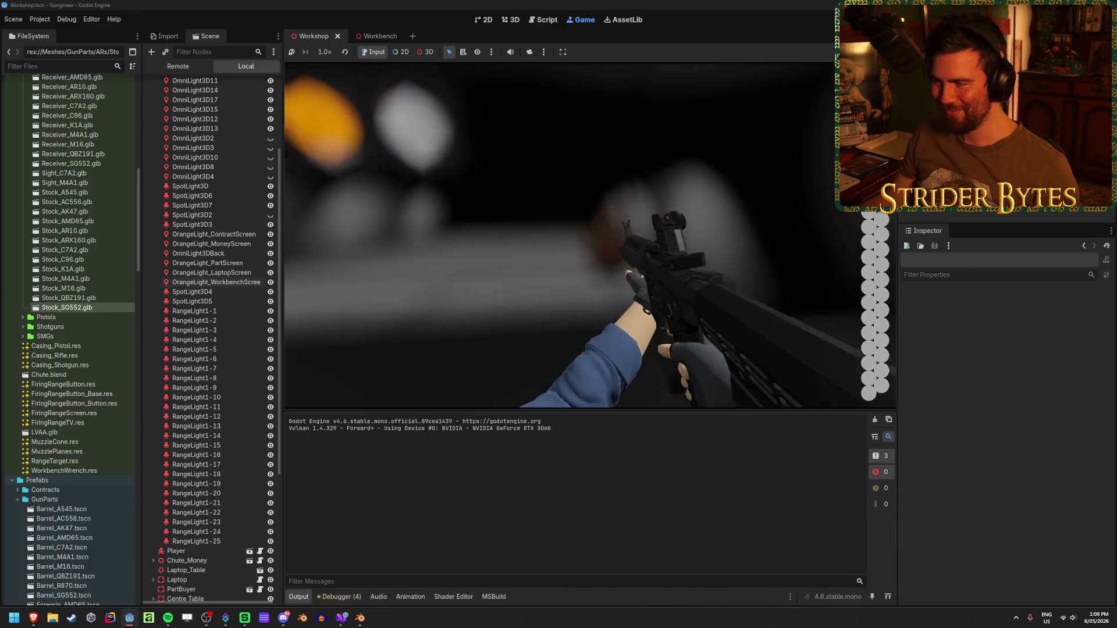
# Empty the second magazine at the range targets and reload
pyautogui.click(590, 234)
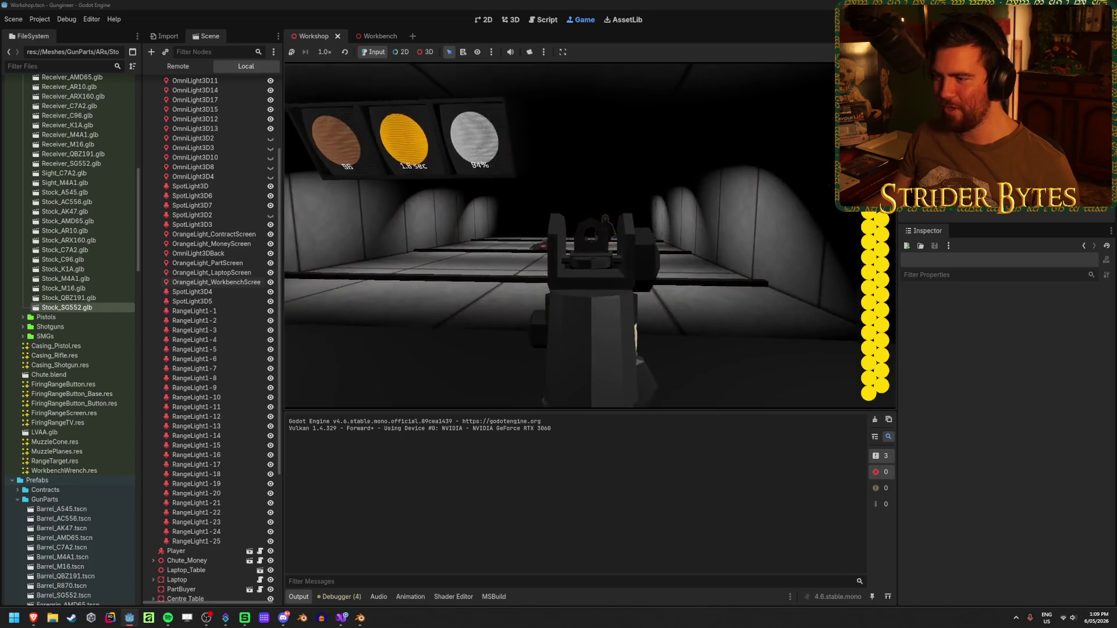
pyautogui.click(590, 234)
pyautogui.click(590, 235)
pyautogui.click(590, 234)
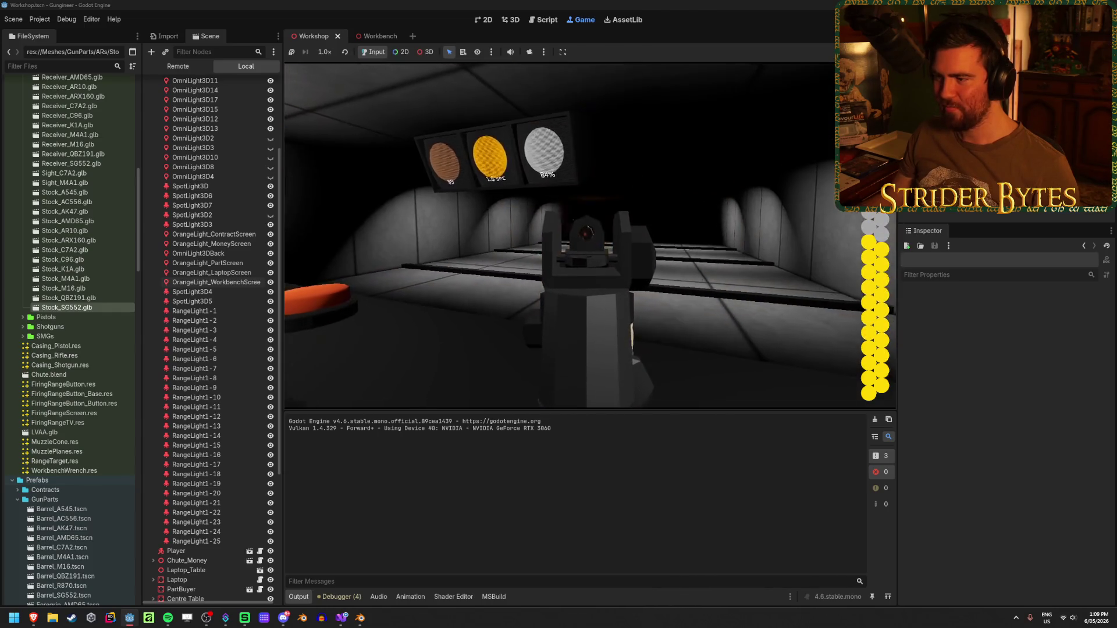
pyautogui.click(590, 234)
pyautogui.click(590, 235)
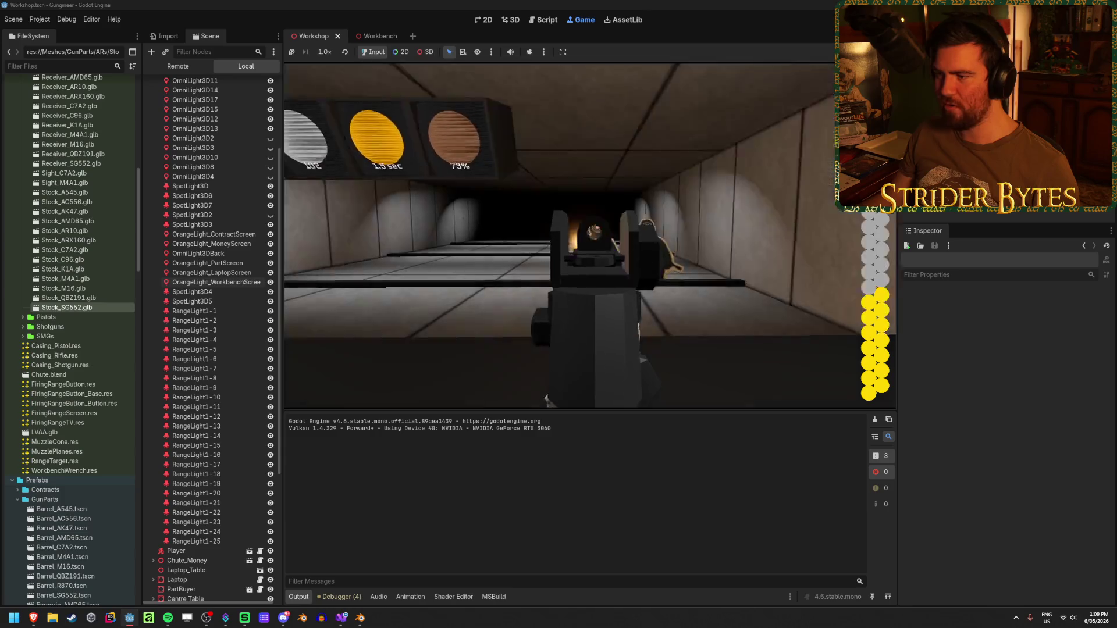
pyautogui.click(590, 235)
pyautogui.click(590, 234)
pyautogui.click(590, 235)
pyautogui.click(590, 234)
pyautogui.click(590, 234)
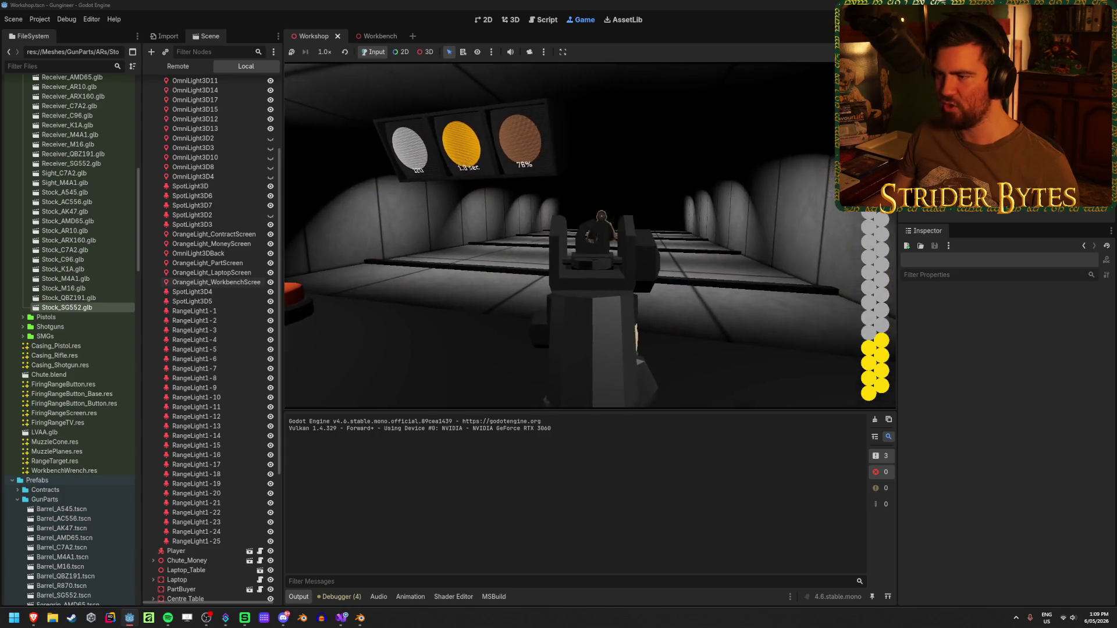
pyautogui.click(590, 234)
pyautogui.click(590, 234)
pyautogui.click(590, 235)
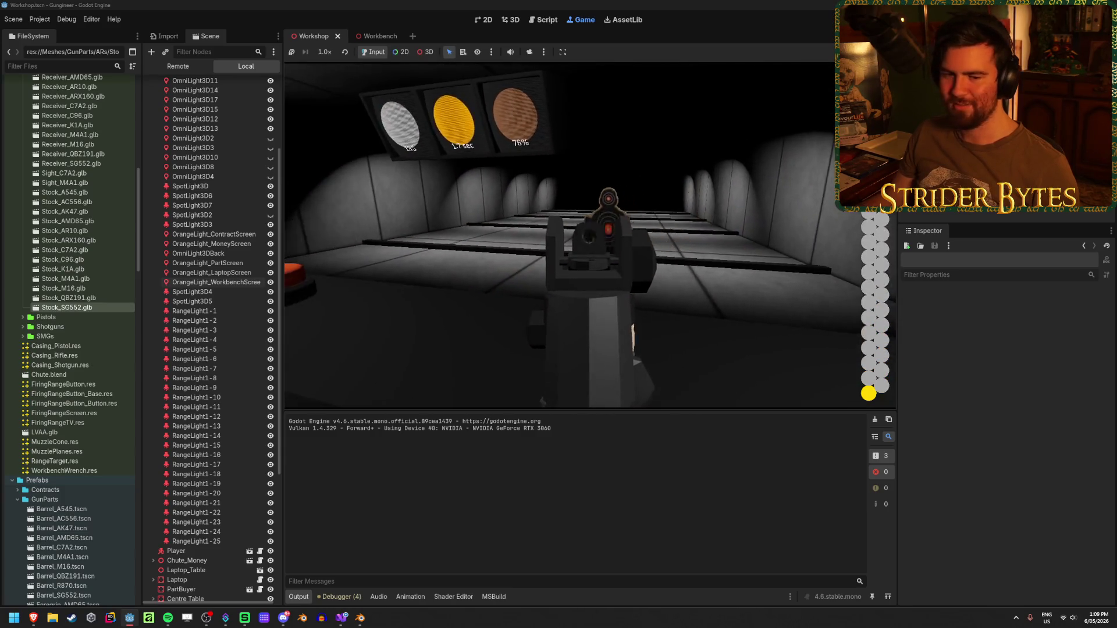
pyautogui.click(590, 234)
pyautogui.press('r')
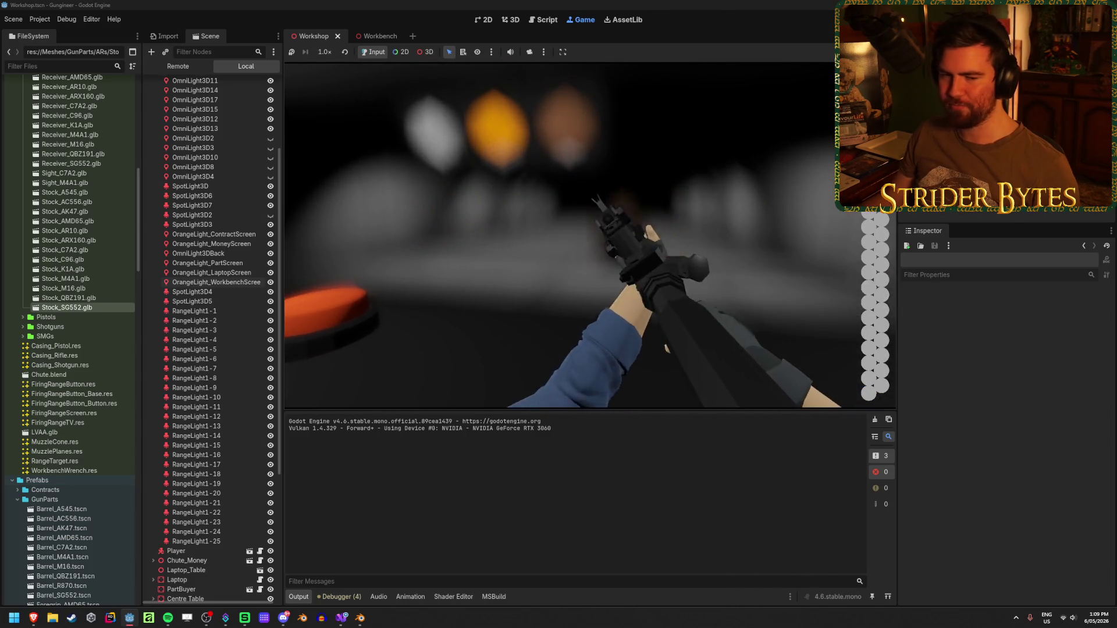
# Fire the remaining bursts until empty and reload, leaving the board at 64% accuracy
pyautogui.click(590, 234)
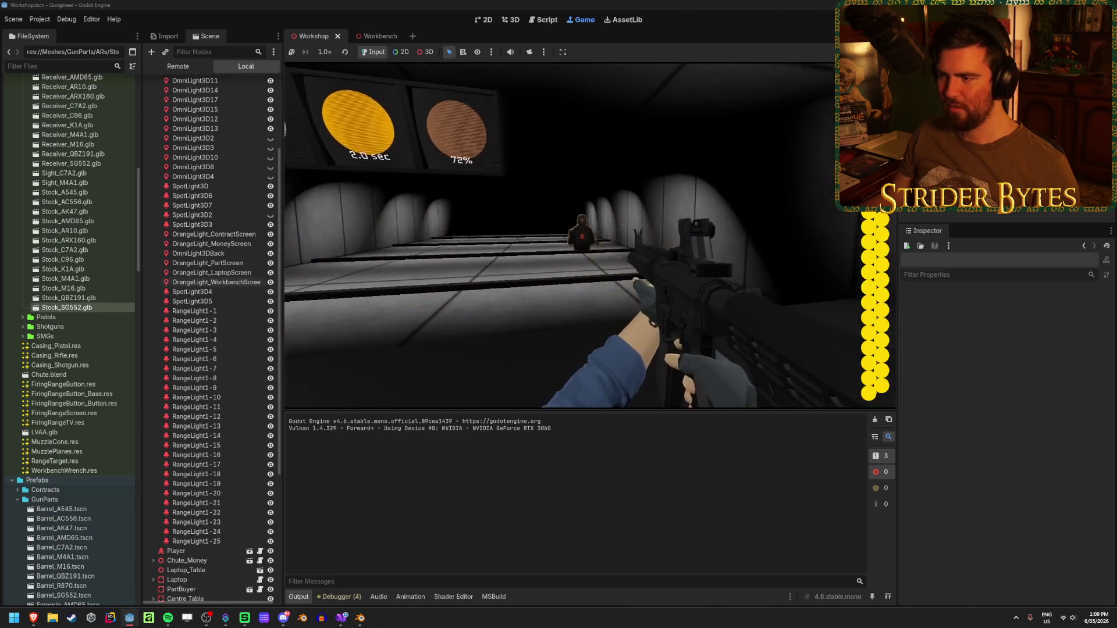
pyautogui.click(590, 234)
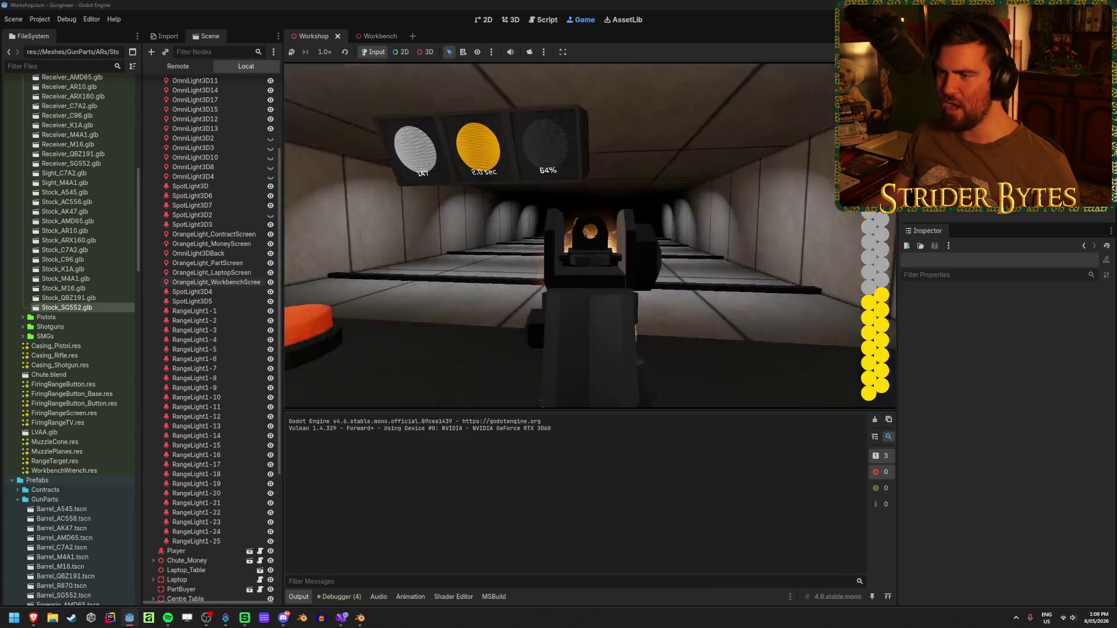
pyautogui.click(590, 234)
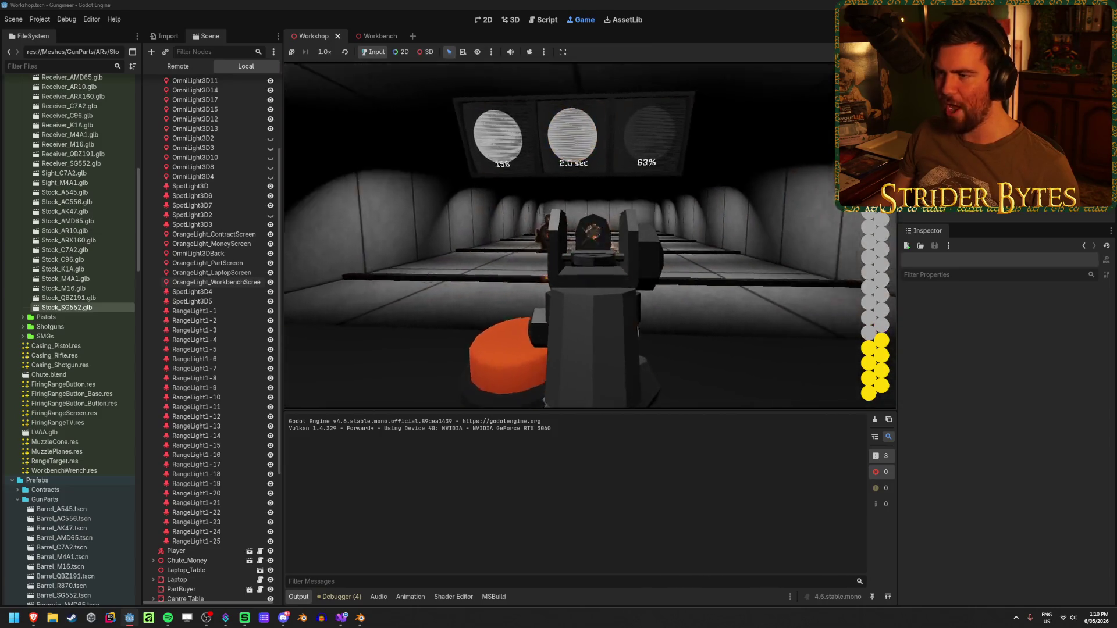
pyautogui.click(590, 234)
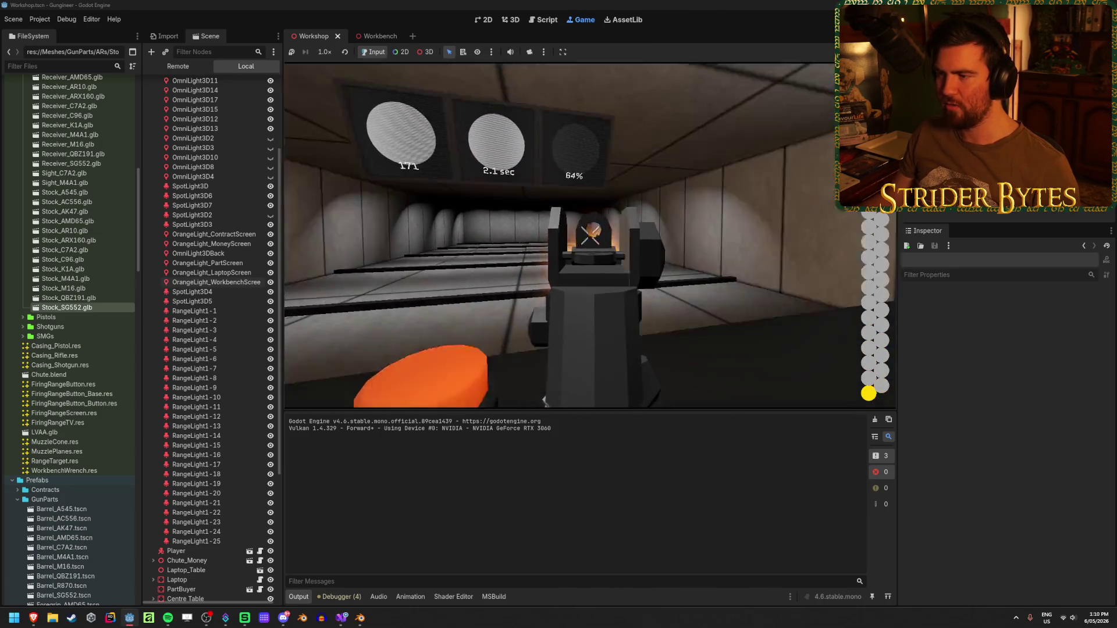
pyautogui.click(590, 234)
pyautogui.press('r')
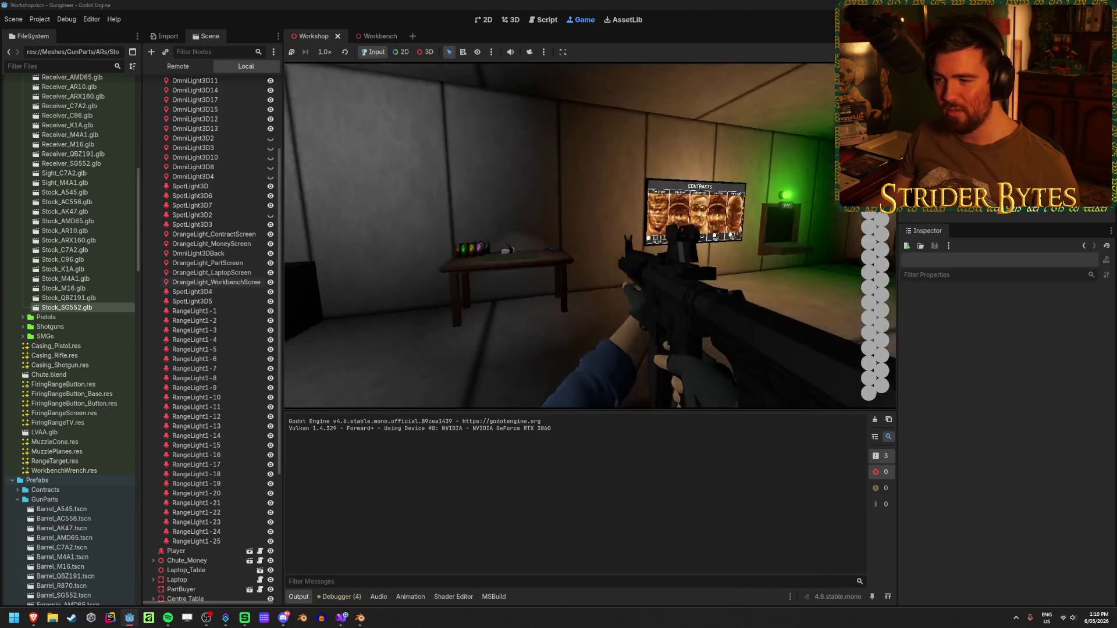
# Walk to the Contracts board, read a contract's requirements, and switch to the $600 contract
pyautogui.click(589, 234)
pyautogui.press('w')
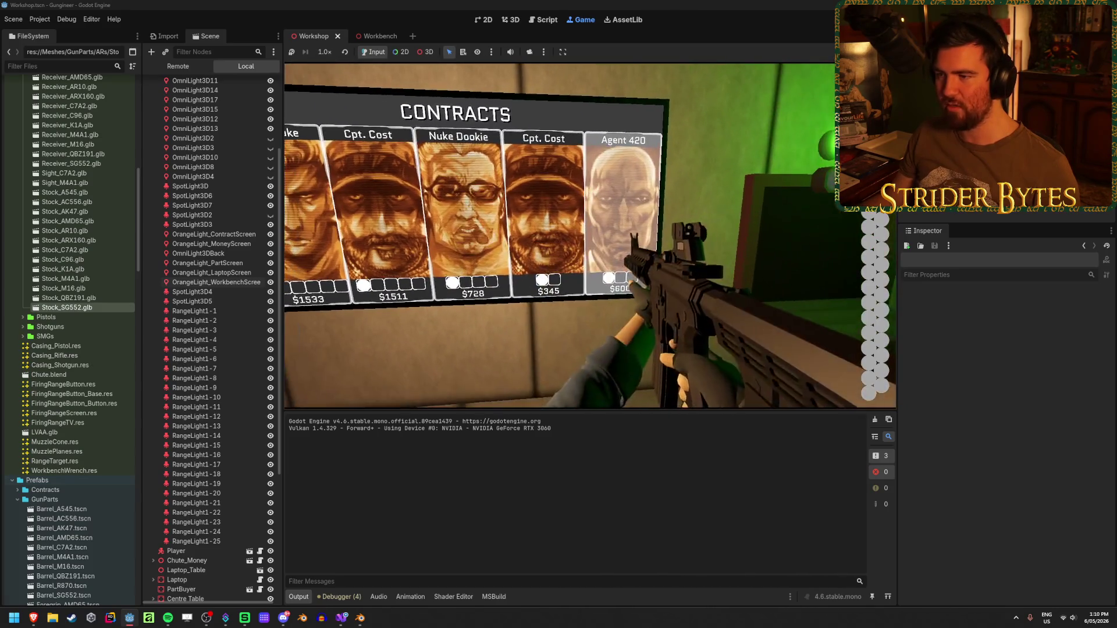
pyautogui.press('s')
pyautogui.click(590, 235)
pyautogui.press('w')
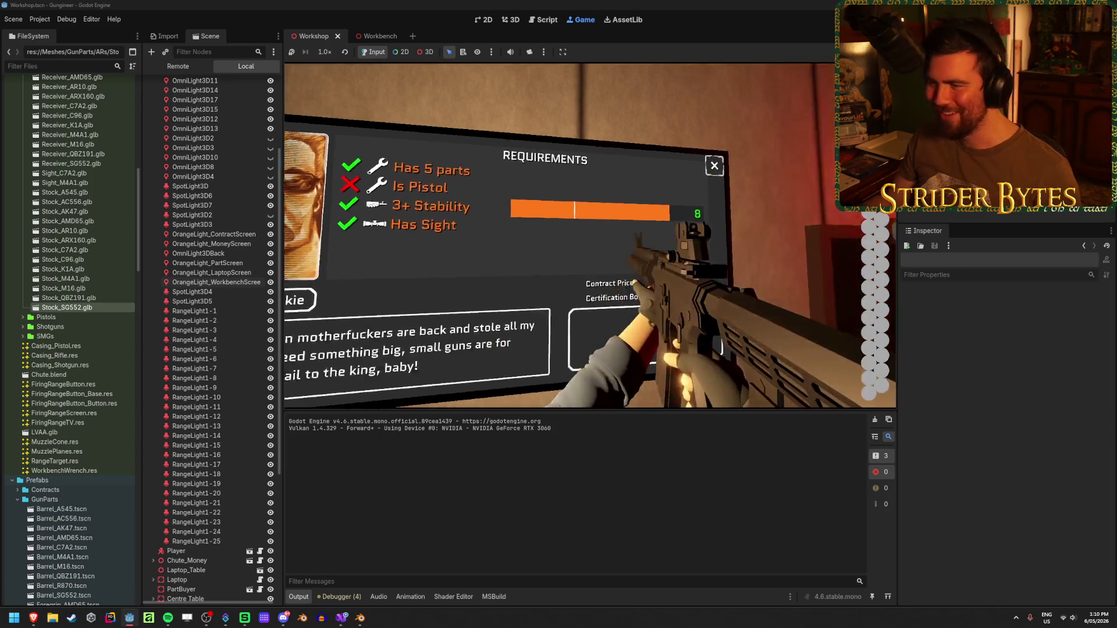
pyautogui.press('e')
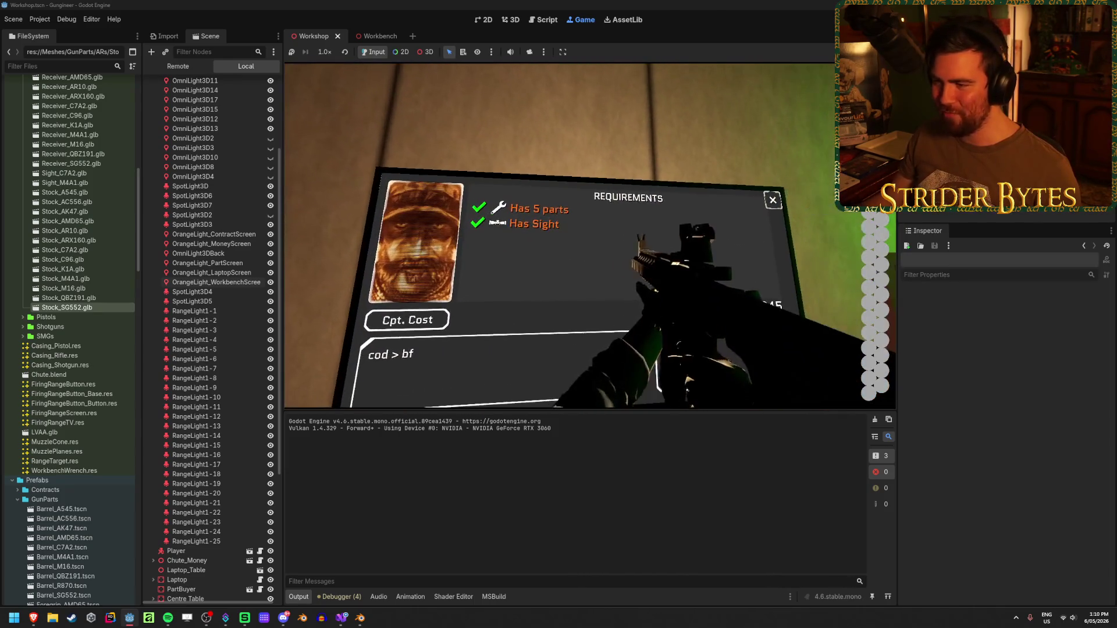
pyautogui.press('e')
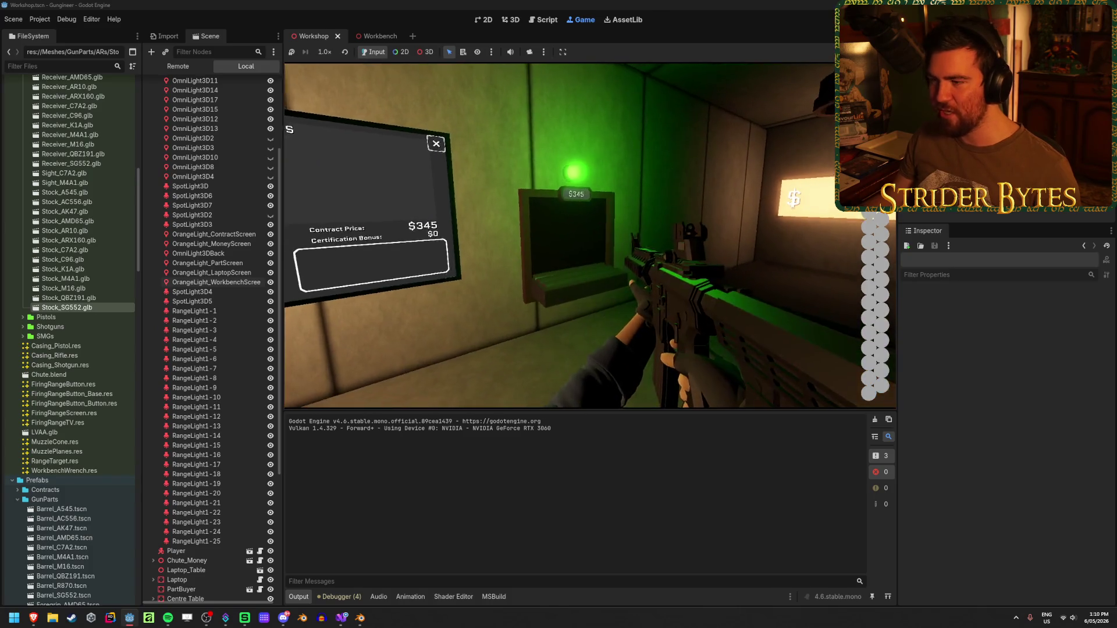
pyautogui.press('e')
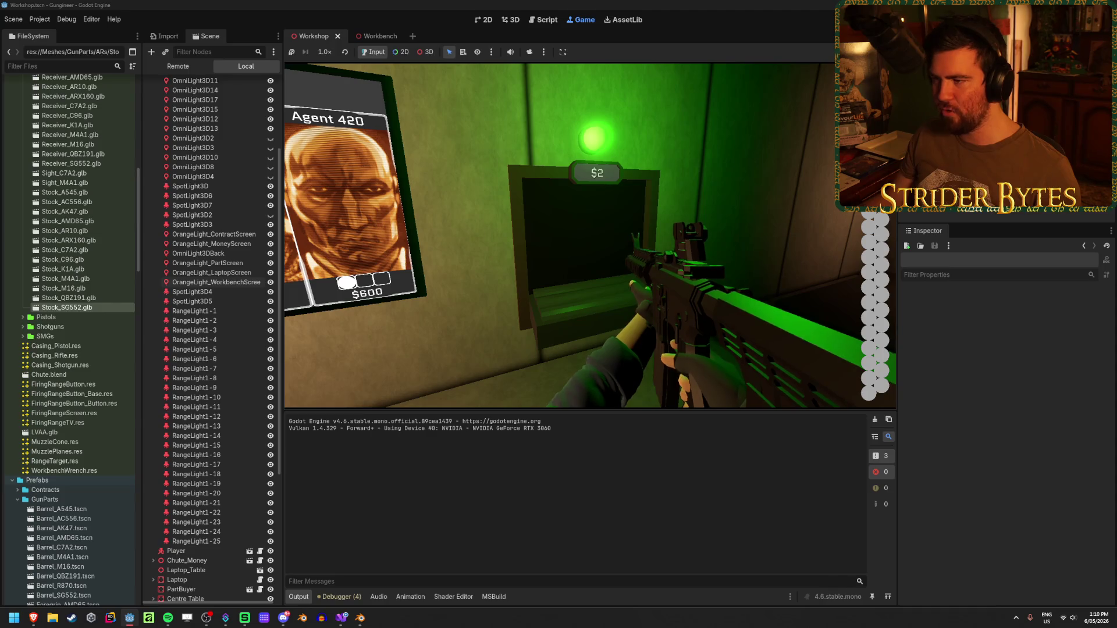
# Open the Gas Snake contract's requirements, then close them to browse other contracts
pyautogui.press('w')
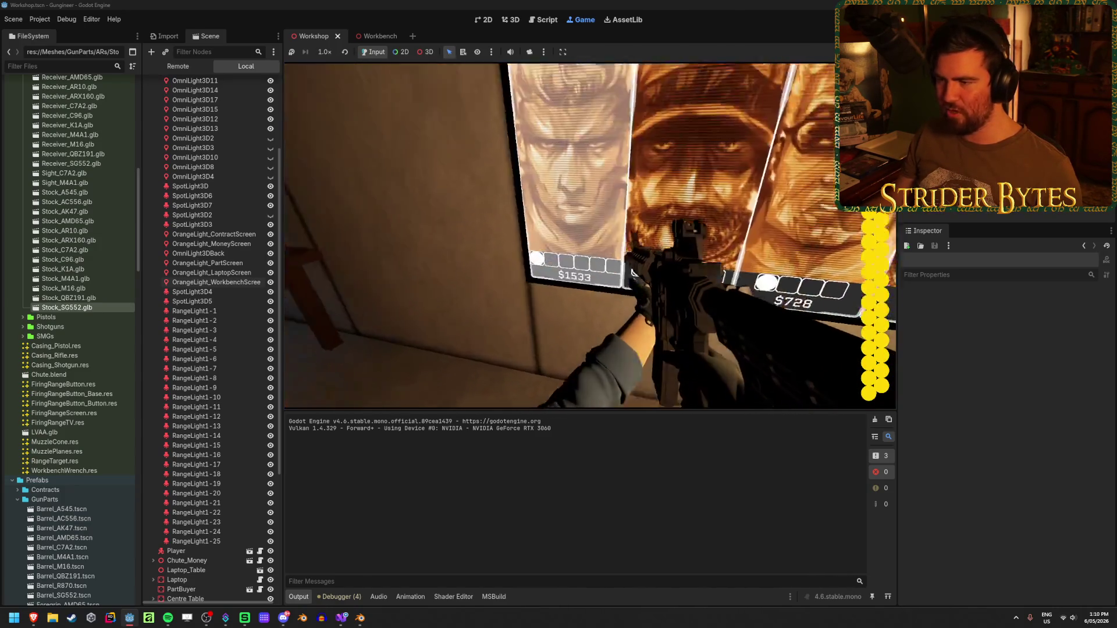
pyautogui.press('e')
pyautogui.press('e')
pyautogui.press('e')
pyautogui.press('e')
pyautogui.press('e')
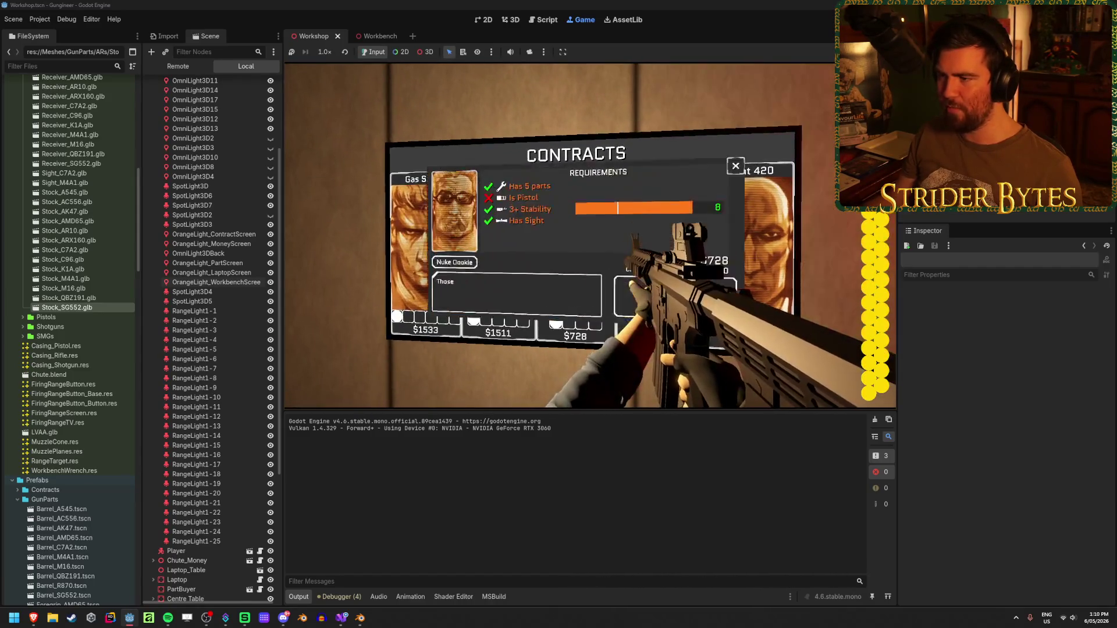
pyautogui.press('e')
pyautogui.press('e')
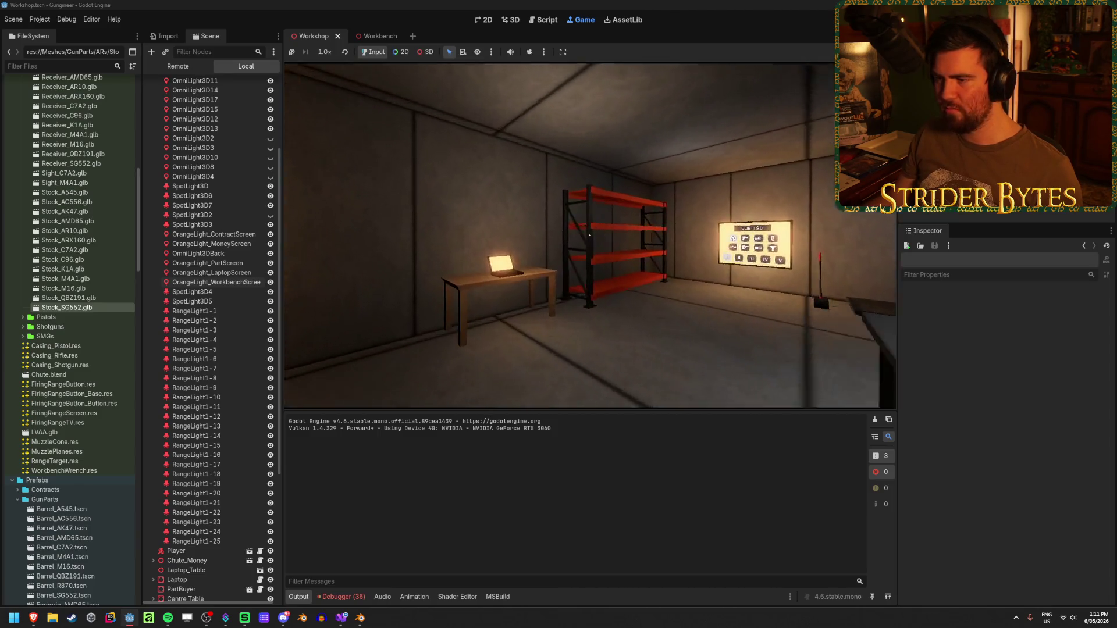
# Open the laptop's Upgrades screen of $1000 upgrades twice, closing it each time with Escape
pyautogui.click(589, 235)
pyautogui.press('Escape')
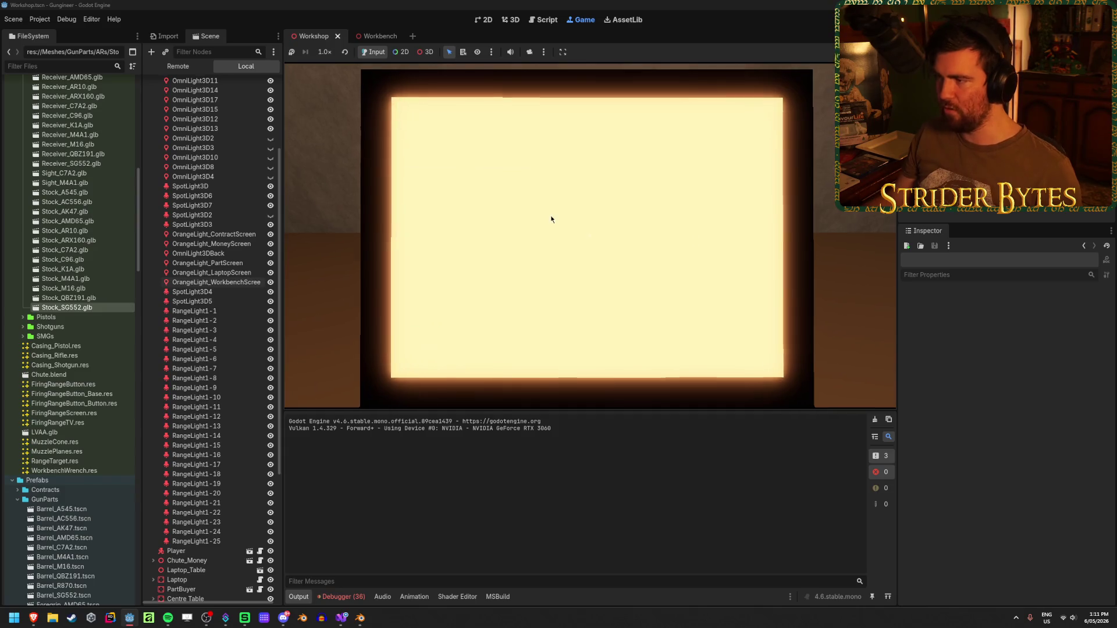
pyautogui.click(590, 236)
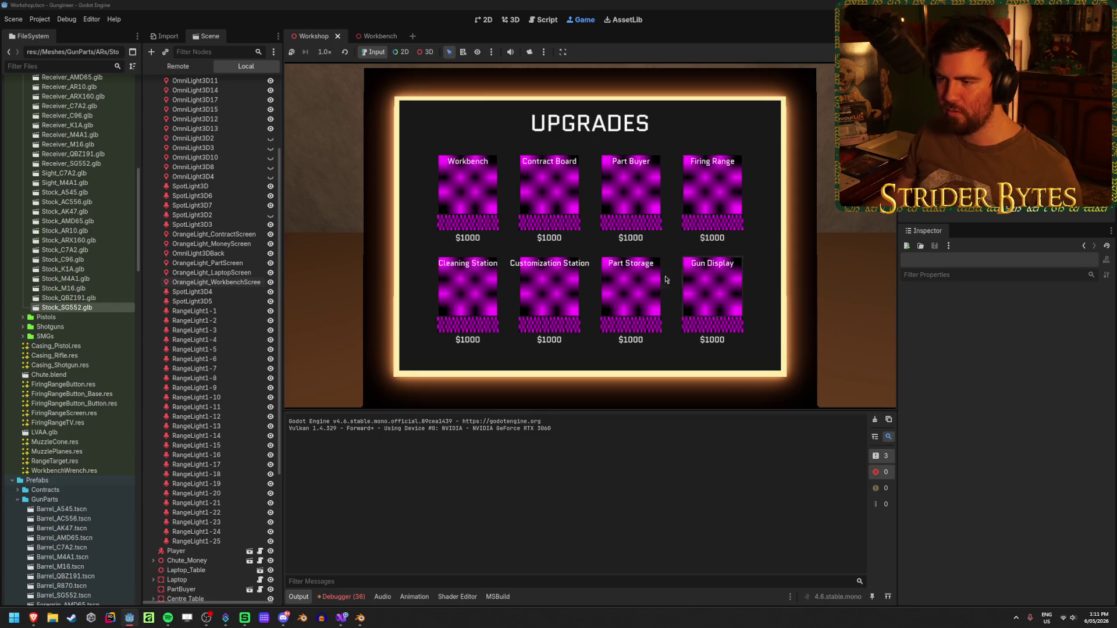
pyautogui.press('Escape')
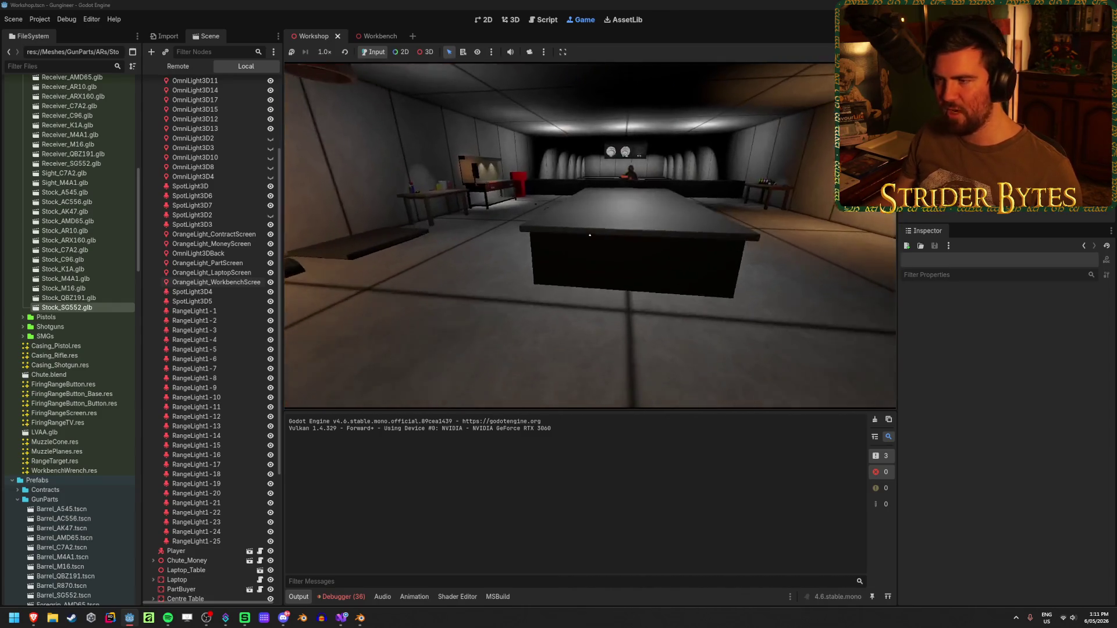
# Walk around the workshop past the range button, wall board, central table and workbench tools
pyautogui.press('w')
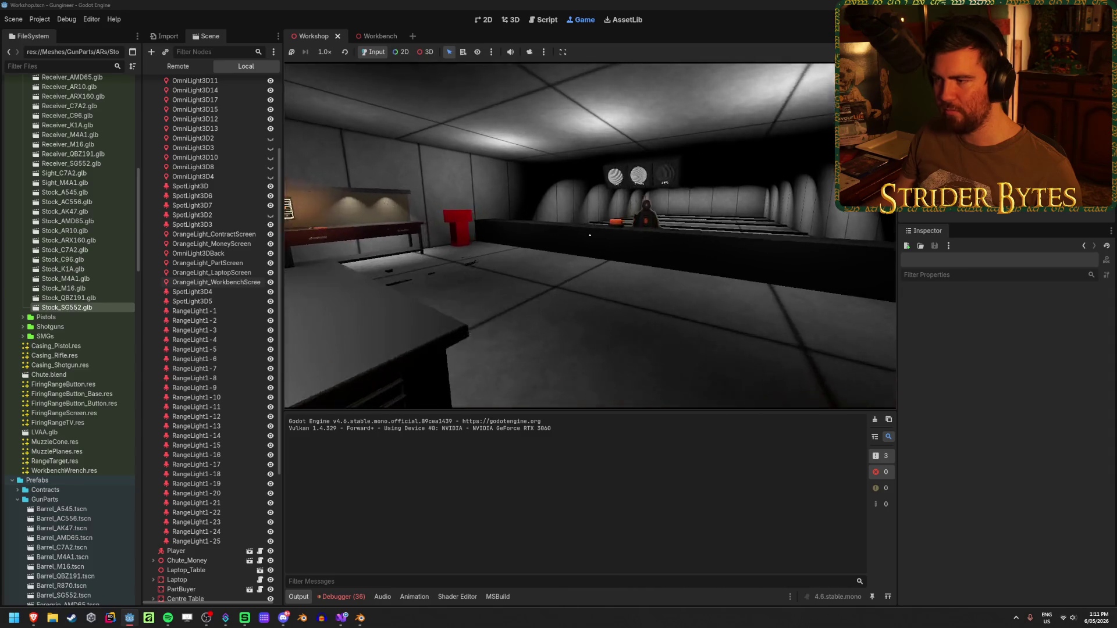
pyautogui.click(589, 235)
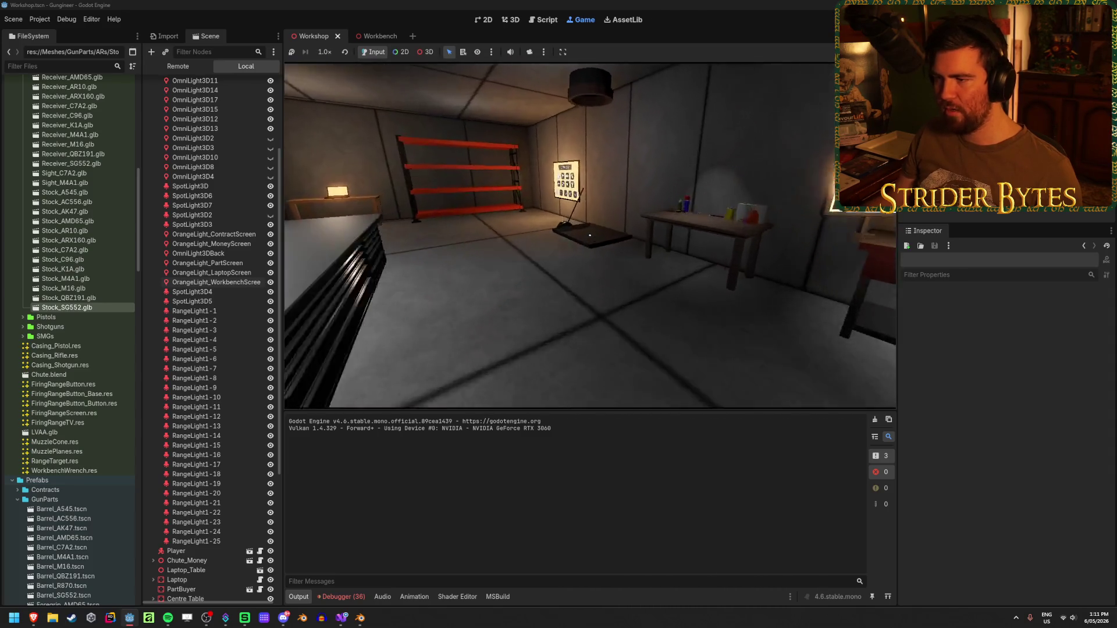
pyautogui.press('w')
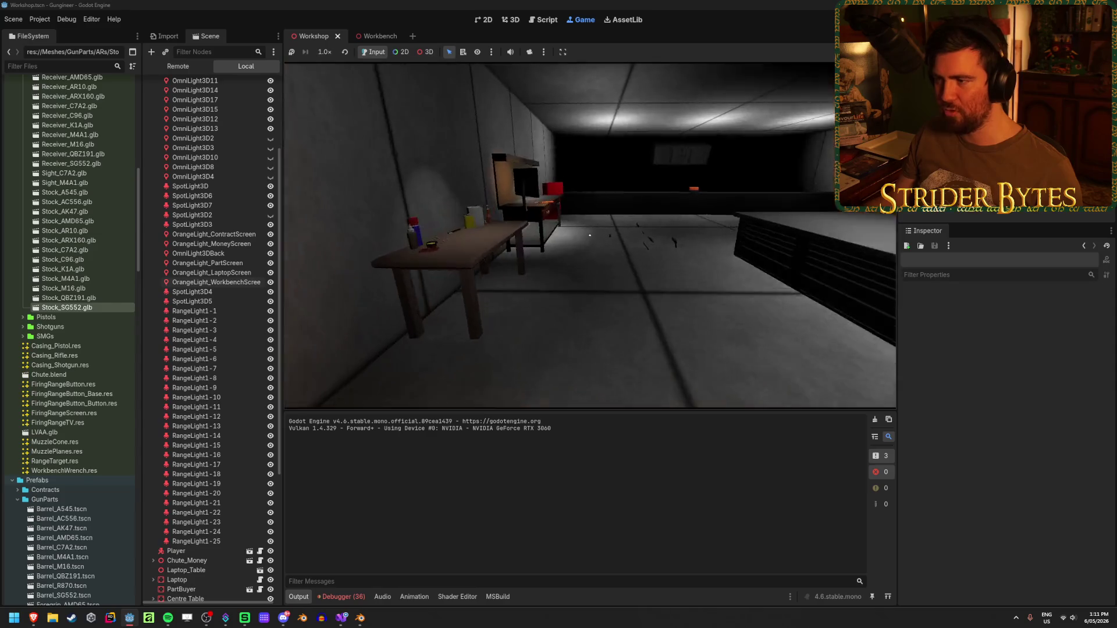
pyautogui.press('w')
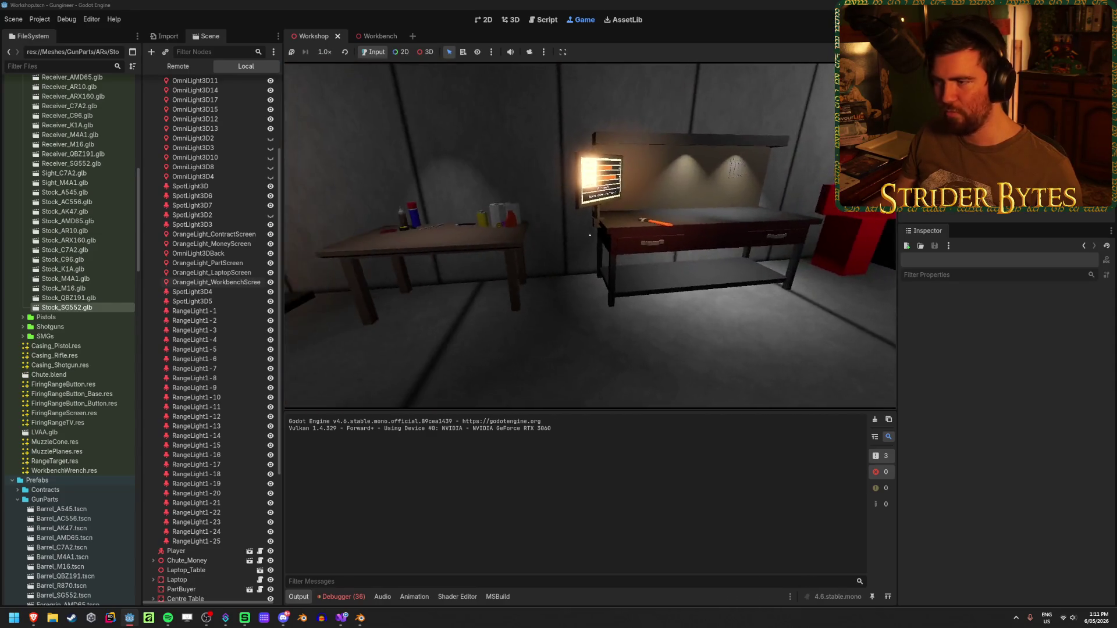
pyautogui.press('w')
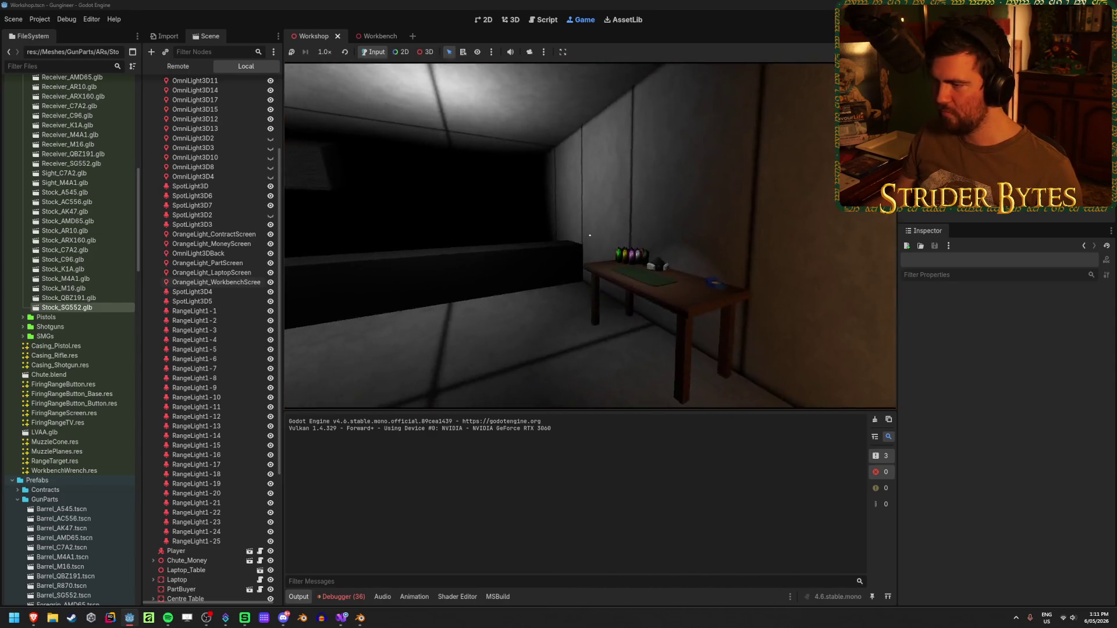
pyautogui.press('w')
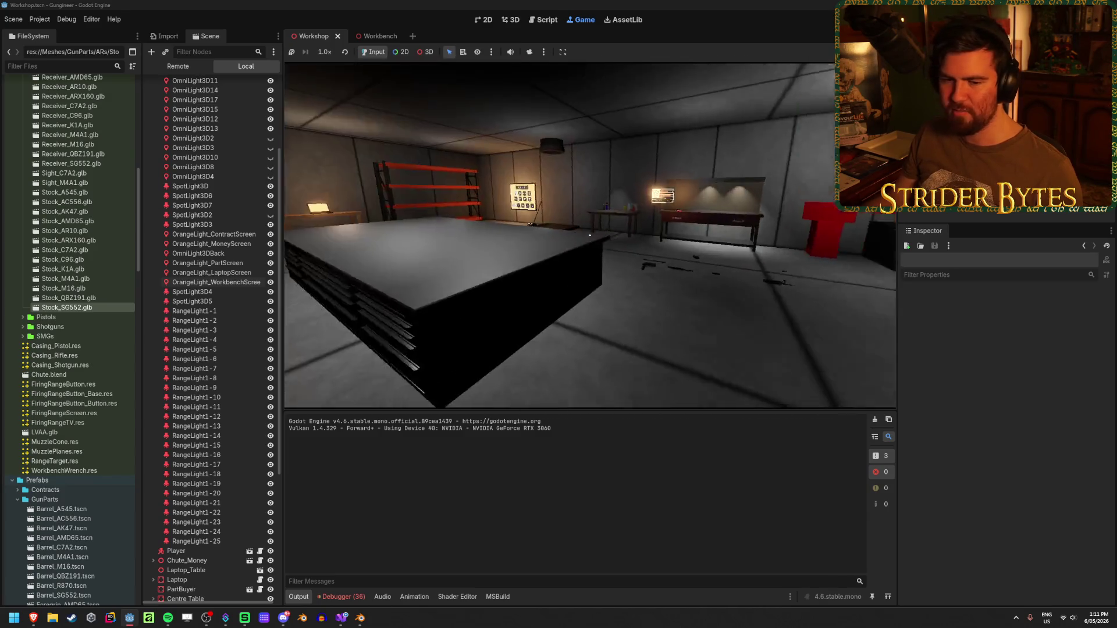
pyautogui.press('w')
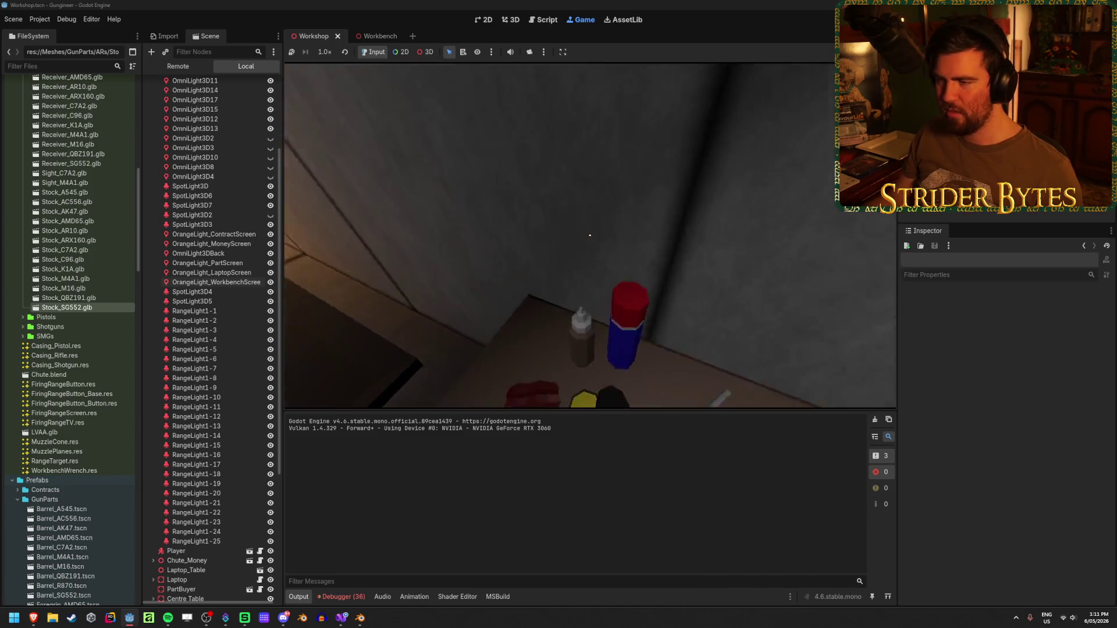
pyautogui.press('w')
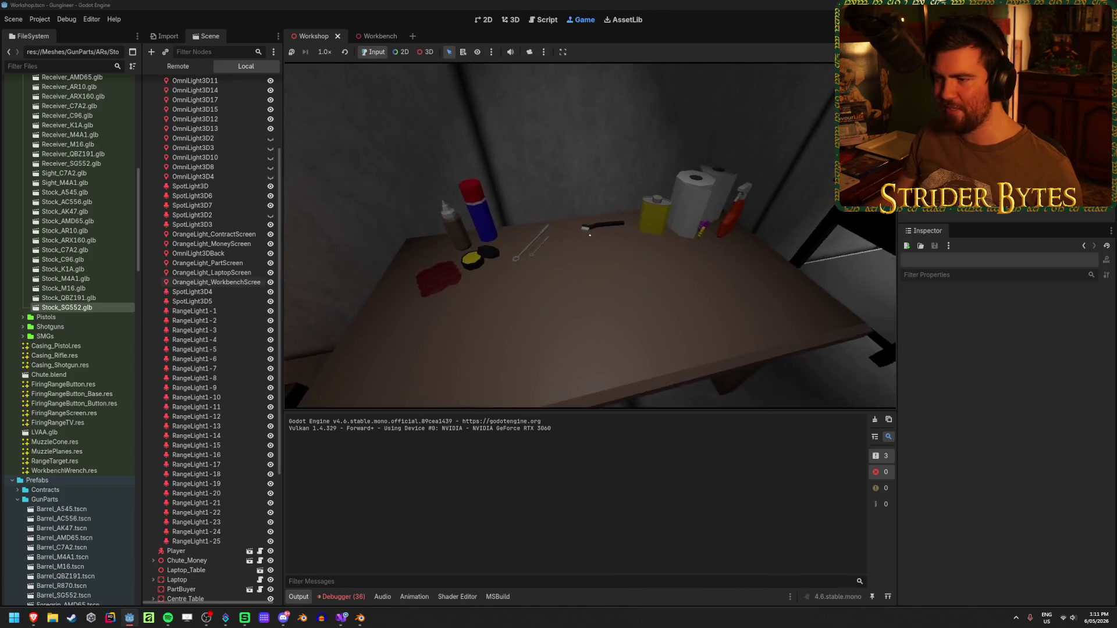
pyautogui.press('s')
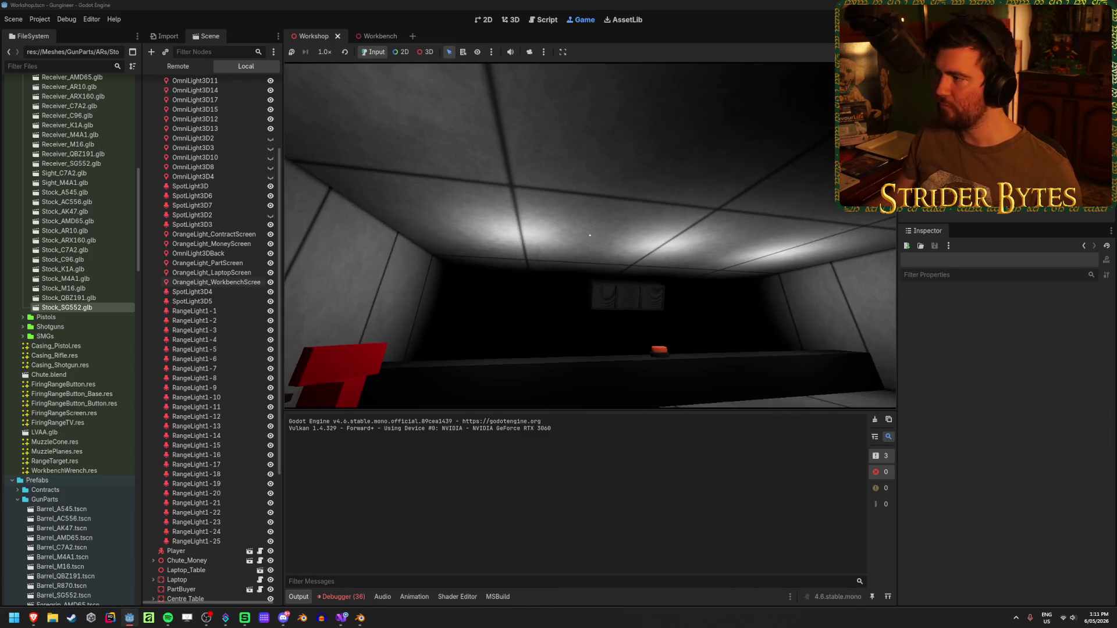
# Stop the game, fly the editor camera to the glowing screen, and open the Workbench scene
pyautogui.press('F8')
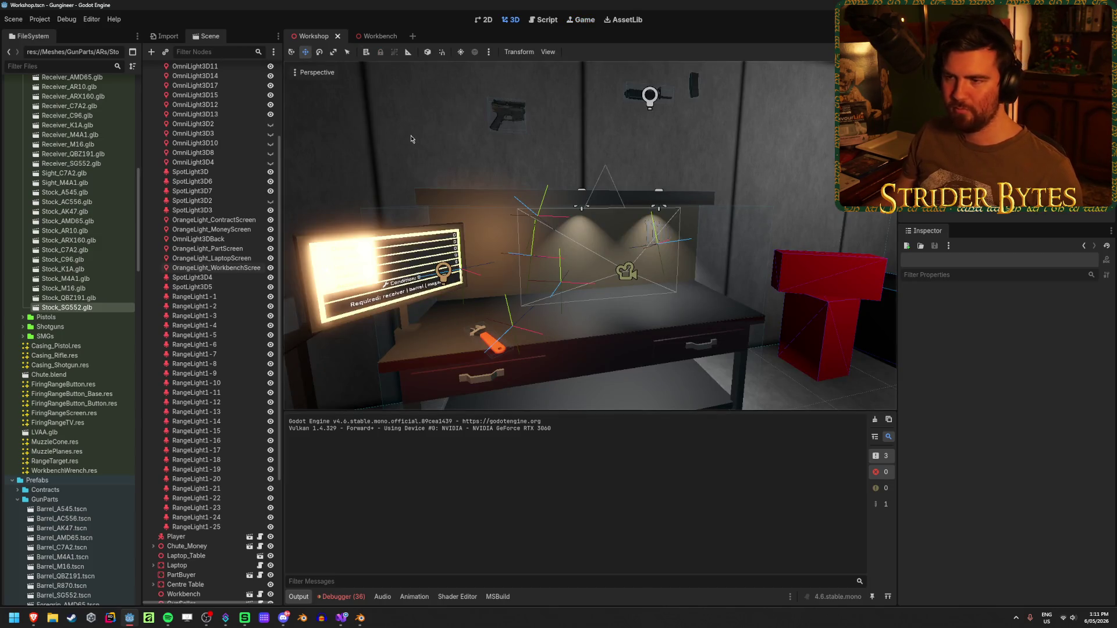
pyautogui.press('w')
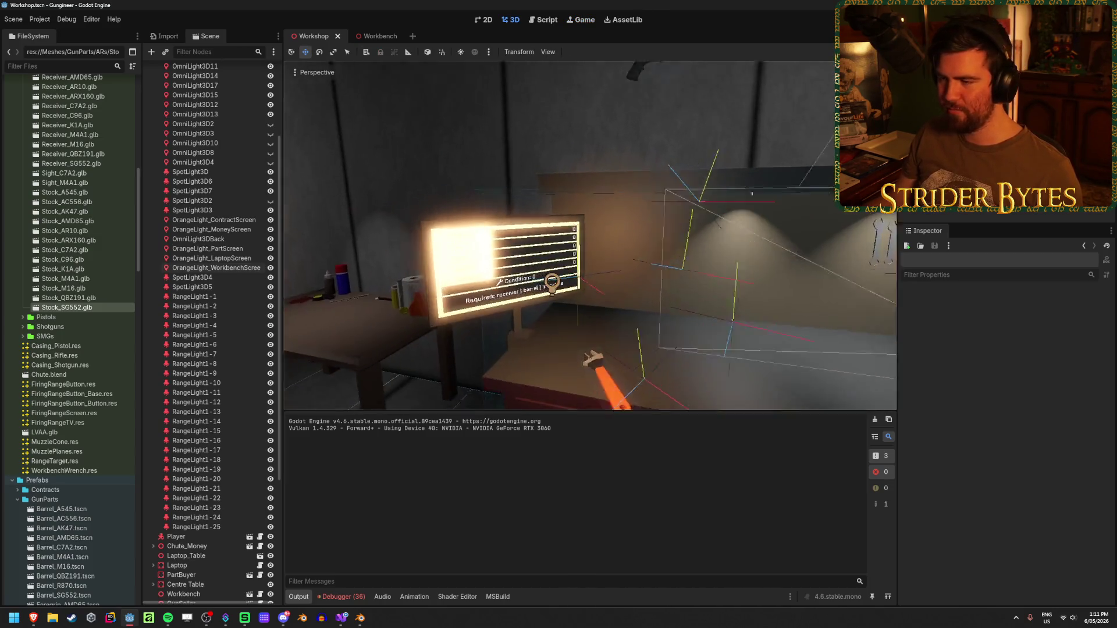
pyautogui.click(375, 36)
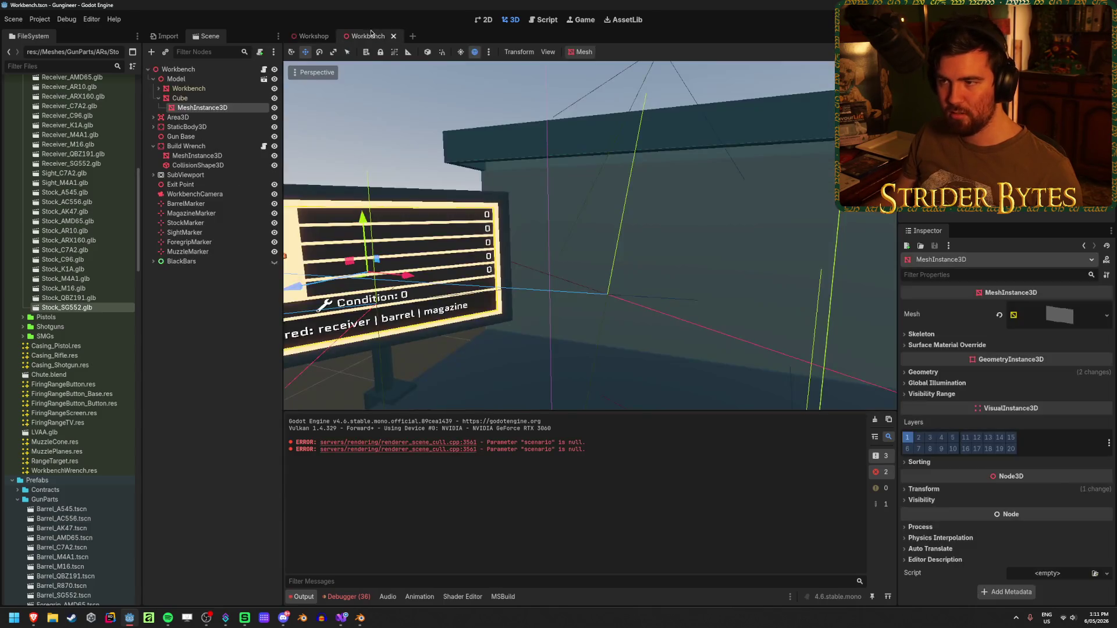
# Select Cube > MeshInstance3D and check its Geometry settings in the Inspector
pyautogui.click(207, 99)
pyautogui.click(210, 109)
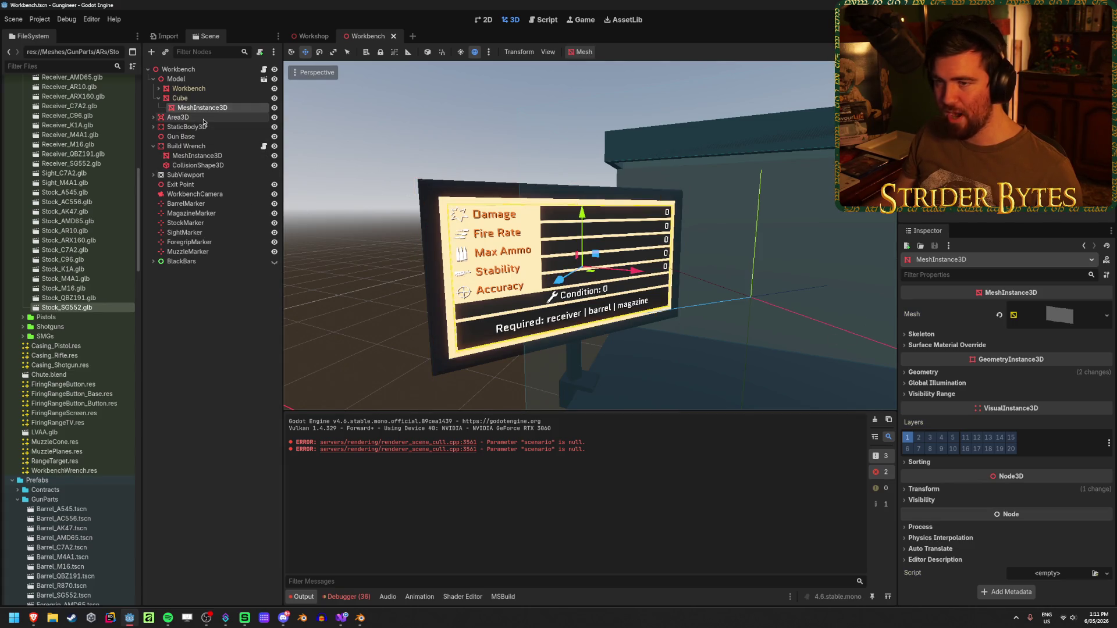
pyautogui.click(969, 373)
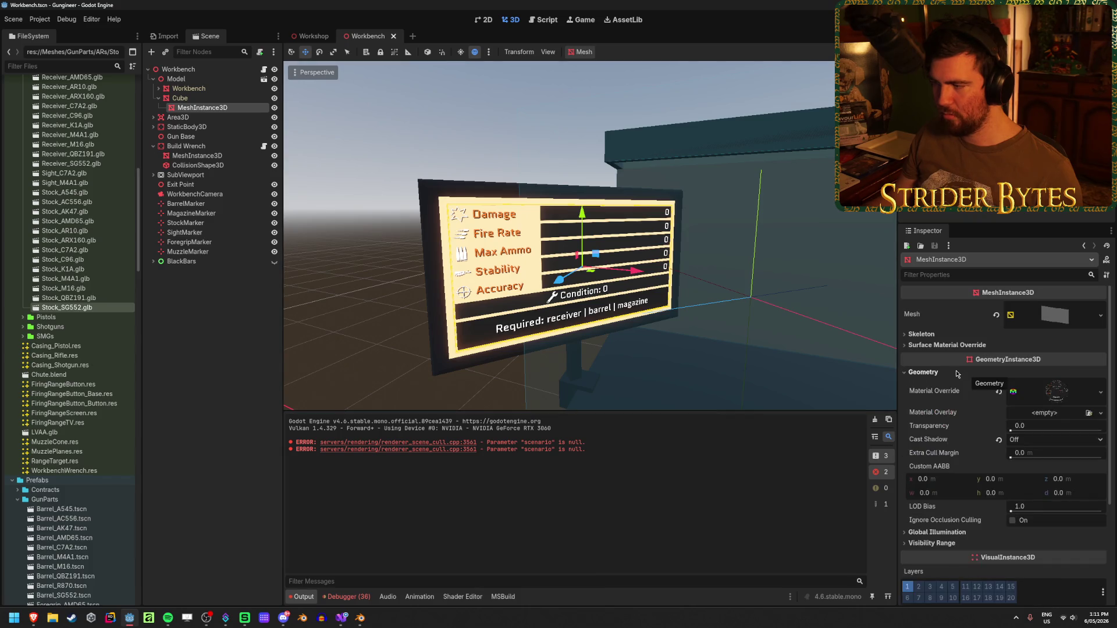
pyautogui.click(954, 375)
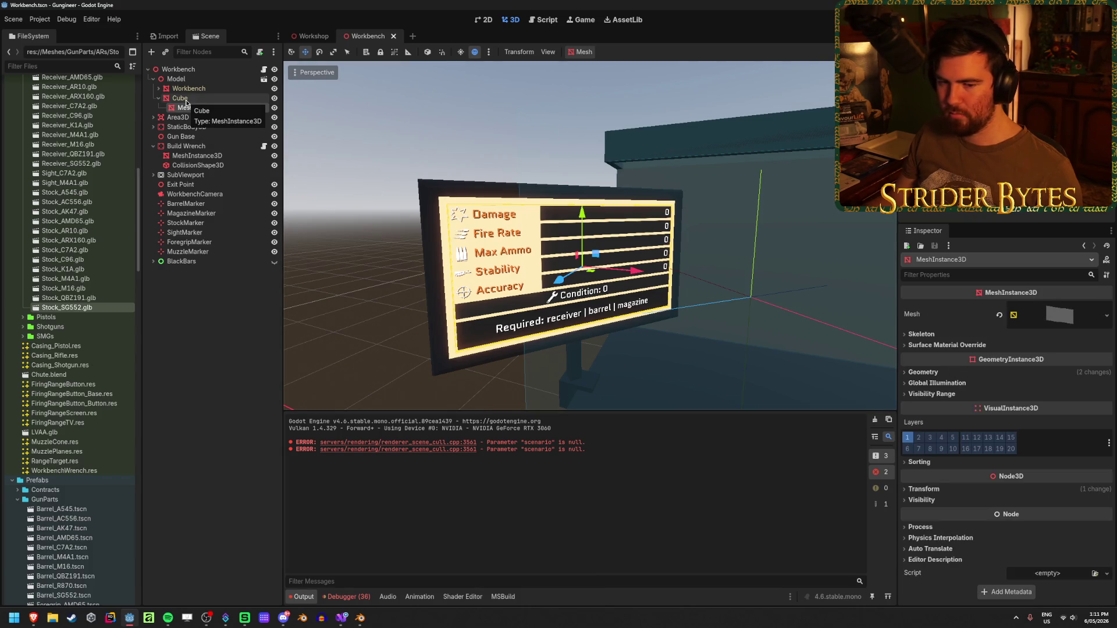
# Clear the error list in the Debugger's Errors panel
pyautogui.click(347, 597)
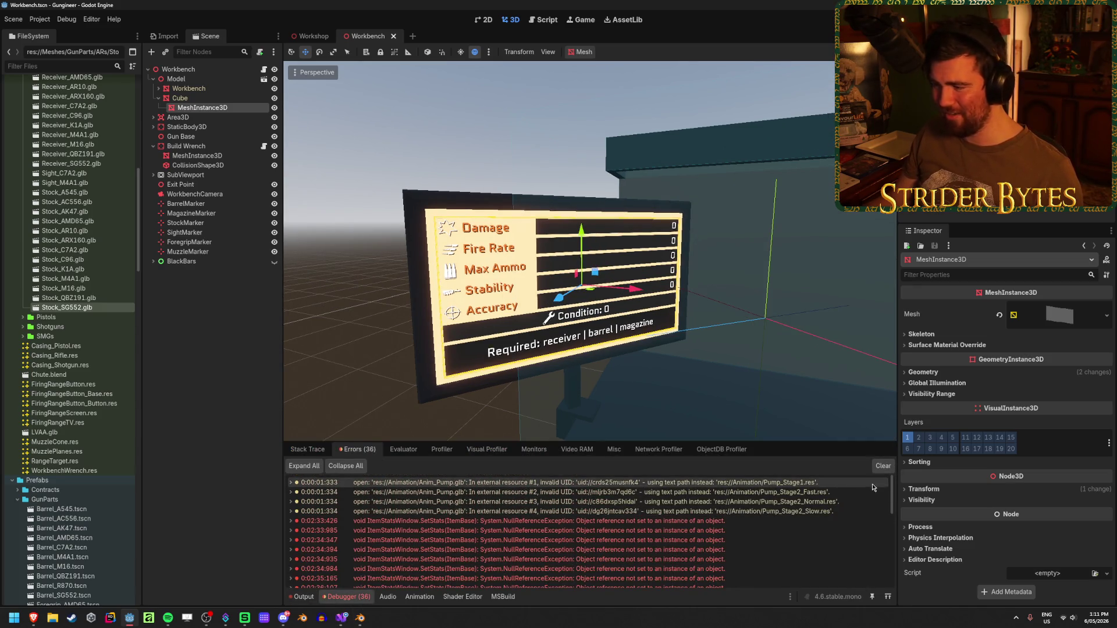
pyautogui.click(883, 465)
pyautogui.moveTo(360, 618)
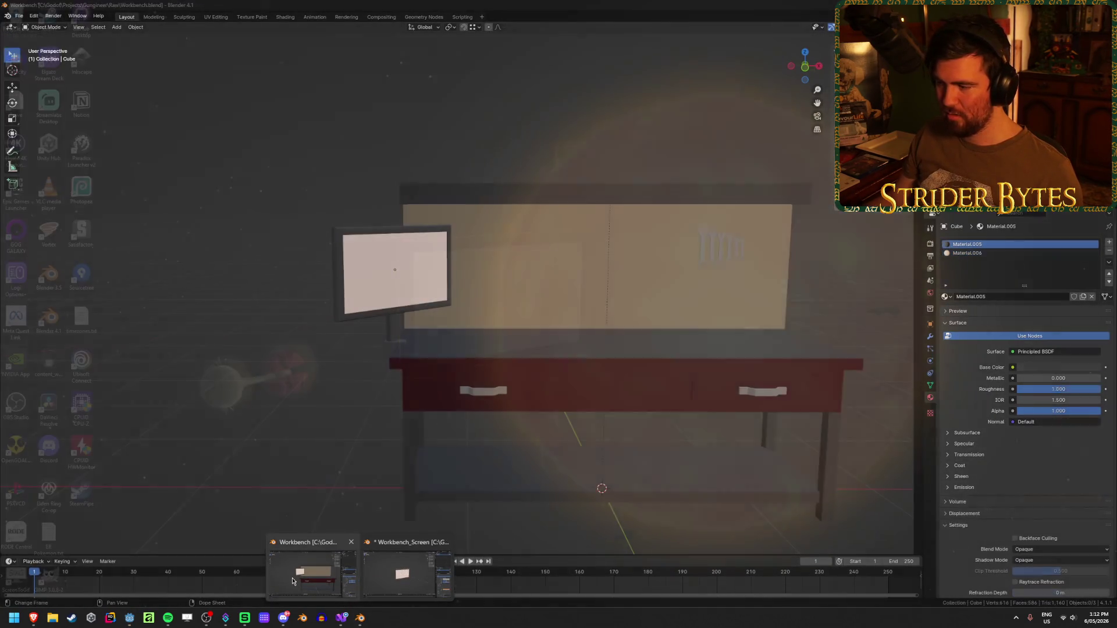
# In Workbench.blend, select the monitor, verify Material.006's orange emission at 1.5, and save
pyautogui.click(315, 572)
pyautogui.click(376, 271)
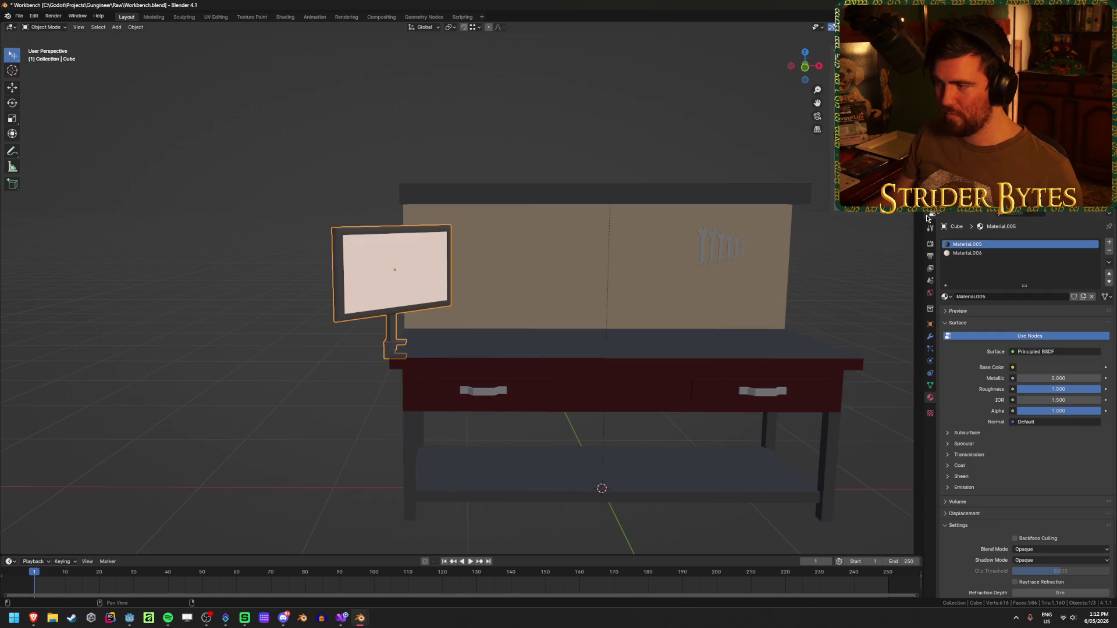
pyautogui.click(979, 253)
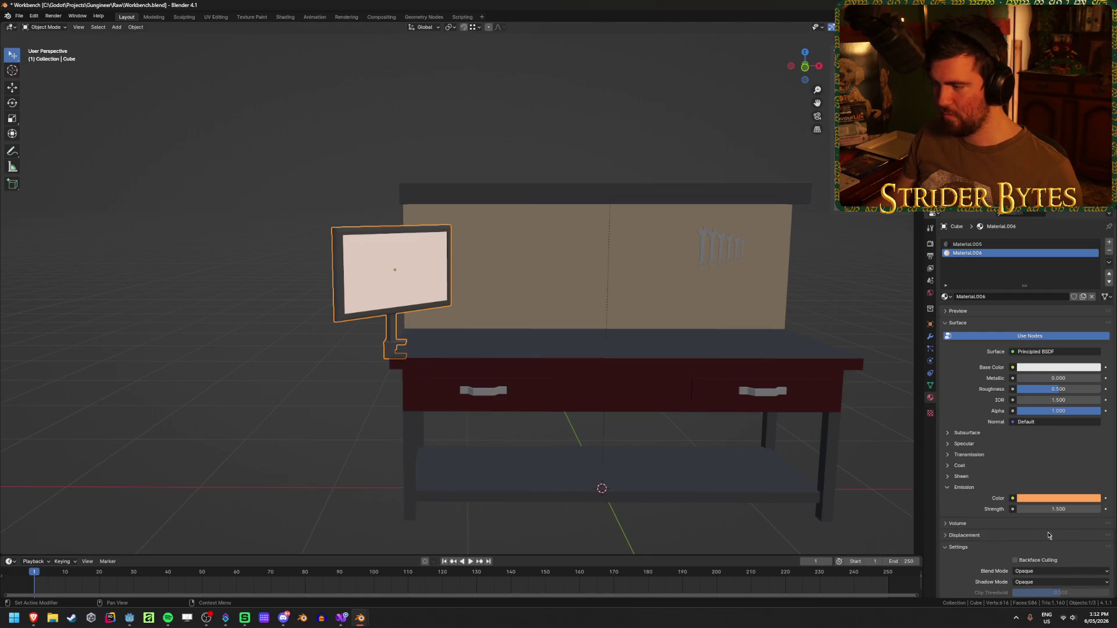
pyautogui.hotkey('ctrl', 's')
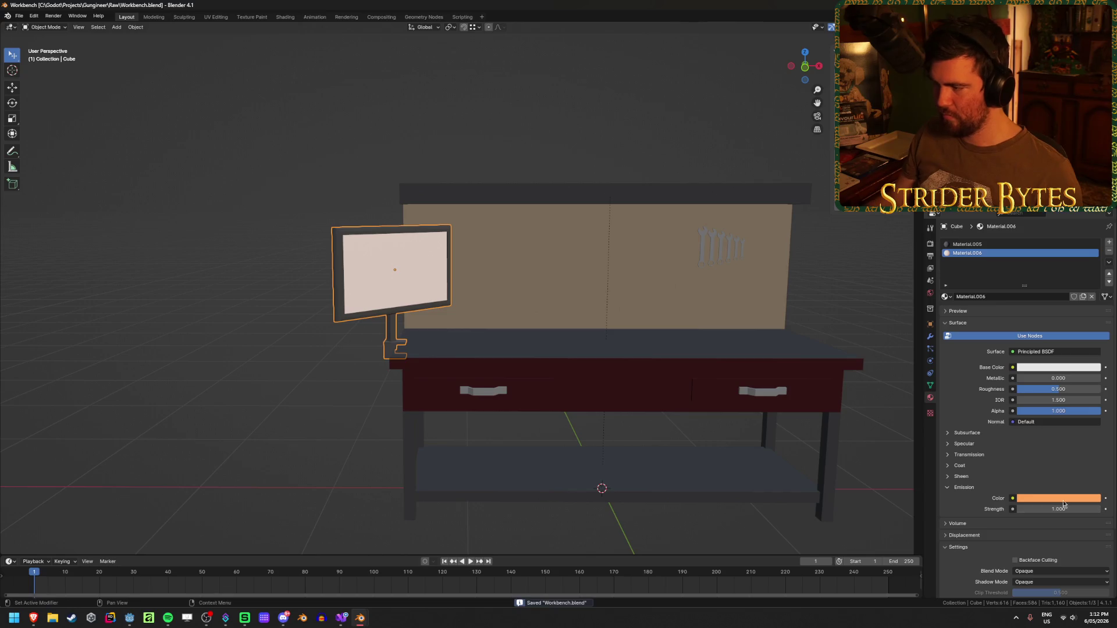
pyautogui.hotkey('alt', 'Tab')
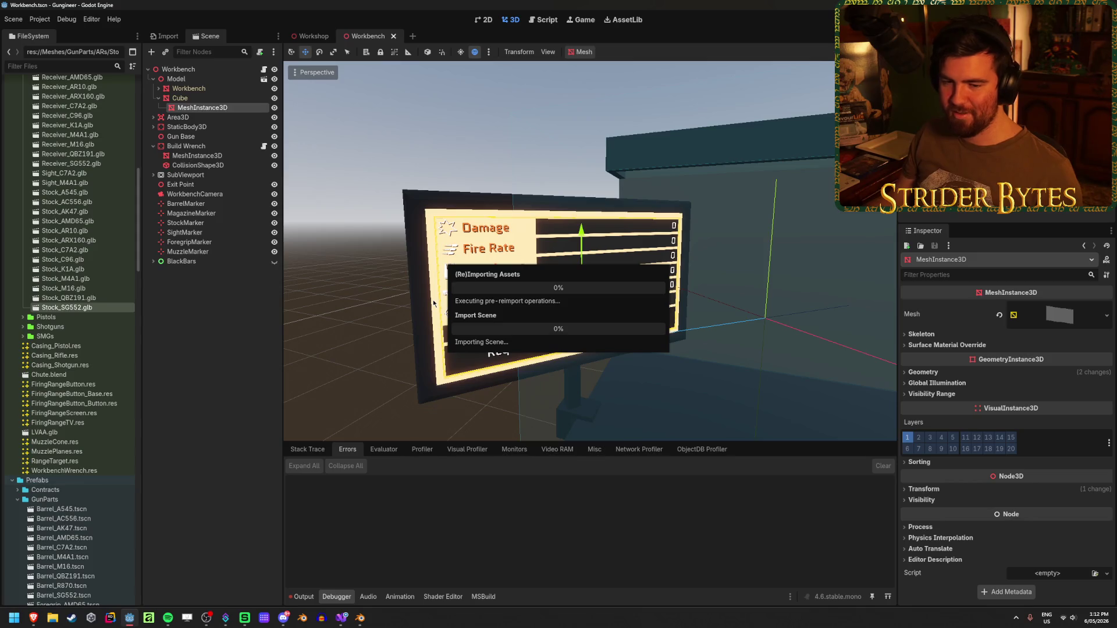
# Run the Workshop scene with F5, walk to the workbench screen to check it, then stop the game
pyautogui.click(312, 36)
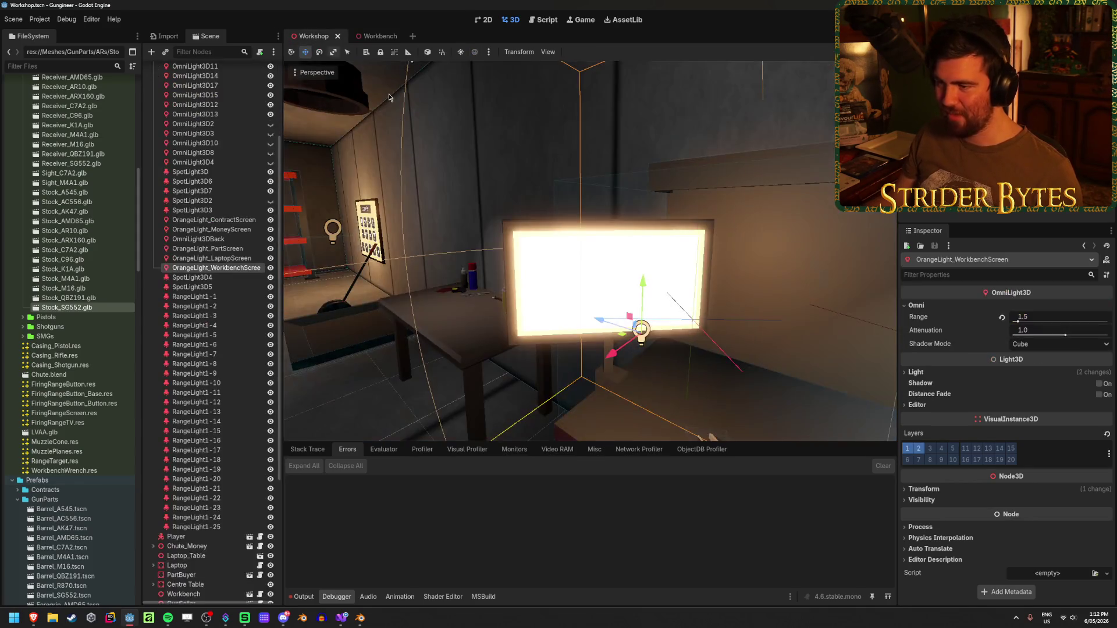
pyautogui.scroll(5, 389, 97)
pyautogui.scroll(-5, 389, 97)
pyautogui.scroll(3, 389, 97)
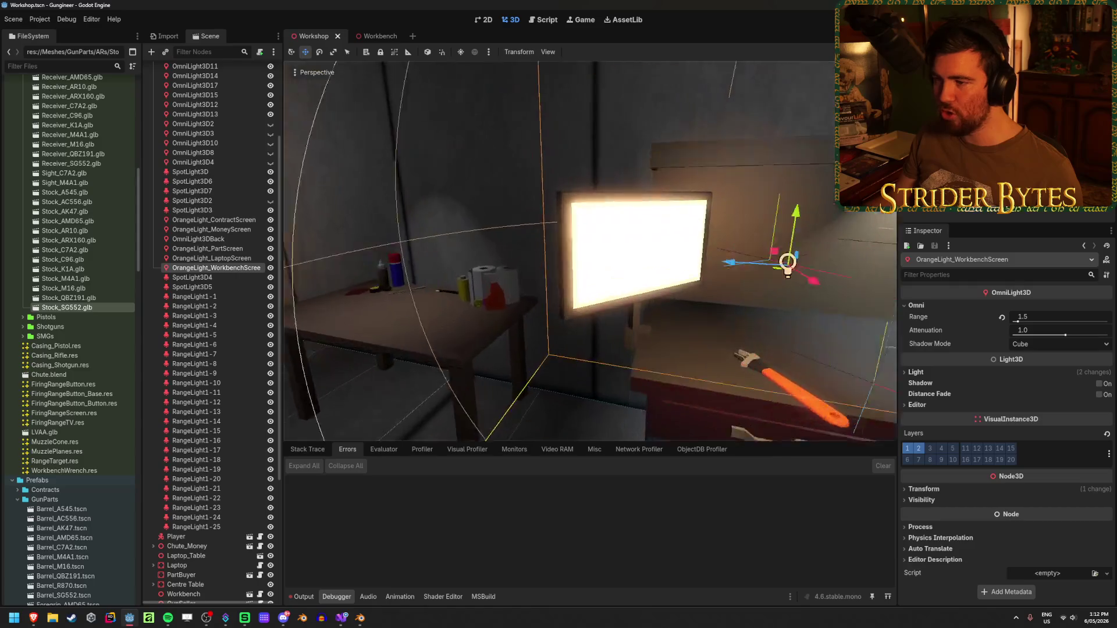
pyautogui.press('F5')
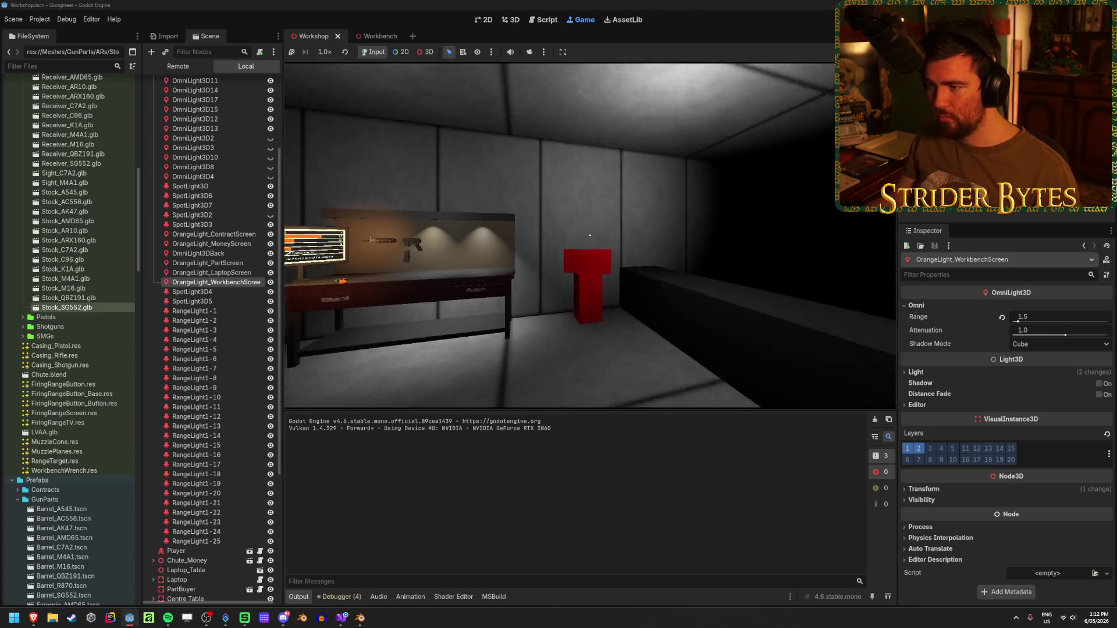
pyautogui.press('w')
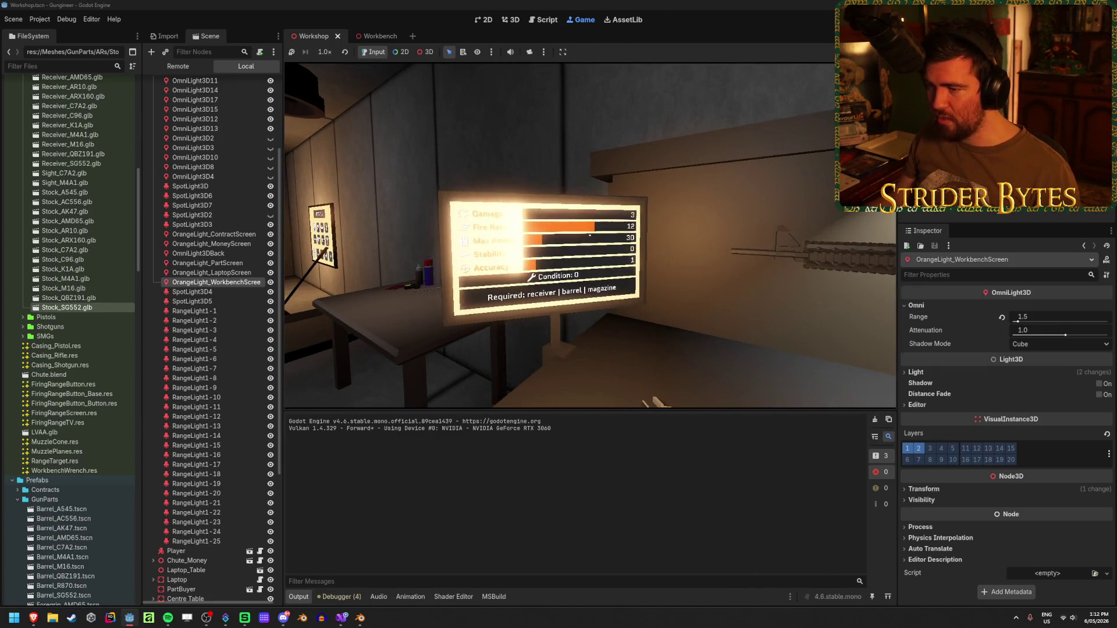
pyautogui.moveTo(591, 236)
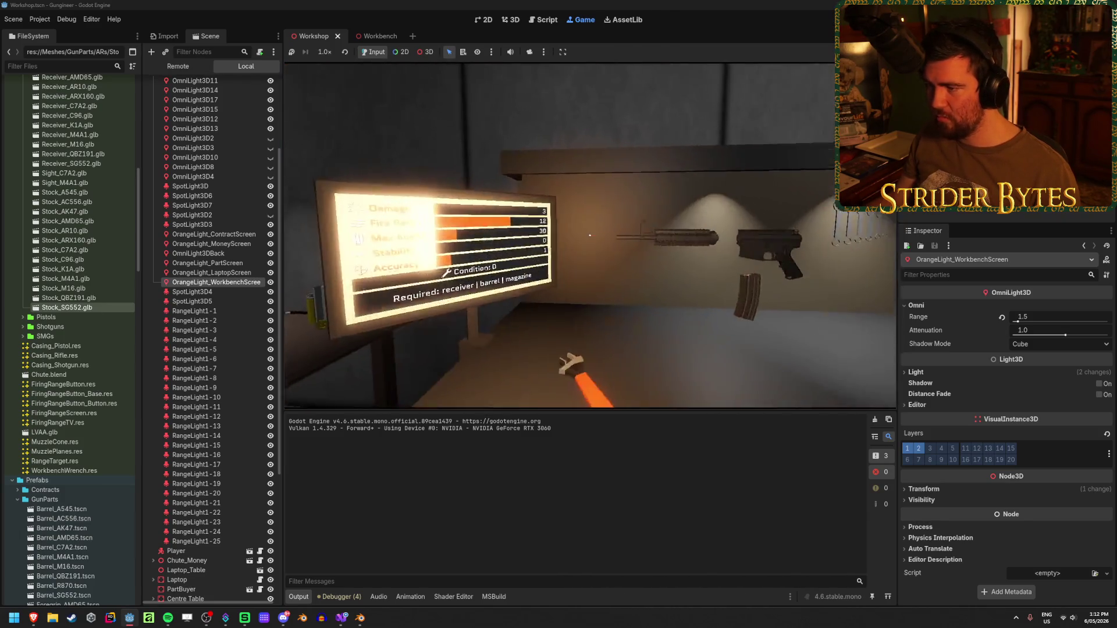
pyautogui.press('F8')
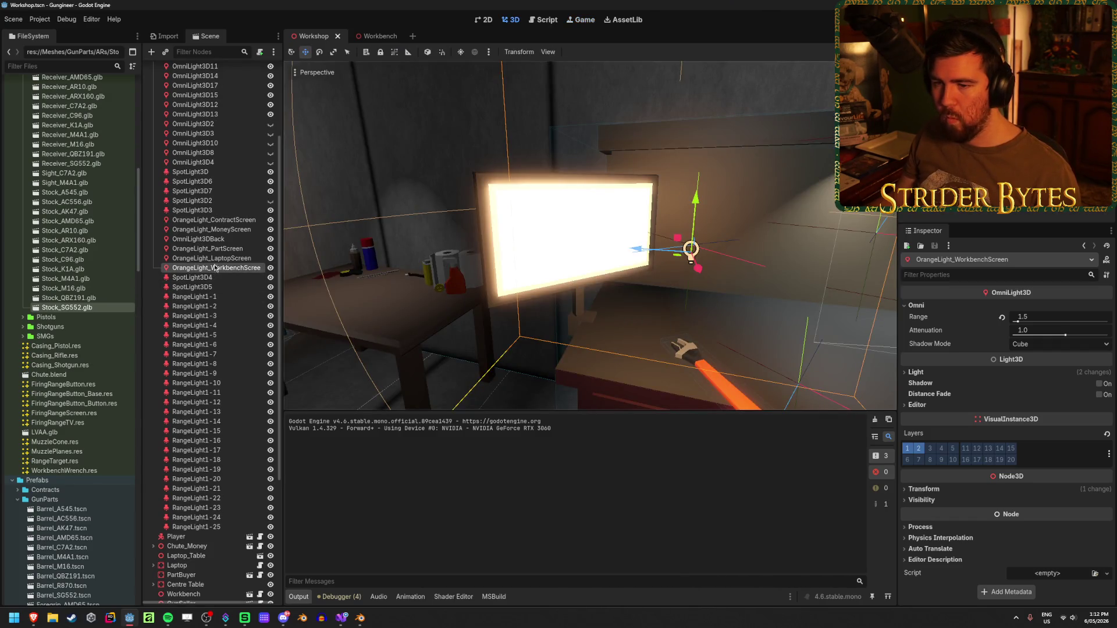
# Frame the OrangeLight_WorkbenchScreen light from above and drag it across the bench
pyautogui.moveTo(605, 244); pyautogui.dragTo(627, 301)
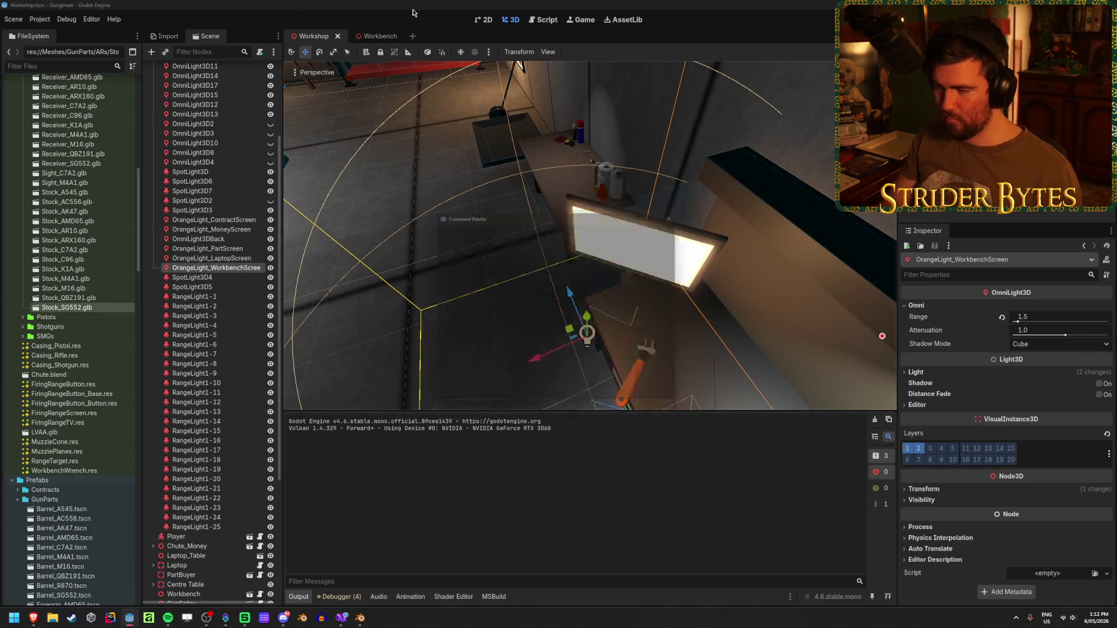
pyautogui.press('f')
pyautogui.moveTo(588, 244)
pyautogui.mouseDown()
pyautogui.moveTo(616, 308)
pyautogui.moveTo(562, 291)
pyautogui.mouseUp()
pyautogui.moveTo(617, 247)
pyautogui.mouseDown()
pyautogui.moveTo(764, 349)
pyautogui.moveTo(747, 396)
pyautogui.moveTo(650, 314)
pyautogui.moveTo(672, 297)
pyautogui.moveTo(675, 264)
pyautogui.moveTo(555, 203)
pyautogui.moveTo(656, 317)
pyautogui.moveTo(806, 402)
pyautogui.moveTo(664, 305)
pyautogui.moveTo(698, 334)
pyautogui.moveTo(826, 381)
pyautogui.moveTo(688, 351)
pyautogui.moveTo(627, 374)
pyautogui.moveTo(582, 255)
pyautogui.moveTo(618, 260)
pyautogui.mouseUp()
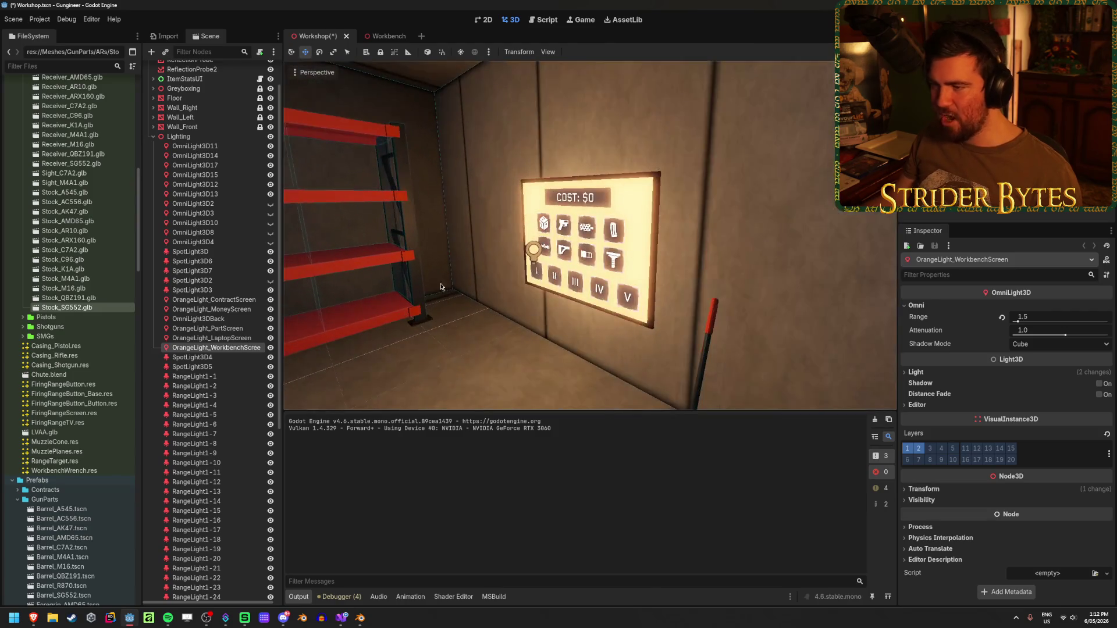
# Set the workbench light's range to 1.5, then select OrangeLight_PartScreen and expand its range settings
pyautogui.click(930, 376)
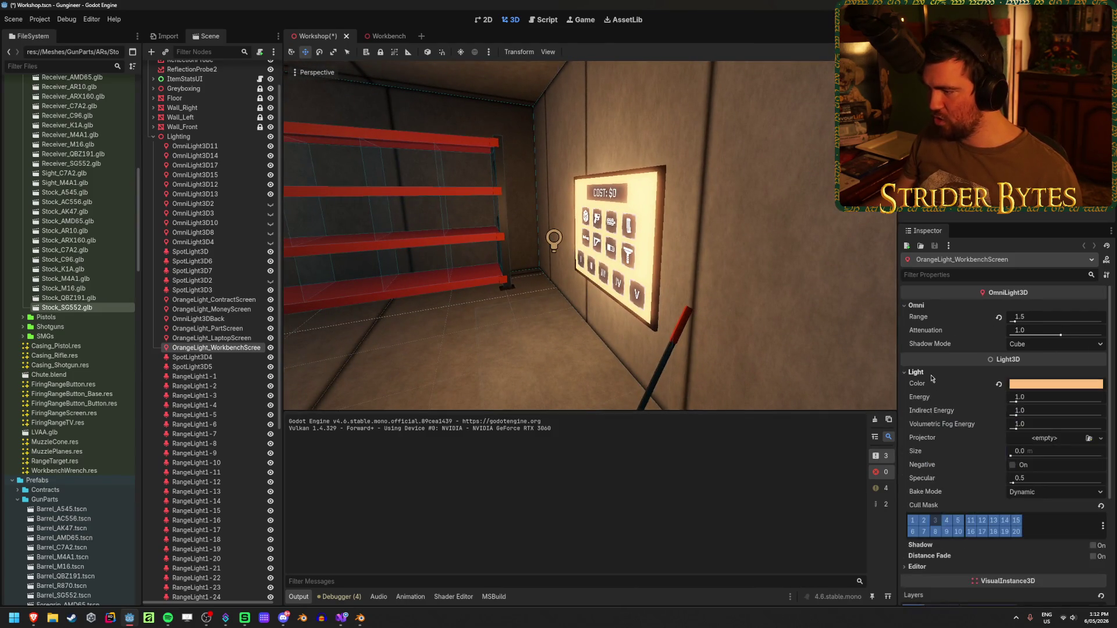
pyautogui.click(554, 249)
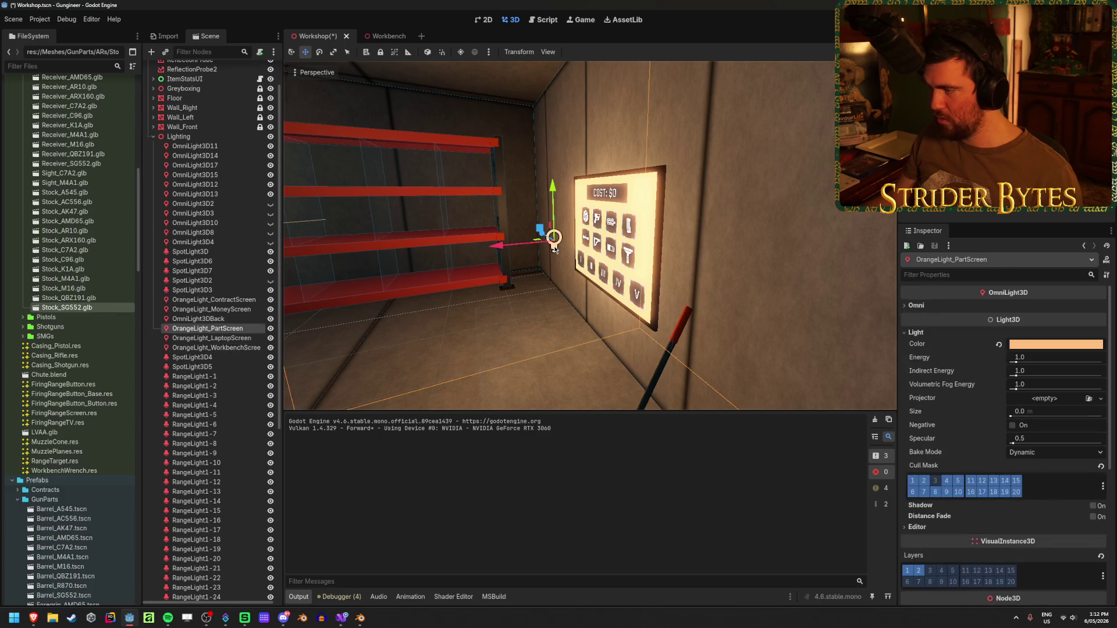
pyautogui.click(918, 306)
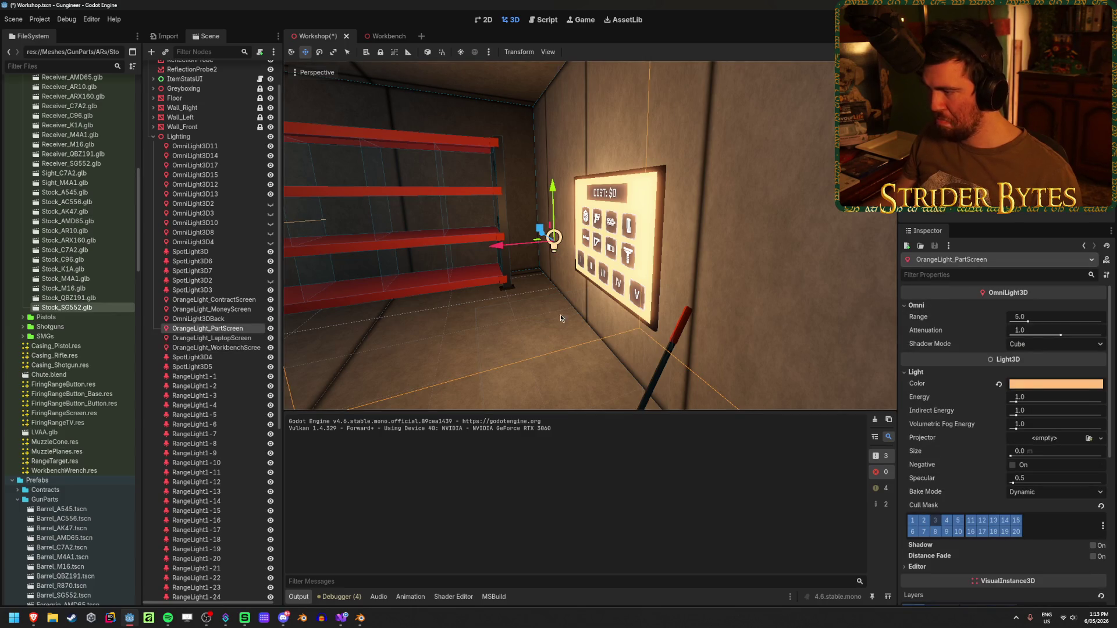
pyautogui.scroll(5, 560, 318)
# Orbit the view to the parts-buyer cost board and select PartBuyer
pyautogui.moveTo(498, 254)
pyautogui.mouseDown()
pyautogui.moveTo(464, 328)
pyautogui.moveTo(563, 313)
pyautogui.mouseUp()
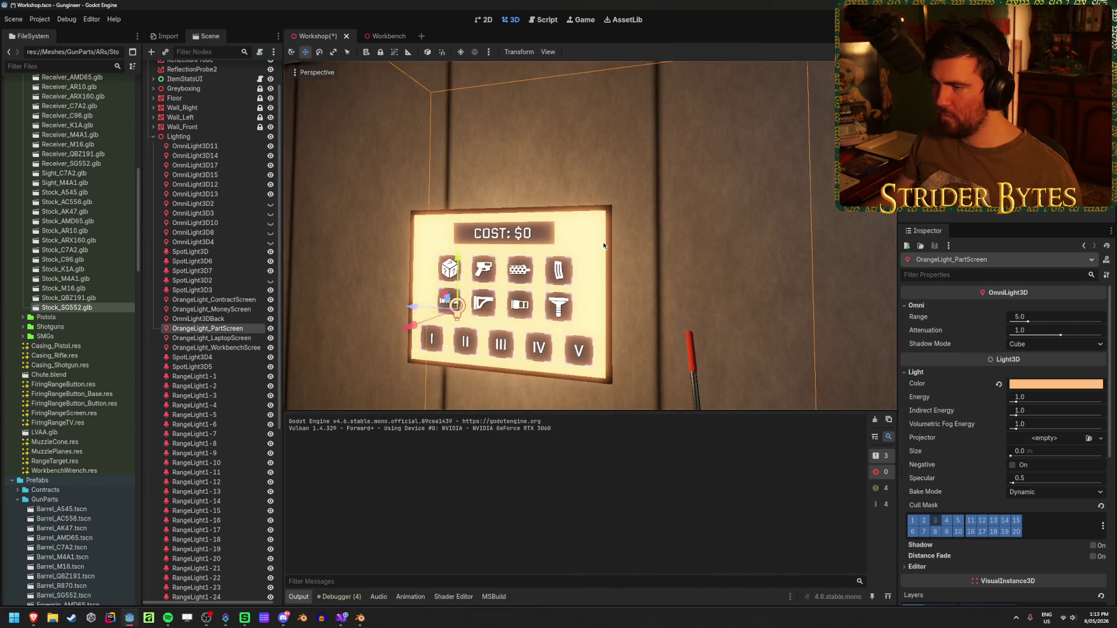
pyautogui.click(604, 246)
pyautogui.scroll(-3, 245, 476)
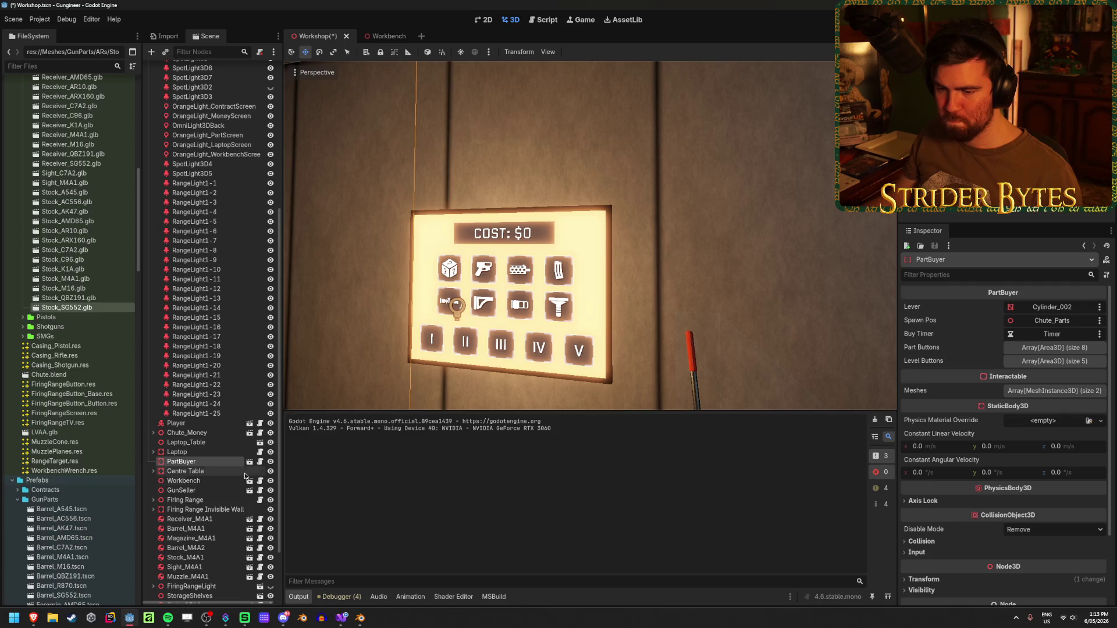
# Open the PartBuyer scene and select the Cube mesh under Parts_Screen
pyautogui.click(249, 462)
pyautogui.moveTo(515, 249); pyautogui.dragTo(558, 279)
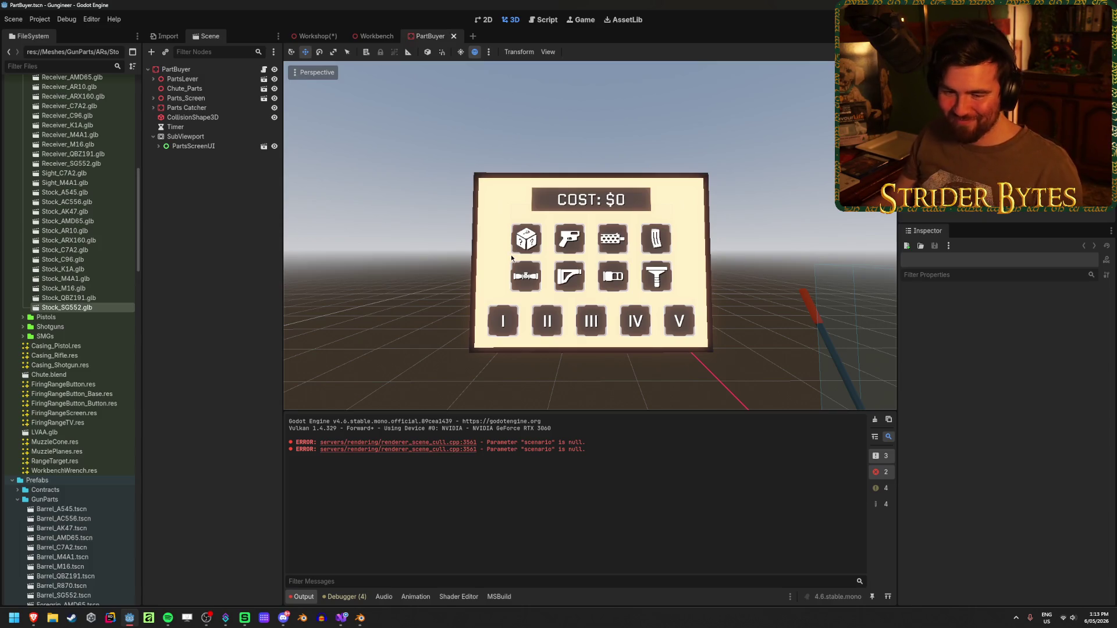
pyautogui.click(160, 110)
pyautogui.click(153, 98)
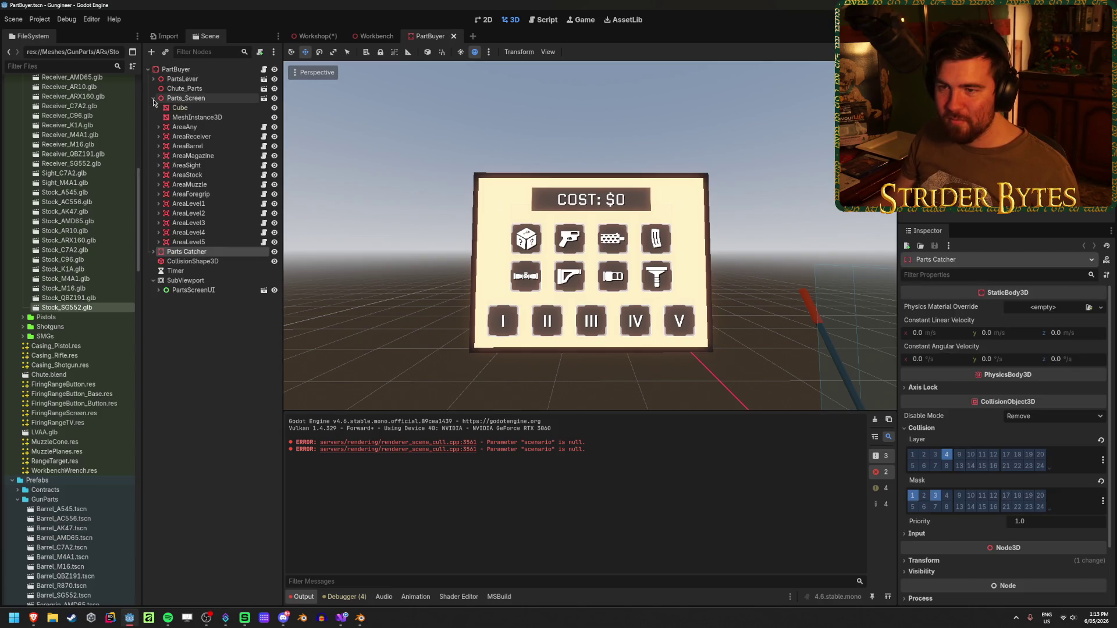
pyautogui.click(181, 107)
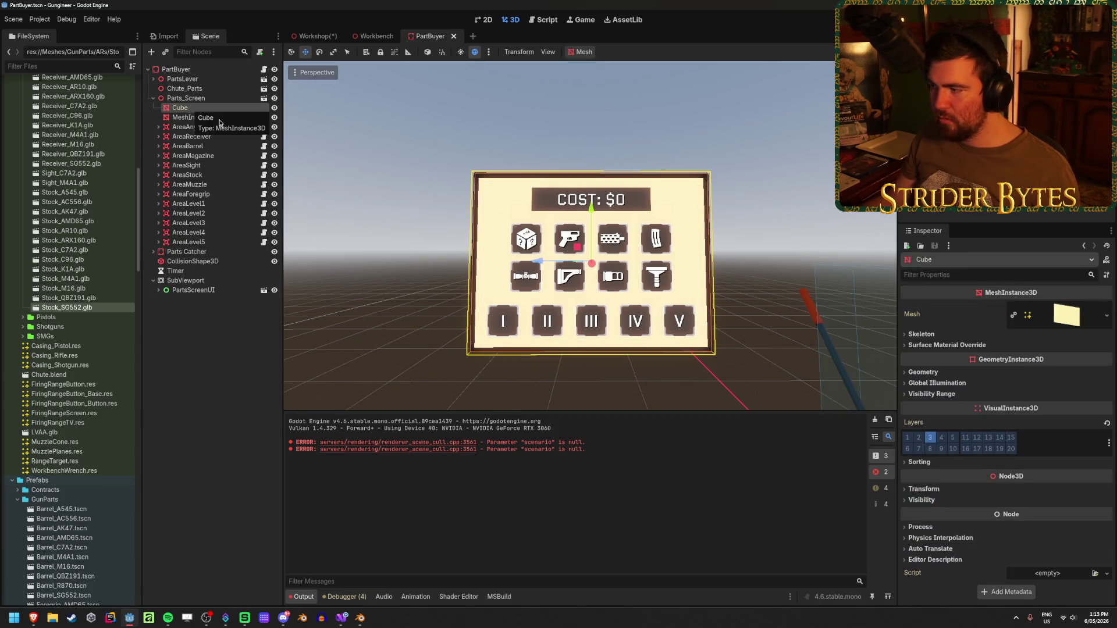
# Inspect the Cube's mesh resource, then cancel opening the imported Parts_Screen model
pyautogui.click(1058, 316)
pyautogui.click(1059, 316)
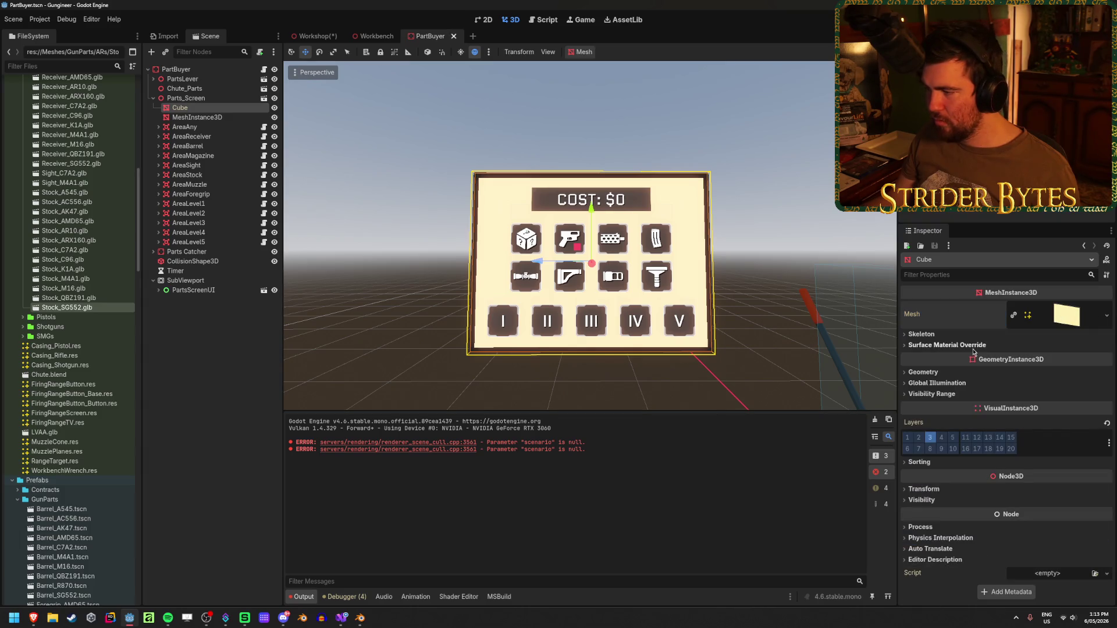
pyautogui.click(256, 98)
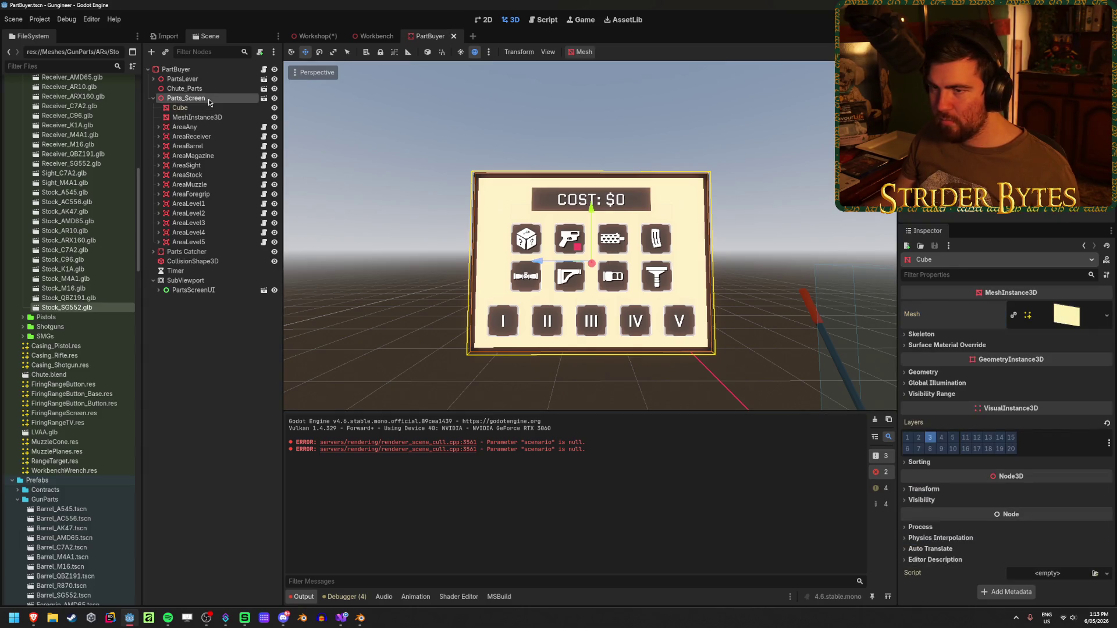
pyautogui.click(264, 99)
pyautogui.click(630, 327)
pyautogui.moveTo(607, 298)
pyautogui.mouseDown()
pyautogui.moveTo(669, 302)
pyautogui.moveTo(609, 316)
pyautogui.mouseUp()
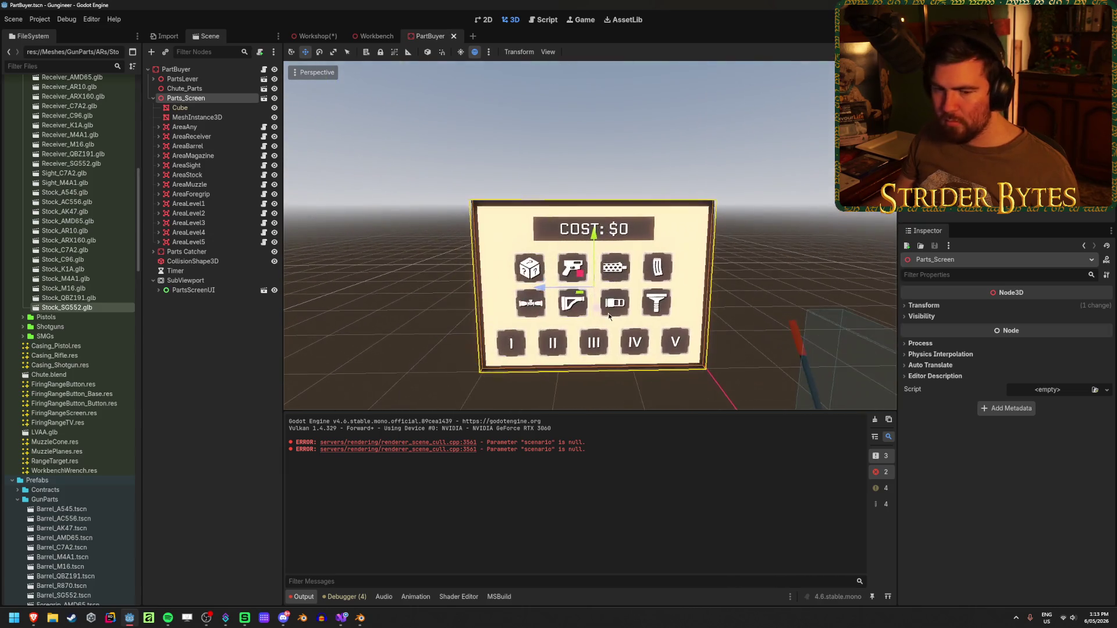
# Locate Parts_Screen.blend in the FileSystem dock
pyautogui.rightClick(369, 624)
pyautogui.click(232, 404)
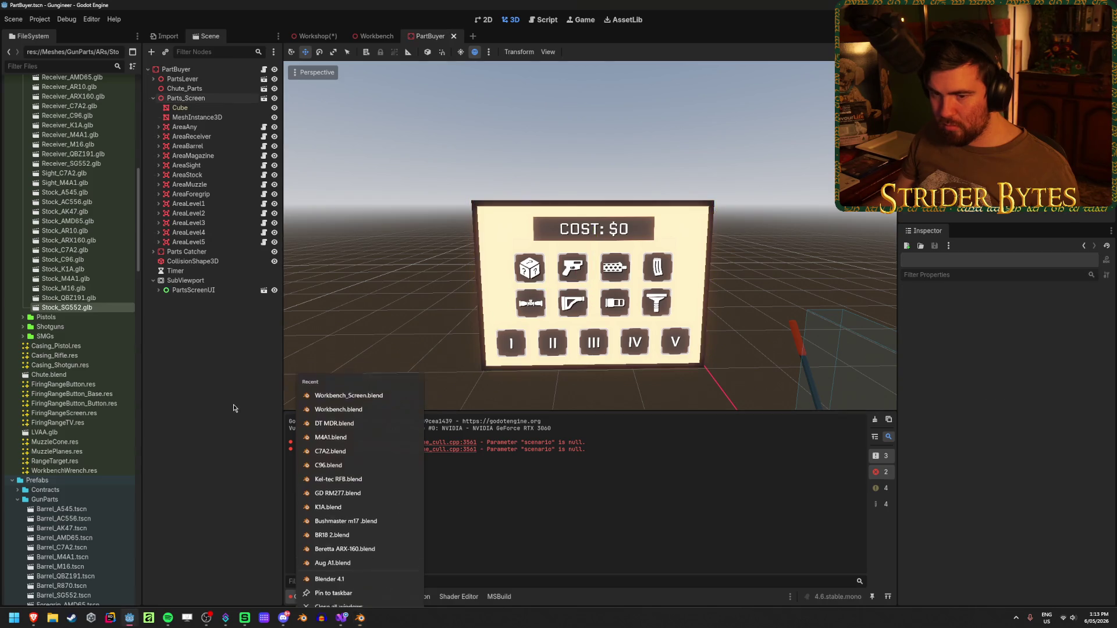
pyautogui.scroll(-15, 83, 419)
pyautogui.scroll(-5, 83, 419)
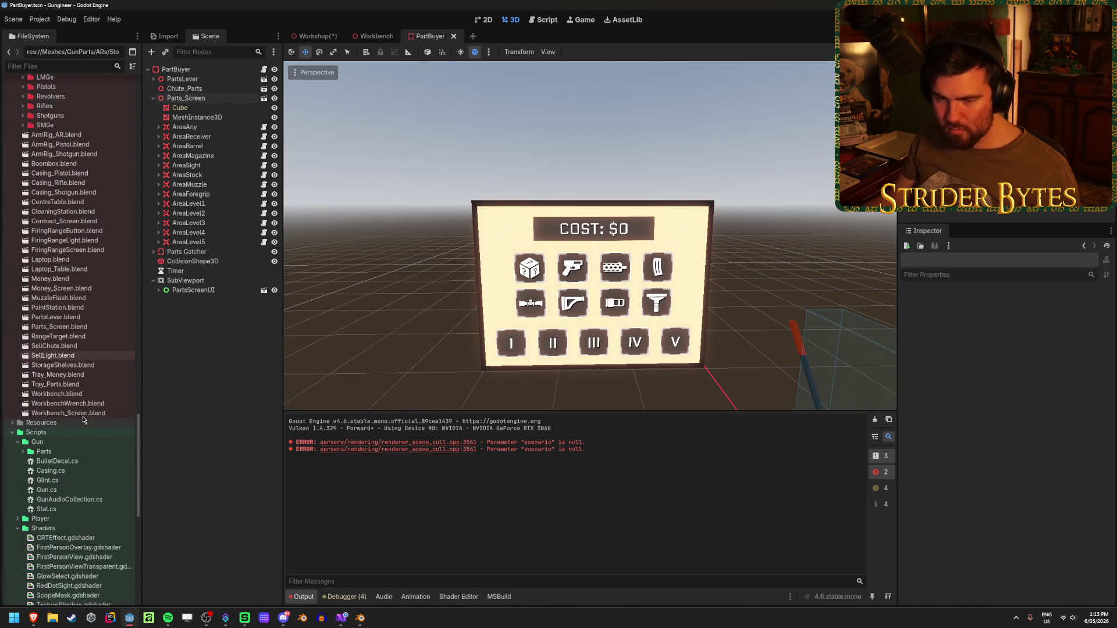
pyautogui.scroll(2, 93, 420)
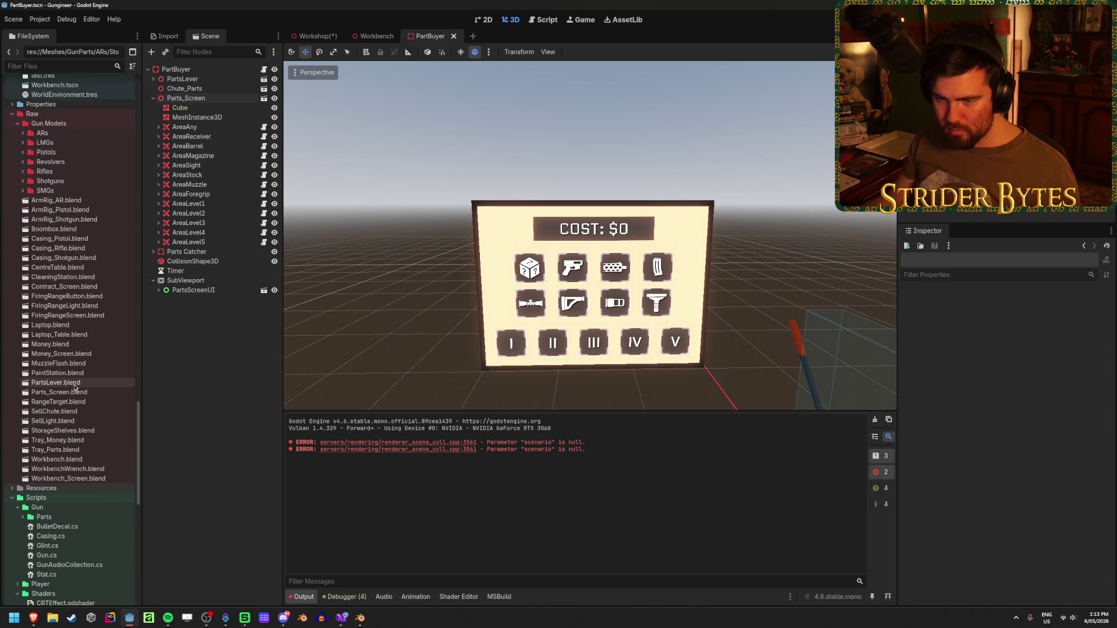
# Review Parts_Screen.blend's import settings, then open the file in Blender
pyautogui.doubleClick(93, 393)
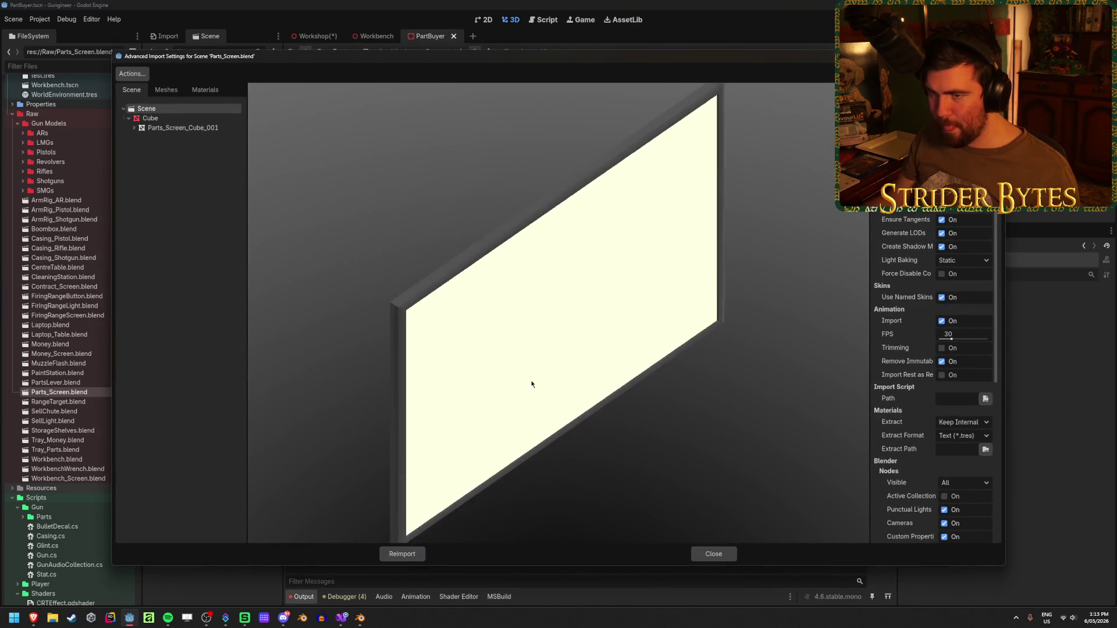
pyautogui.moveTo(531, 381); pyautogui.dragTo(582, 384)
pyautogui.click(714, 554)
pyautogui.rightClick(112, 394)
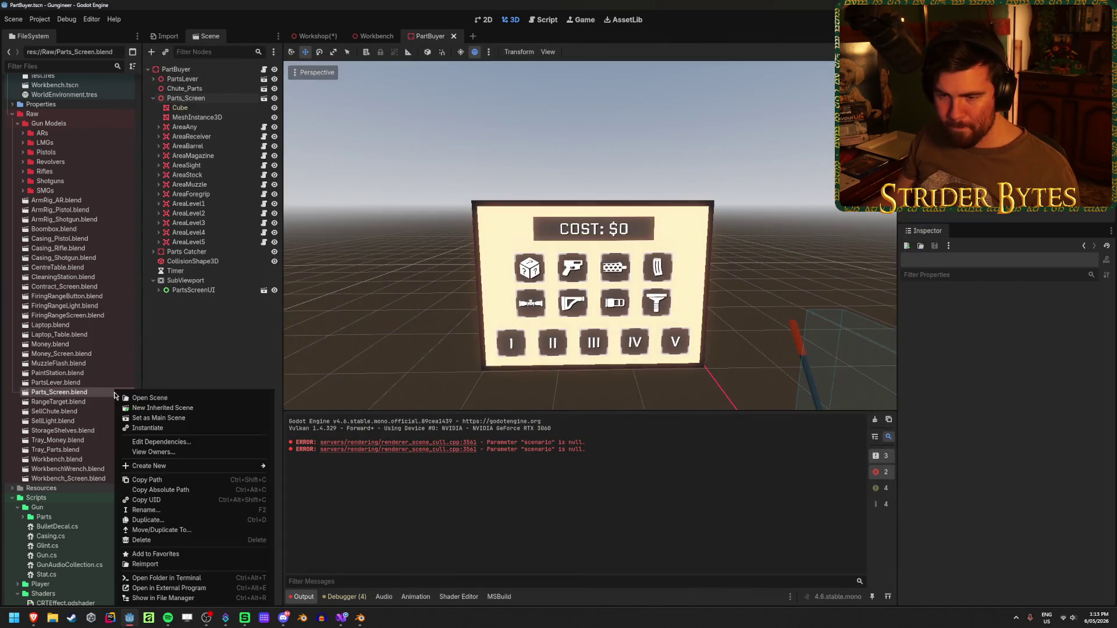
pyautogui.click(223, 589)
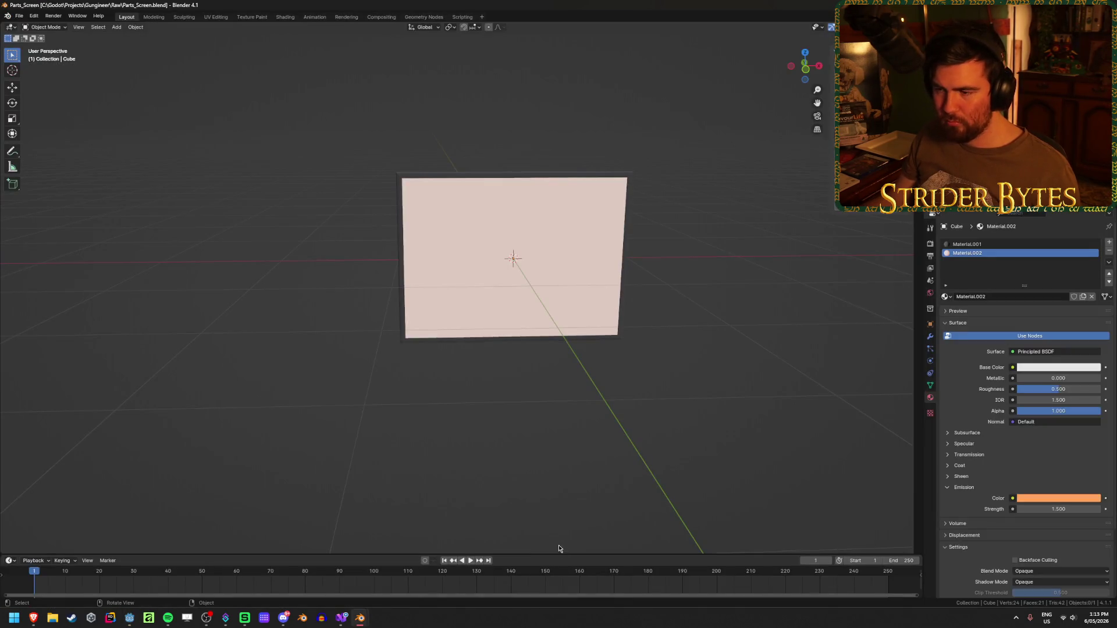
# Examine the screen plane in Parts_Screen.blend from several angles
pyautogui.moveTo(616, 429); pyautogui.dragTo(591, 435)
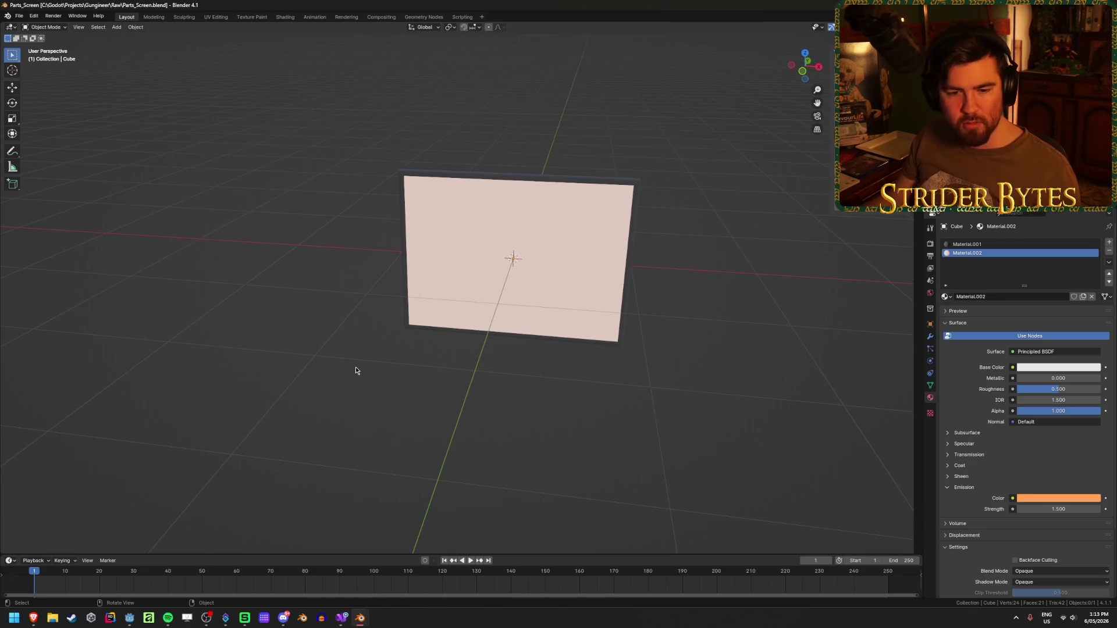
pyautogui.moveTo(364, 372)
pyautogui.mouseDown()
pyautogui.moveTo(551, 309)
pyautogui.moveTo(489, 413)
pyautogui.moveTo(623, 403)
pyautogui.moveTo(565, 356)
pyautogui.mouseUp()
pyautogui.click(588, 302)
pyautogui.click(700, 326)
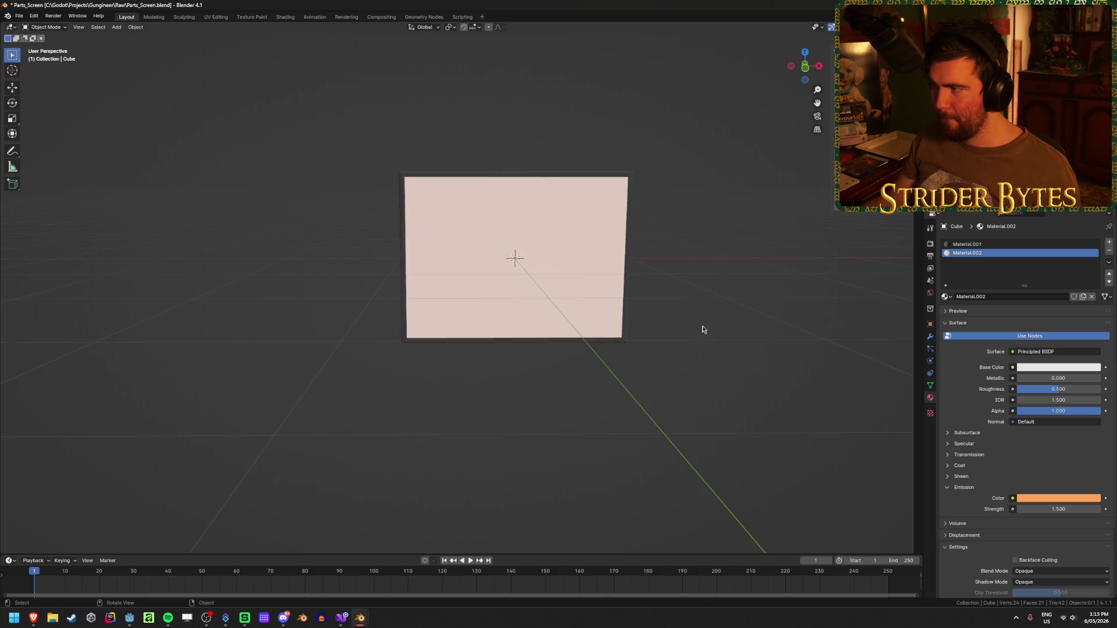
pyautogui.moveTo(701, 326); pyautogui.dragTo(564, 302)
pyautogui.click(563, 301)
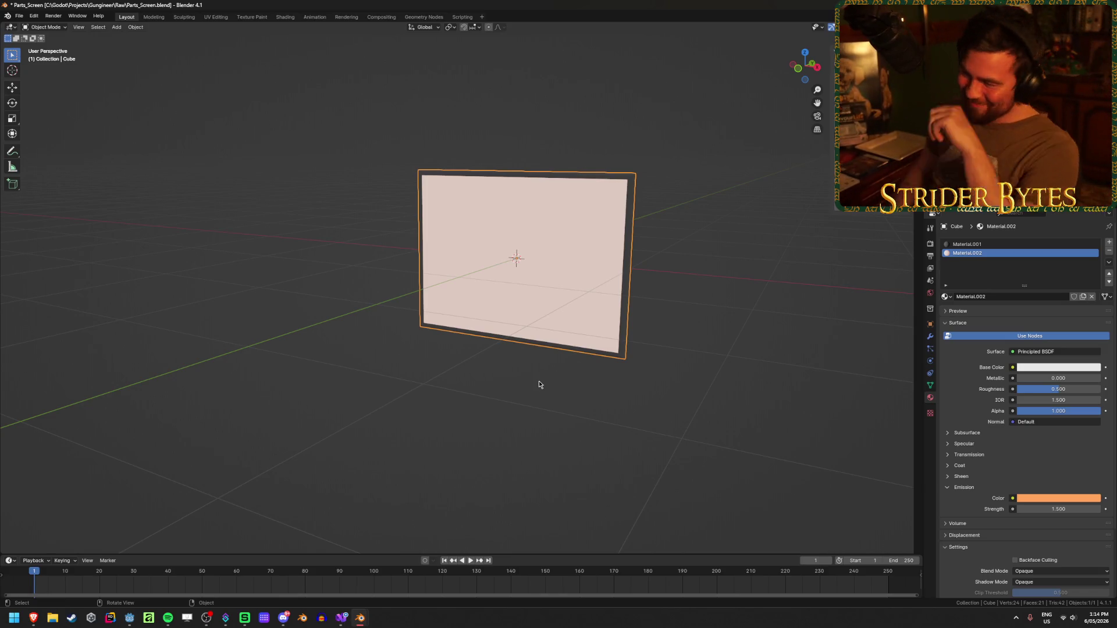
pyautogui.click(538, 385)
pyautogui.moveTo(529, 372); pyautogui.dragTo(558, 367)
# Save Parts_Screen.blend and return to Godot for the reimport
pyautogui.hotkey('ctrl', 's')
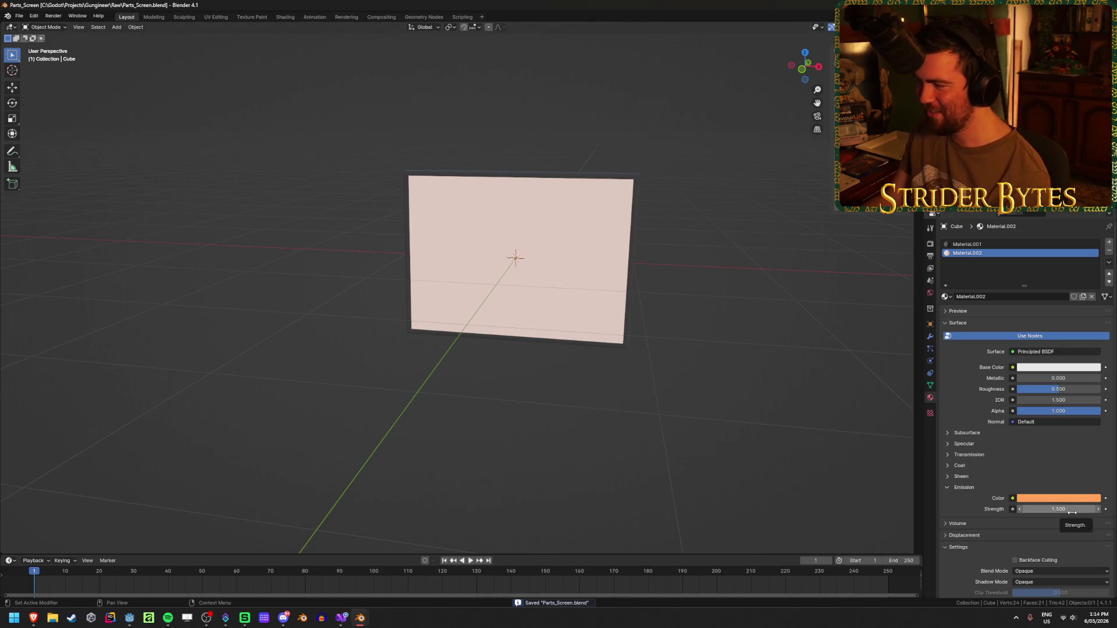
pyautogui.moveTo(713, 420); pyautogui.dragTo(692, 403)
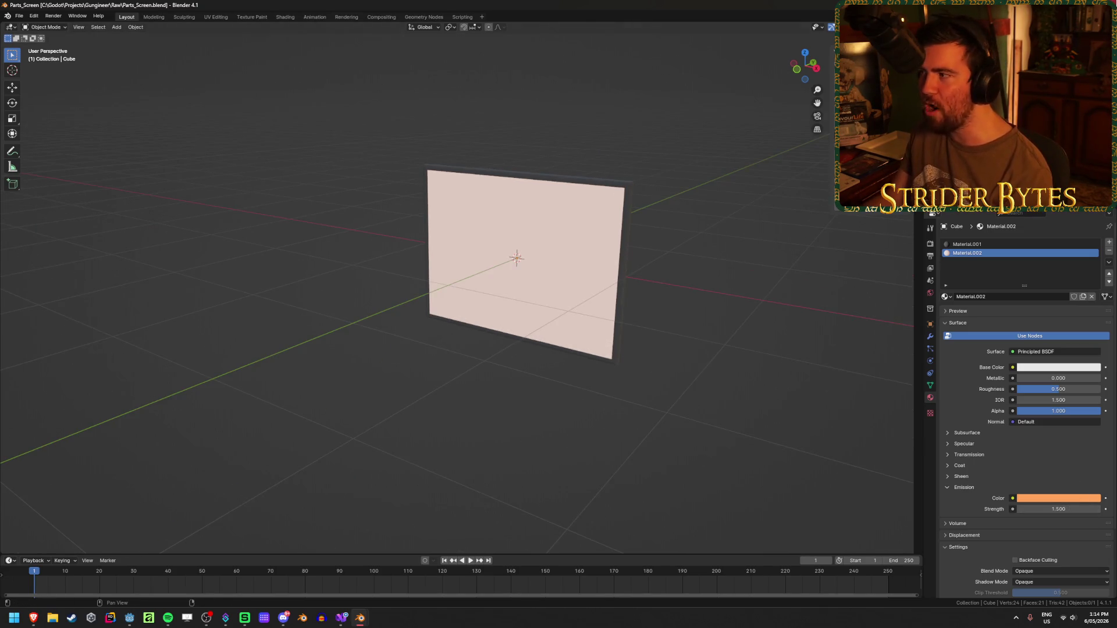
pyautogui.hotkey('alt', 'Tab')
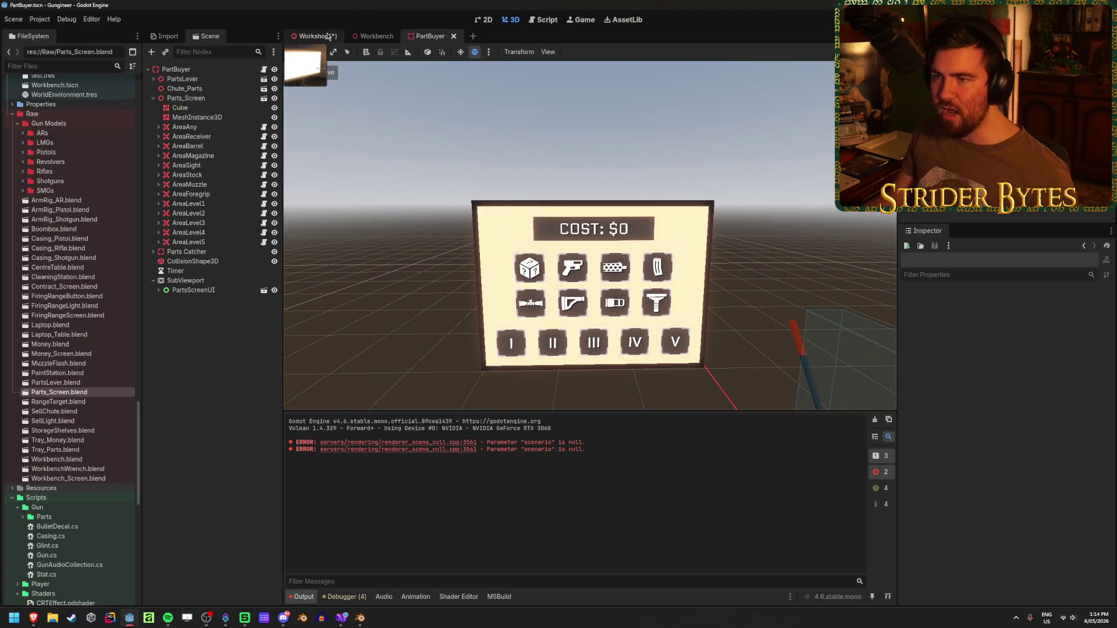
# Save the Workshop scene and move the camera toward the parts-buyer screen
pyautogui.click(328, 36)
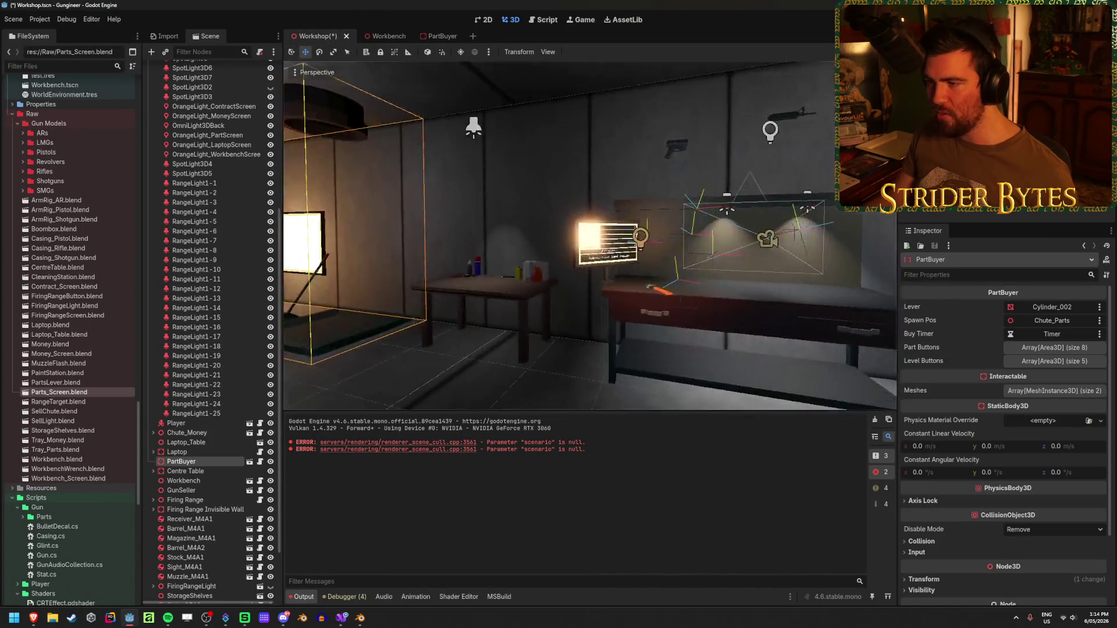
pyautogui.scroll(5, 602, 312)
pyautogui.hotkey('ctrl', 's')
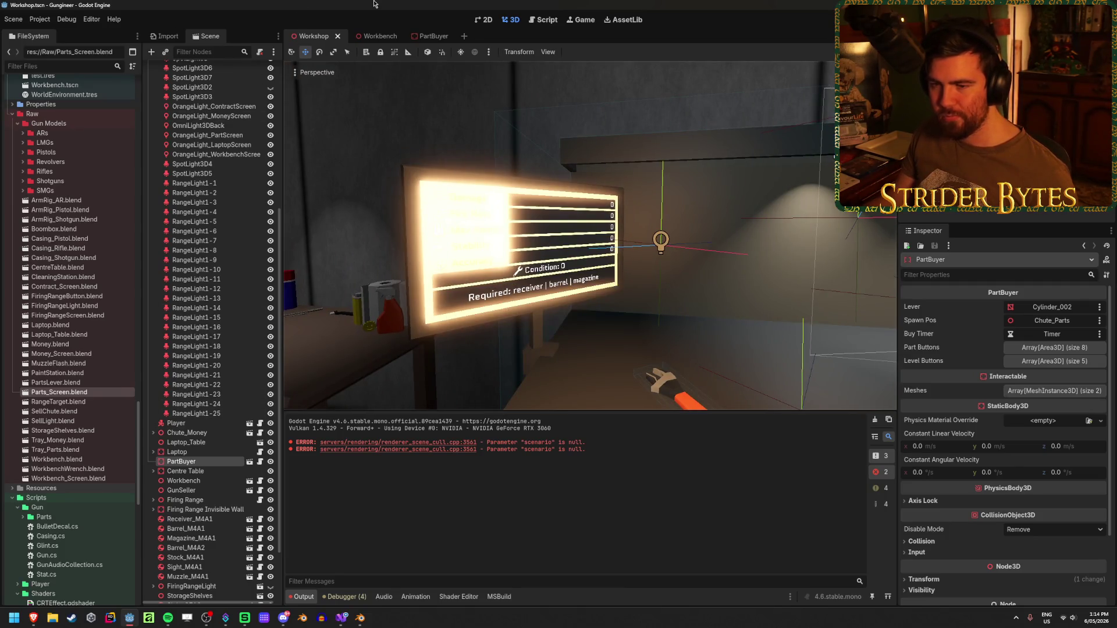
pyautogui.moveTo(634, 208); pyautogui.dragTo(558, 255)
# Put the Workbench screen mesh on render layer 3 (Screens)
pyautogui.click(372, 35)
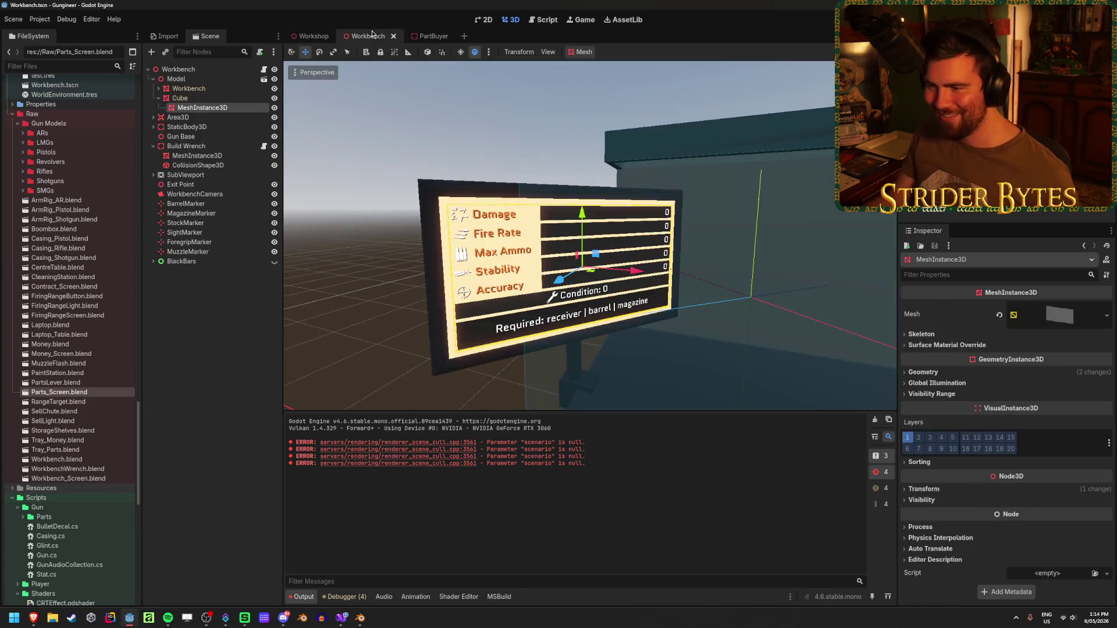
pyautogui.click(434, 36)
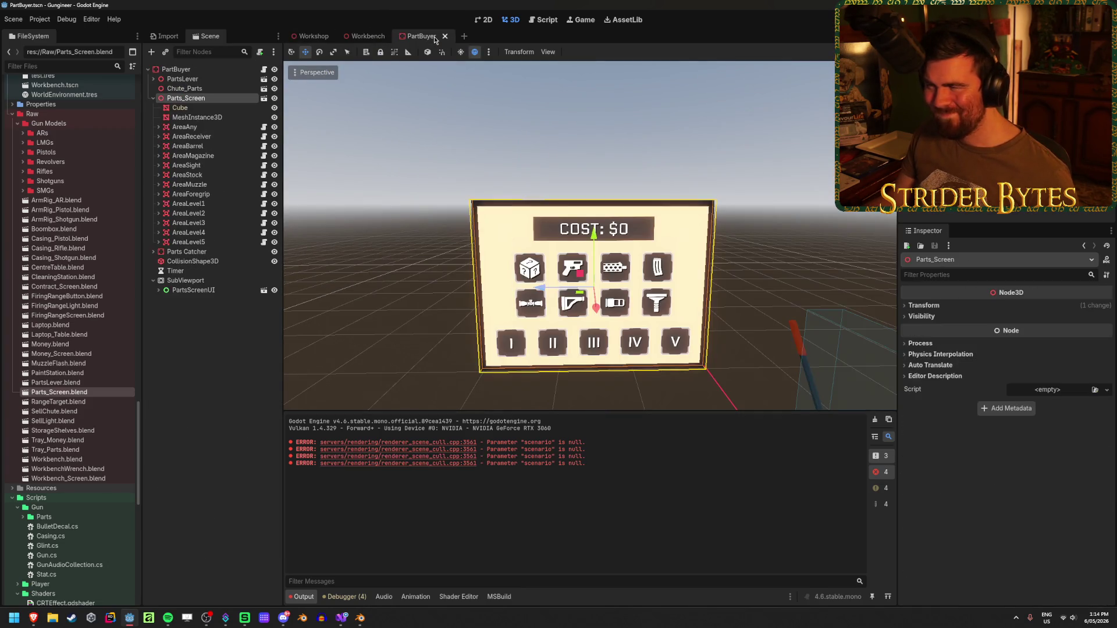
pyautogui.click(370, 38)
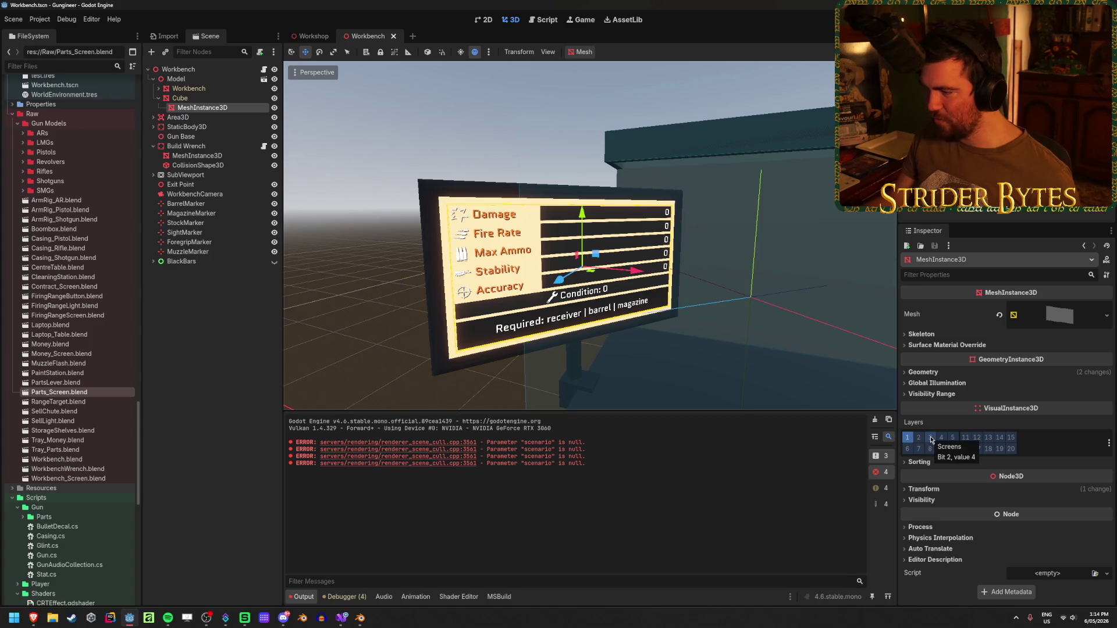
pyautogui.click(930, 438)
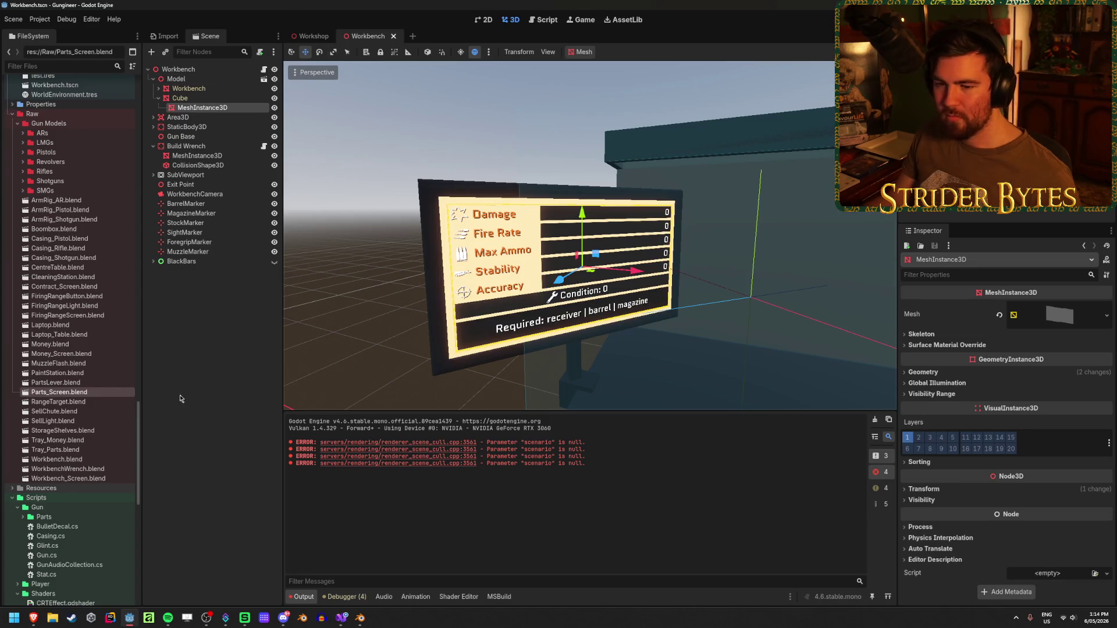
# Open PartBuyer.tscn and check the visibility settings of Parts_Screen and its Cube mesh
pyautogui.scroll(-15, 81, 394)
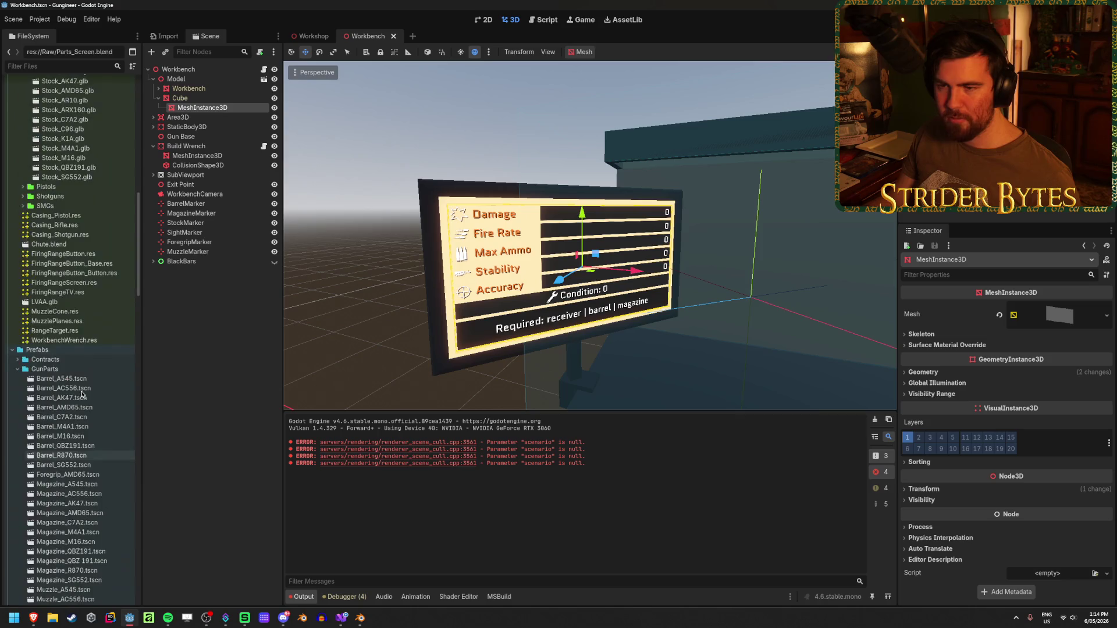
pyautogui.scroll(-10, 82, 394)
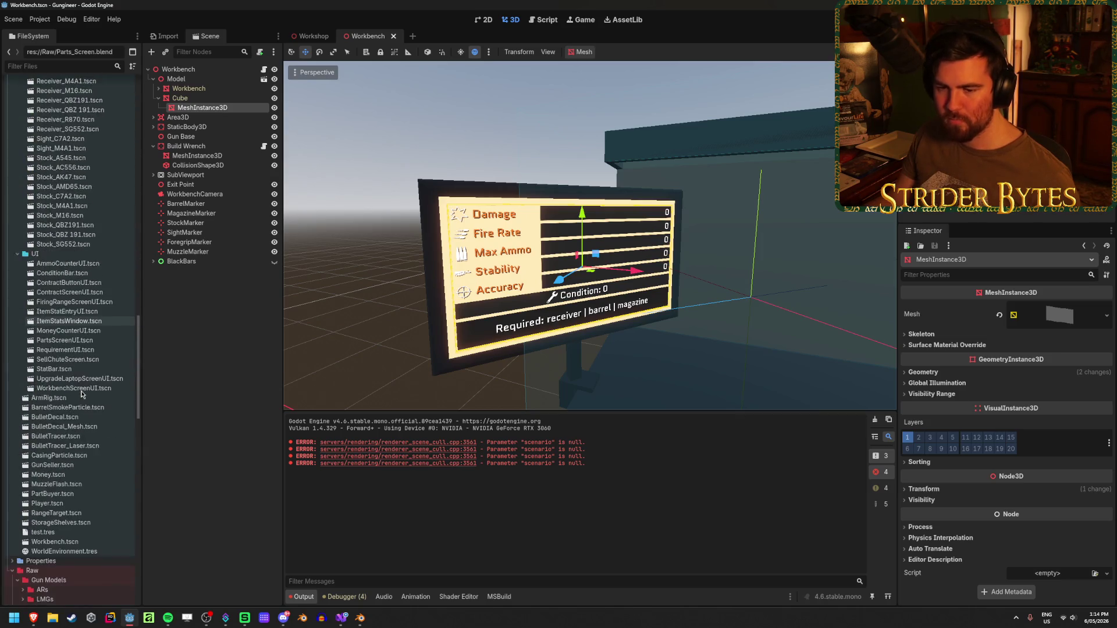
pyautogui.click(74, 429)
pyautogui.doubleClick(74, 430)
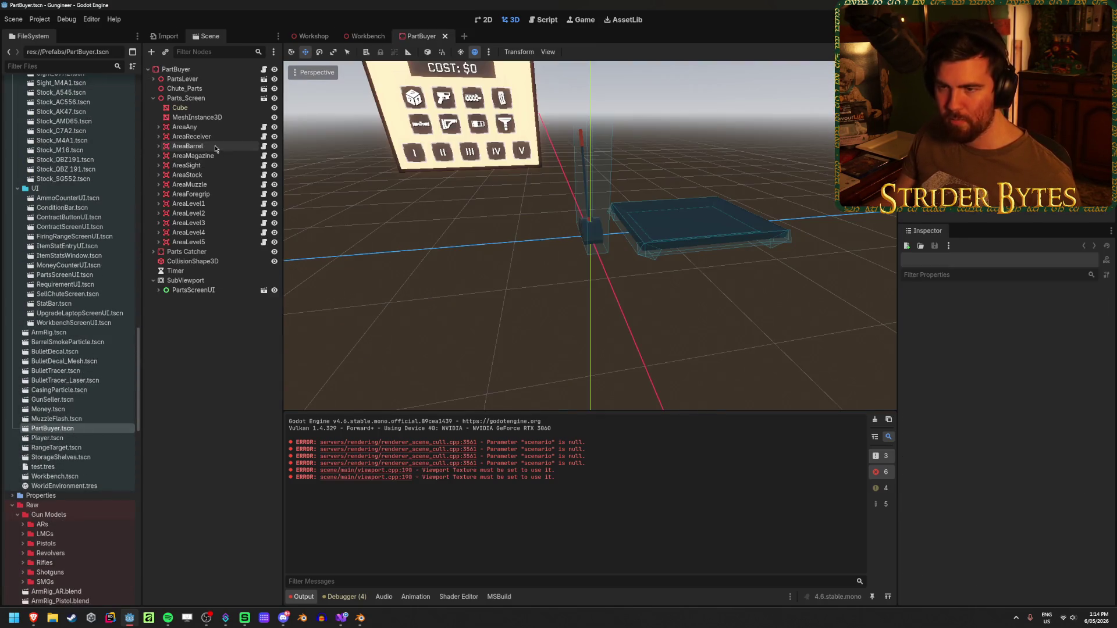
pyautogui.click(211, 100)
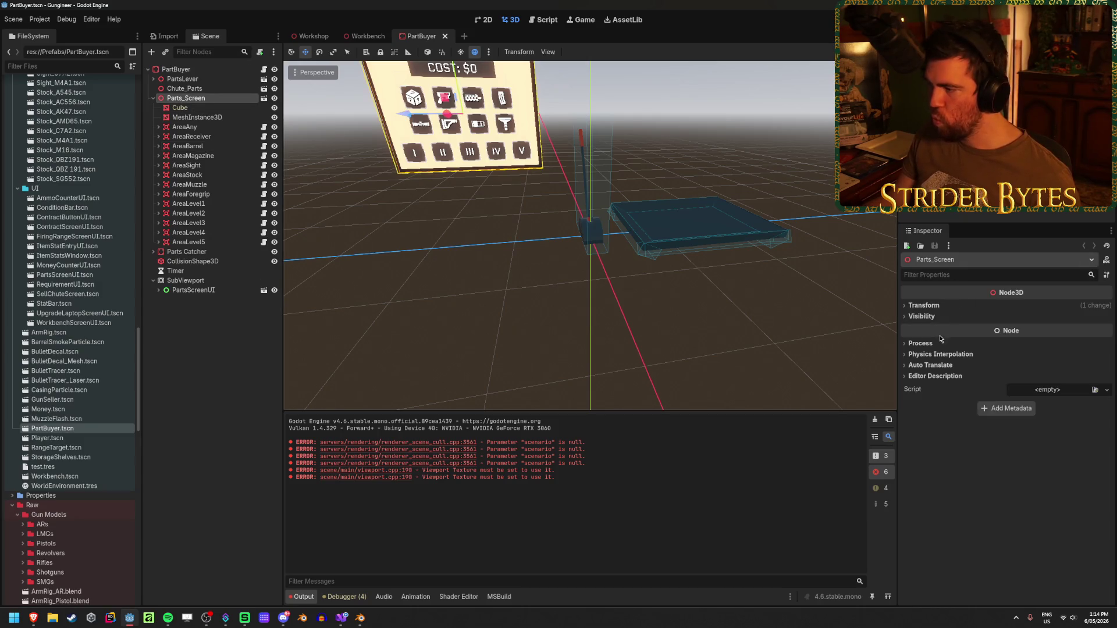
pyautogui.click(937, 315)
pyautogui.click(937, 316)
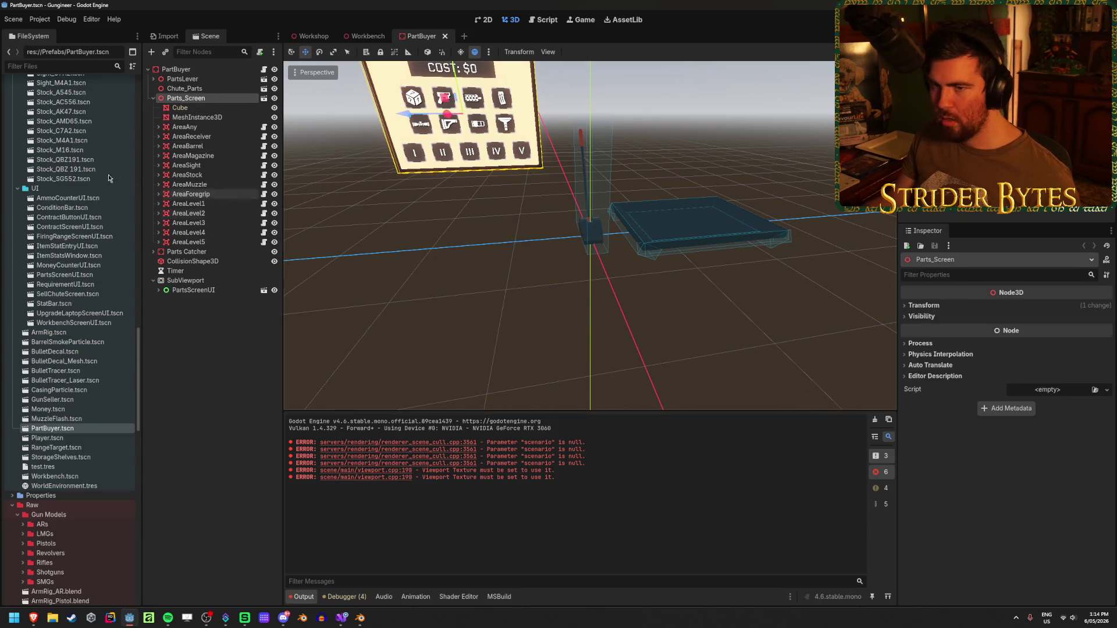
pyautogui.click(208, 108)
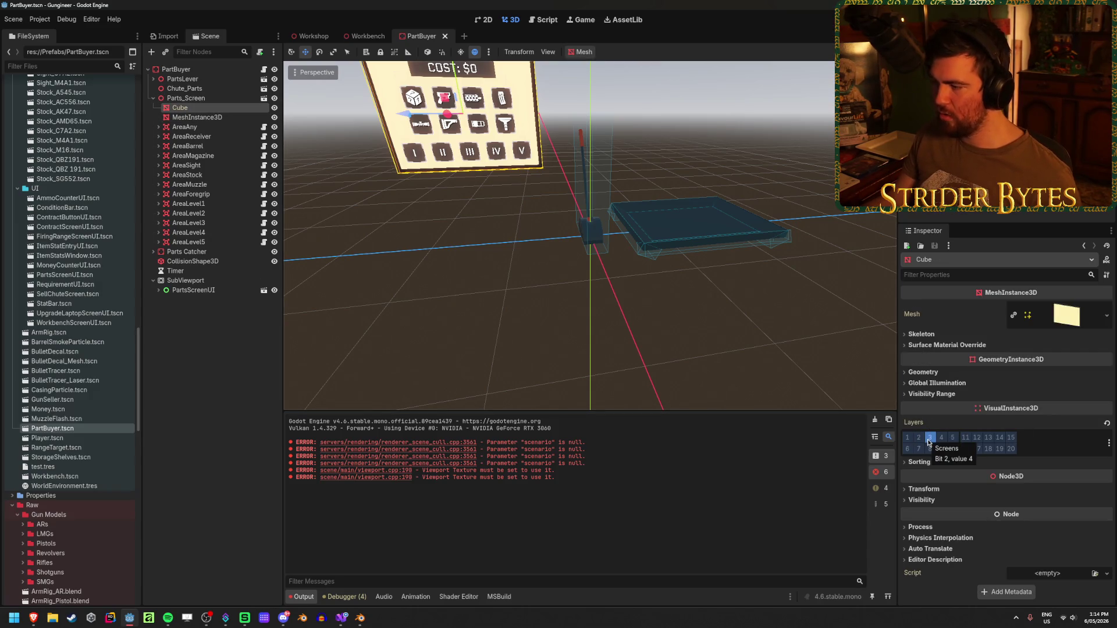
# Select and frame the workbench's Cube screen in the Workbench scene
pyautogui.click(364, 38)
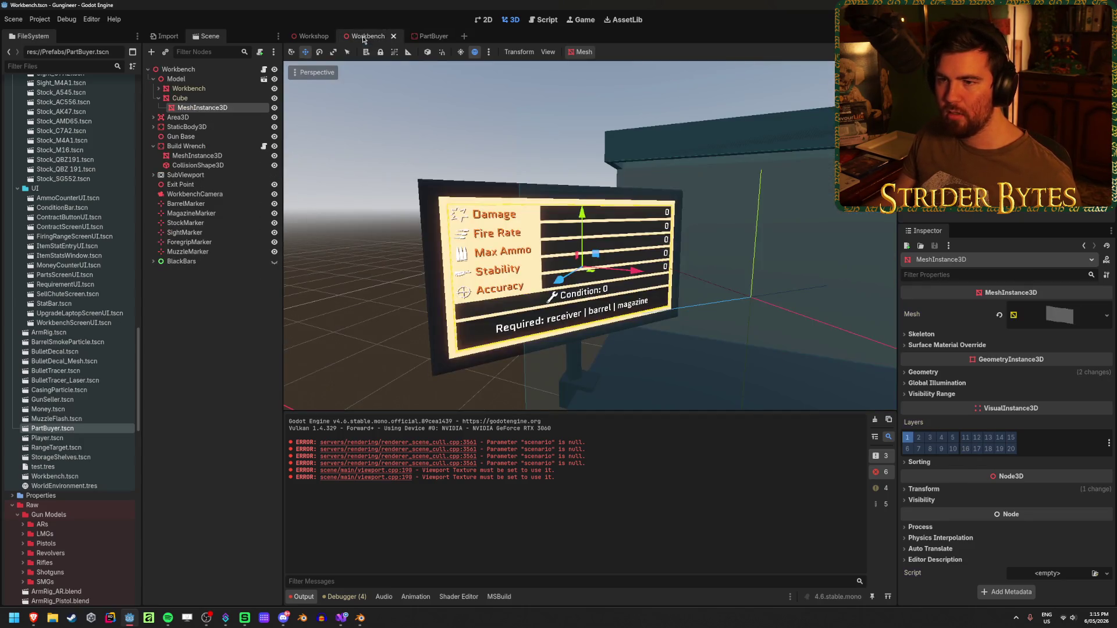
pyautogui.click(216, 100)
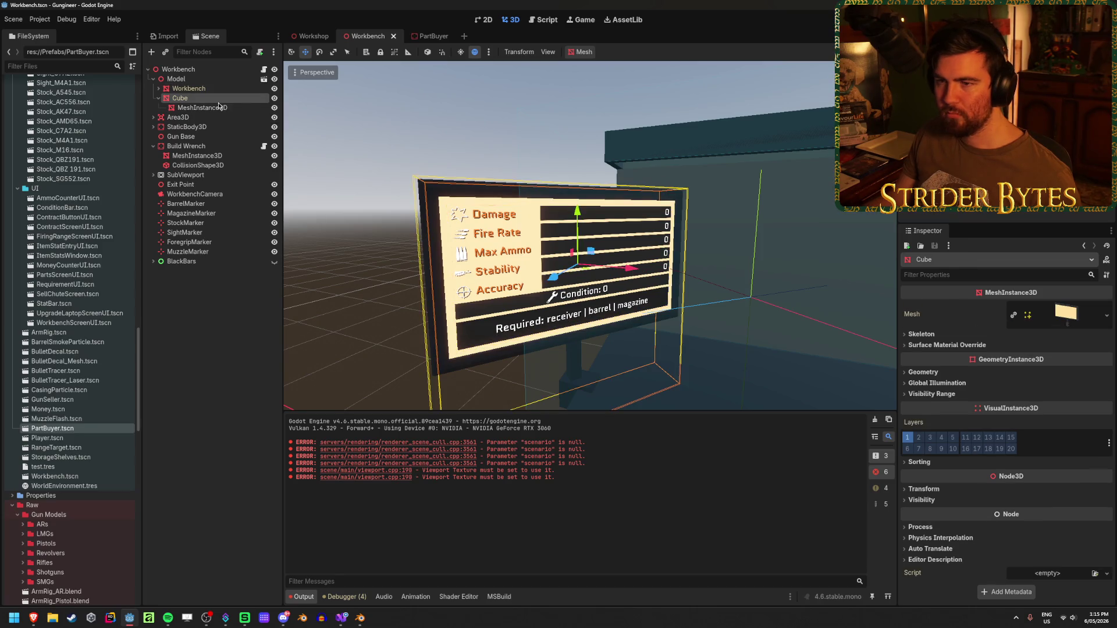
pyautogui.doubleClick(161, 100)
pyautogui.moveTo(582, 250); pyautogui.dragTo(645, 258)
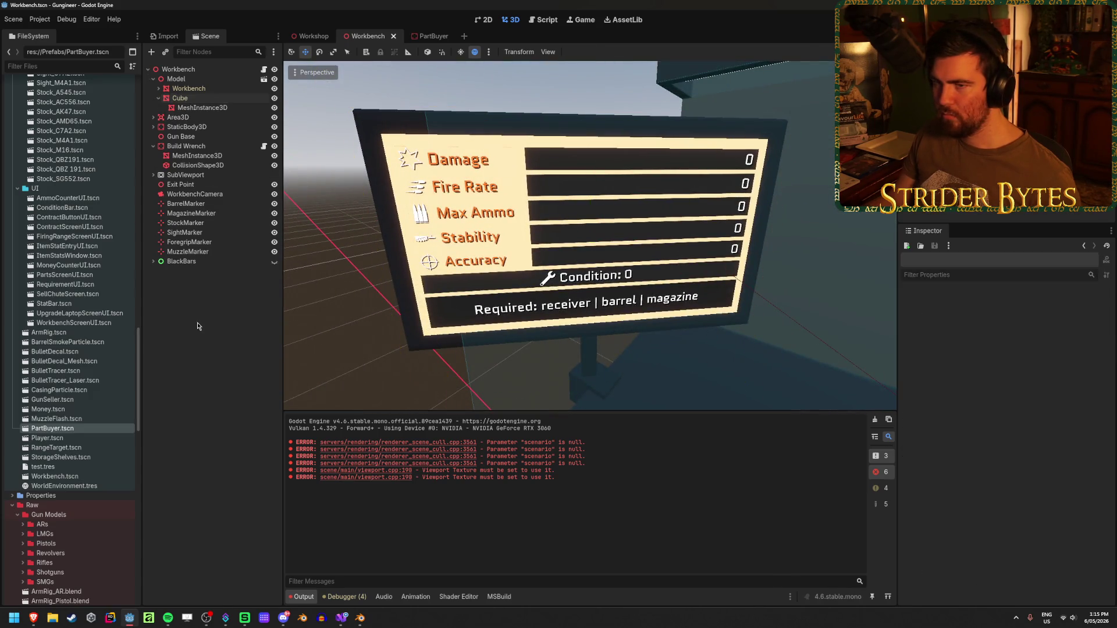
# Compare the PartBuyer screen's mesh resource, then go back to the Workshop scene
pyautogui.click(426, 36)
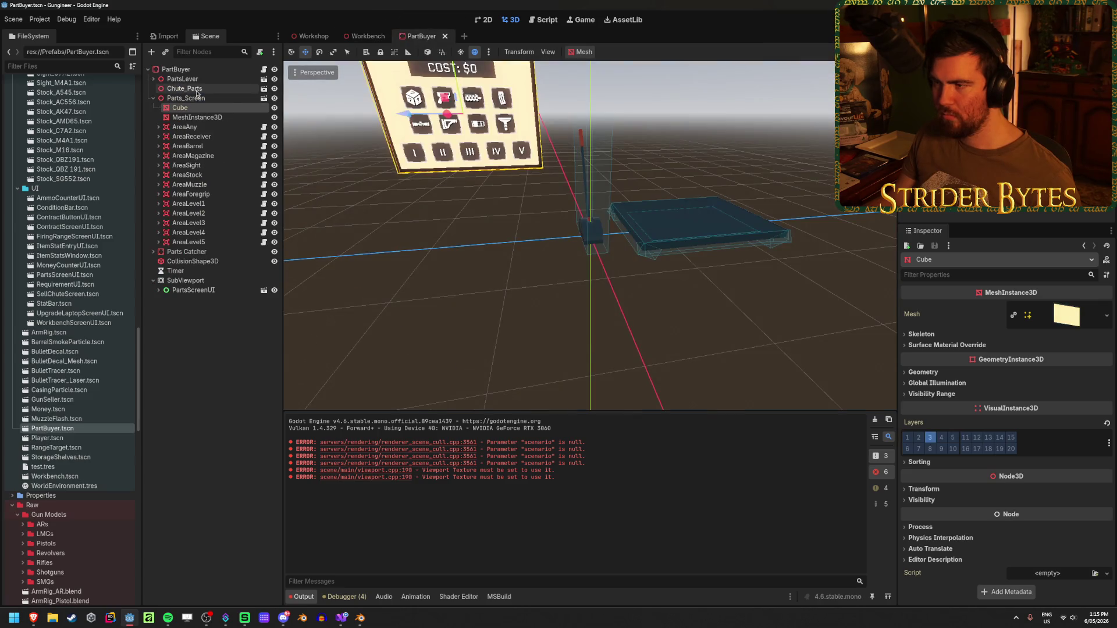
pyautogui.click(1064, 314)
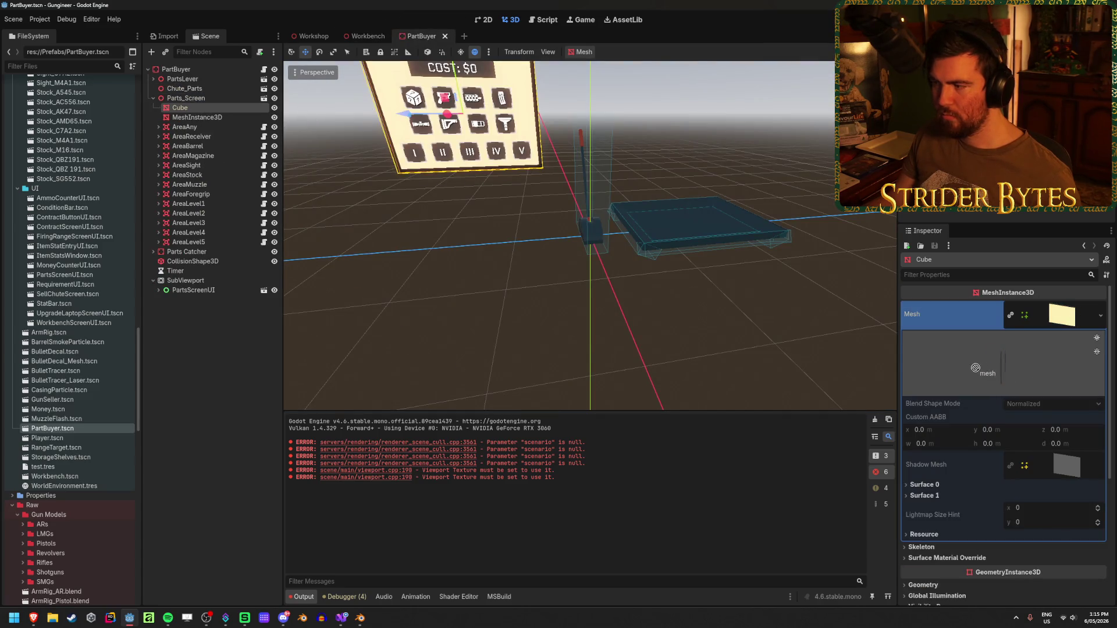
pyautogui.click(364, 36)
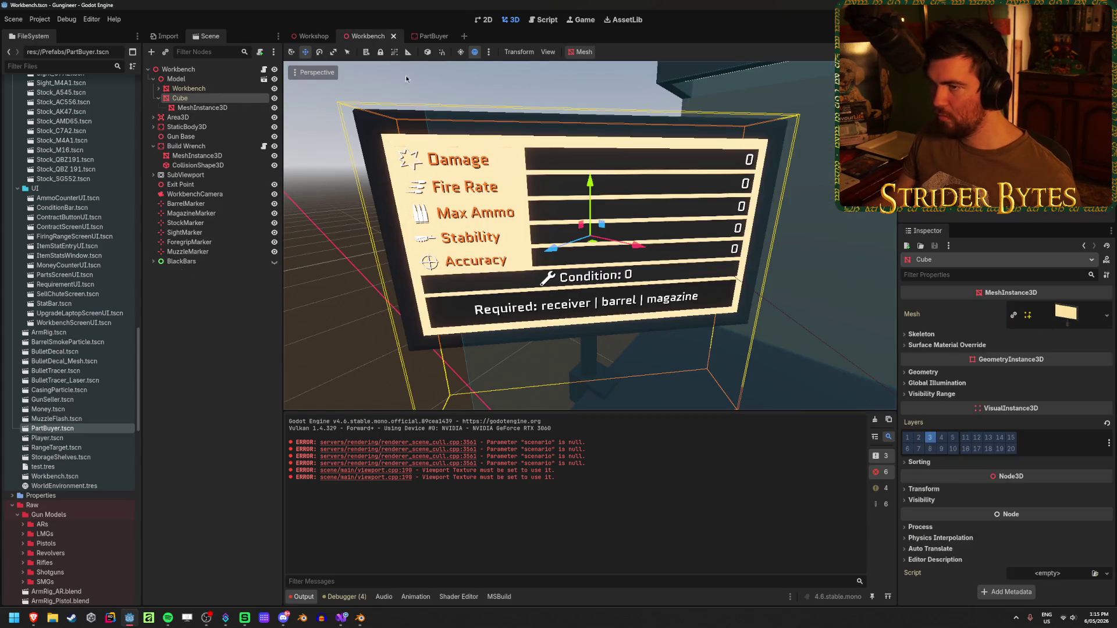
pyautogui.click(310, 36)
pyautogui.moveTo(650, 268); pyautogui.dragTo(650, 267)
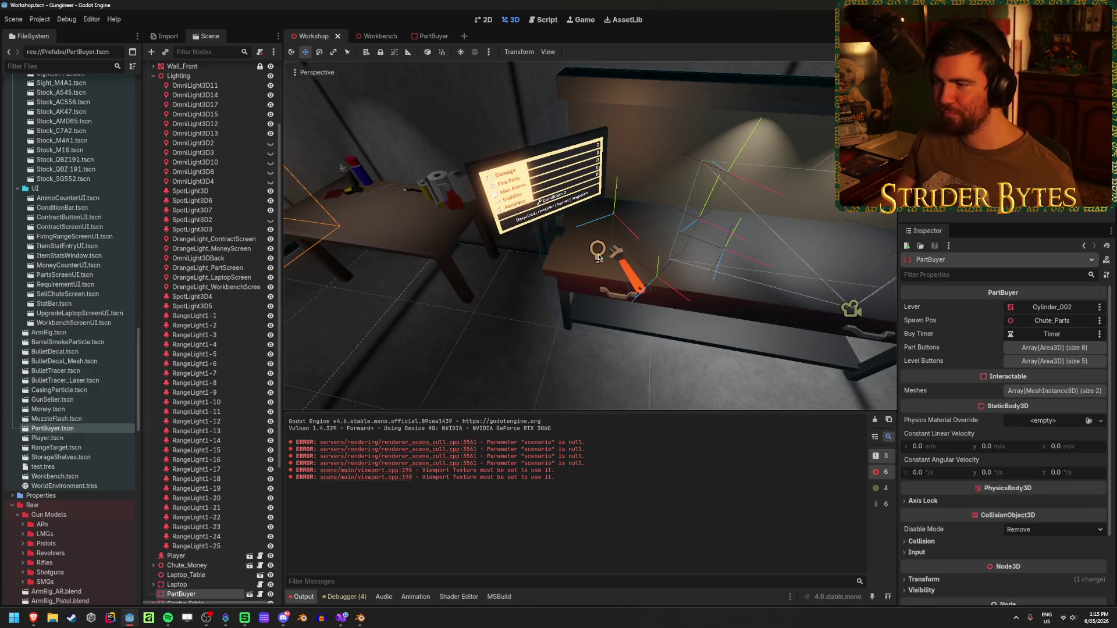
# Reposition the workbench screen's orange light and save the Workshop scene
pyautogui.click(598, 251)
pyautogui.moveTo(581, 262)
pyautogui.mouseDown()
pyautogui.moveTo(669, 229)
pyautogui.moveTo(575, 262)
pyautogui.moveTo(567, 231)
pyautogui.moveTo(580, 258)
pyautogui.moveTo(561, 240)
pyautogui.moveTo(561, 261)
pyautogui.moveTo(586, 241)
pyautogui.moveTo(617, 244)
pyautogui.moveTo(598, 209)
pyautogui.moveTo(595, 238)
pyautogui.moveTo(608, 228)
pyautogui.mouseUp()
pyautogui.hotkey('ctrl', 's')
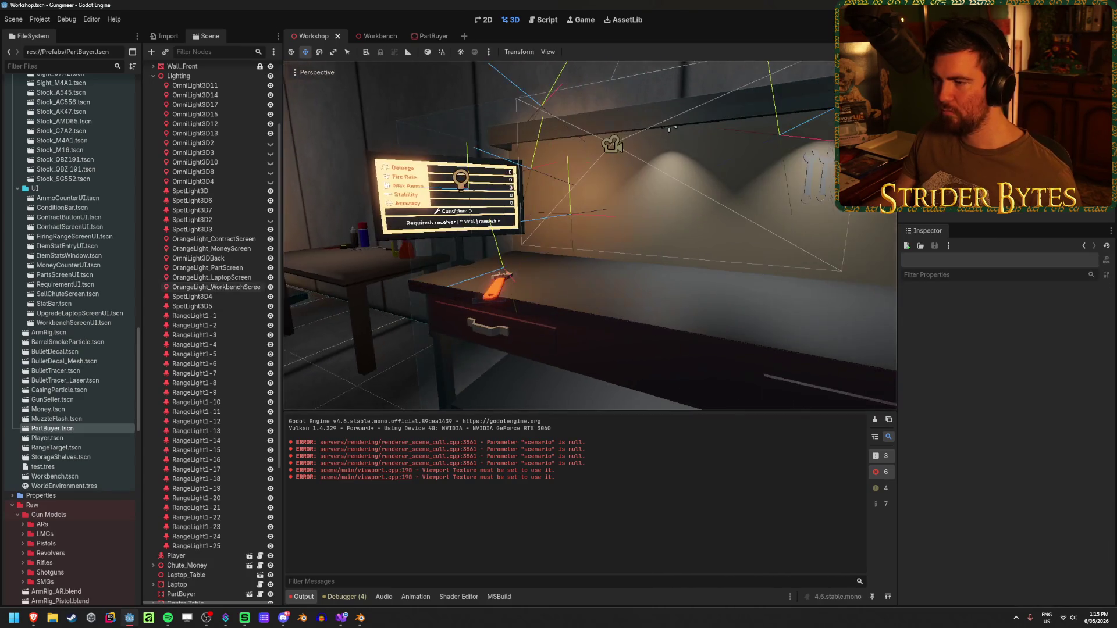
# Playtest the game, walking up to the stats monitor, then stop it
pyautogui.press('F5')
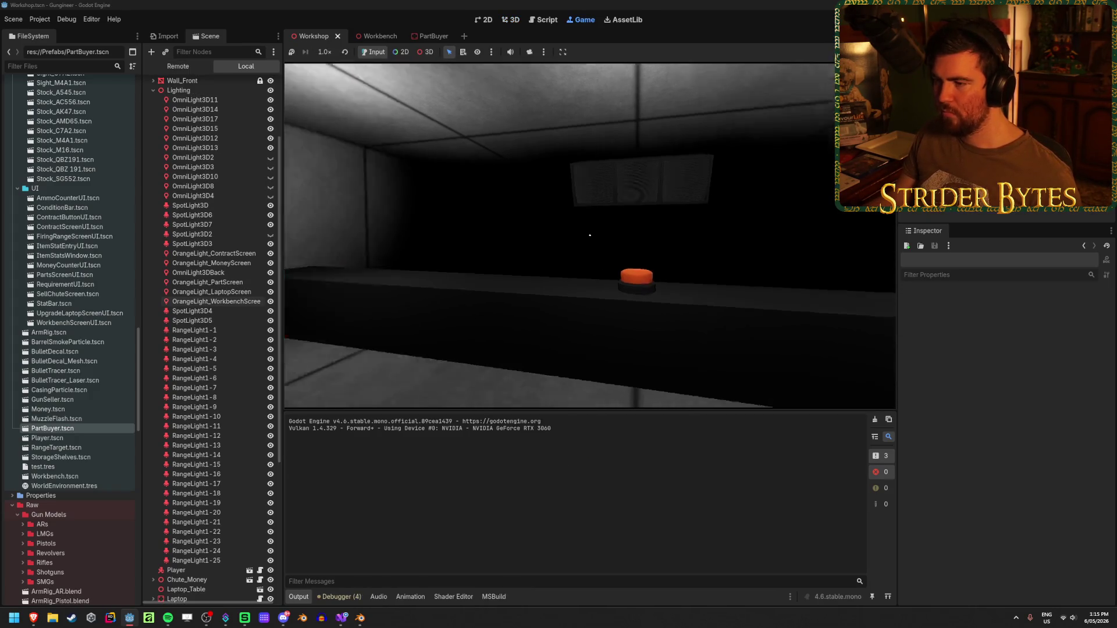
pyautogui.press('w')
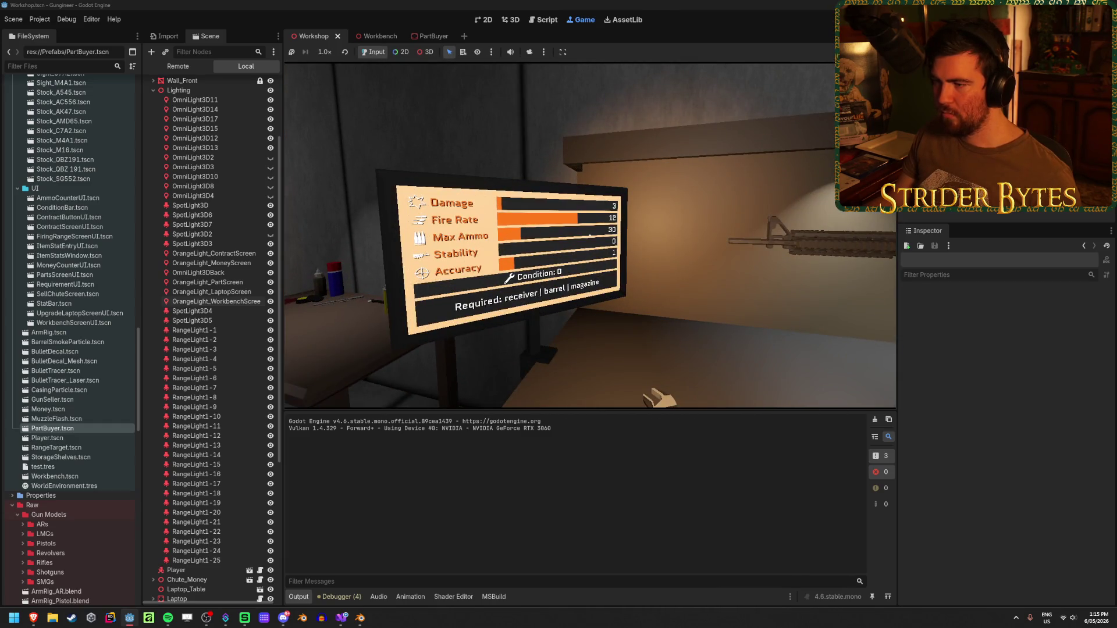
pyautogui.moveTo(589, 236)
pyautogui.press('F8')
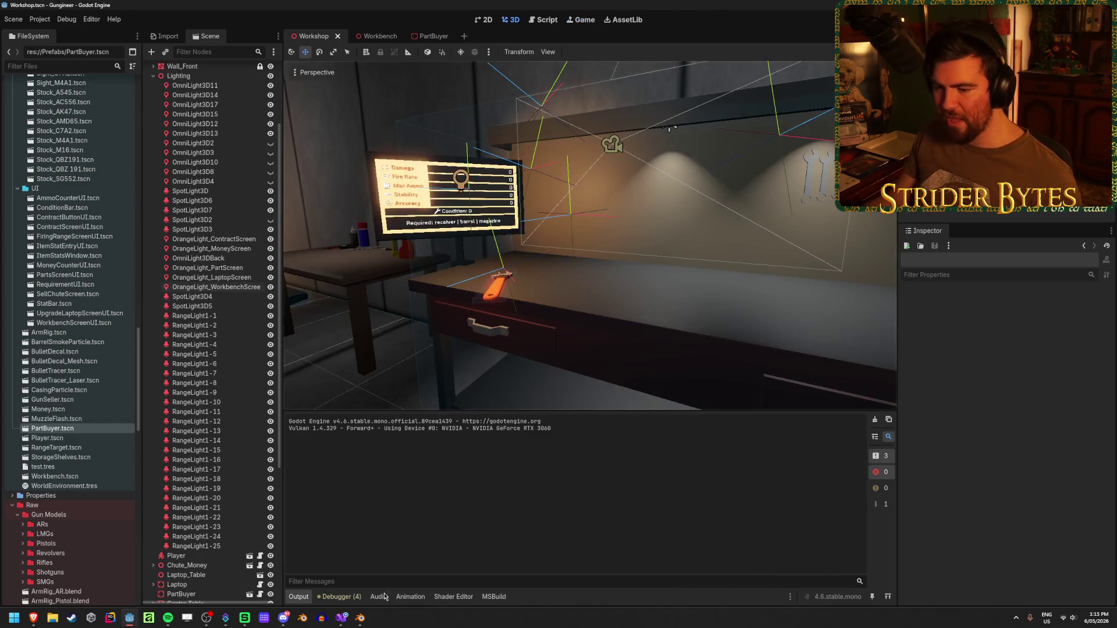
# Set the monitor screen material's emission strength to 1.5 and save Workbench.blend
pyautogui.moveTo(361, 617)
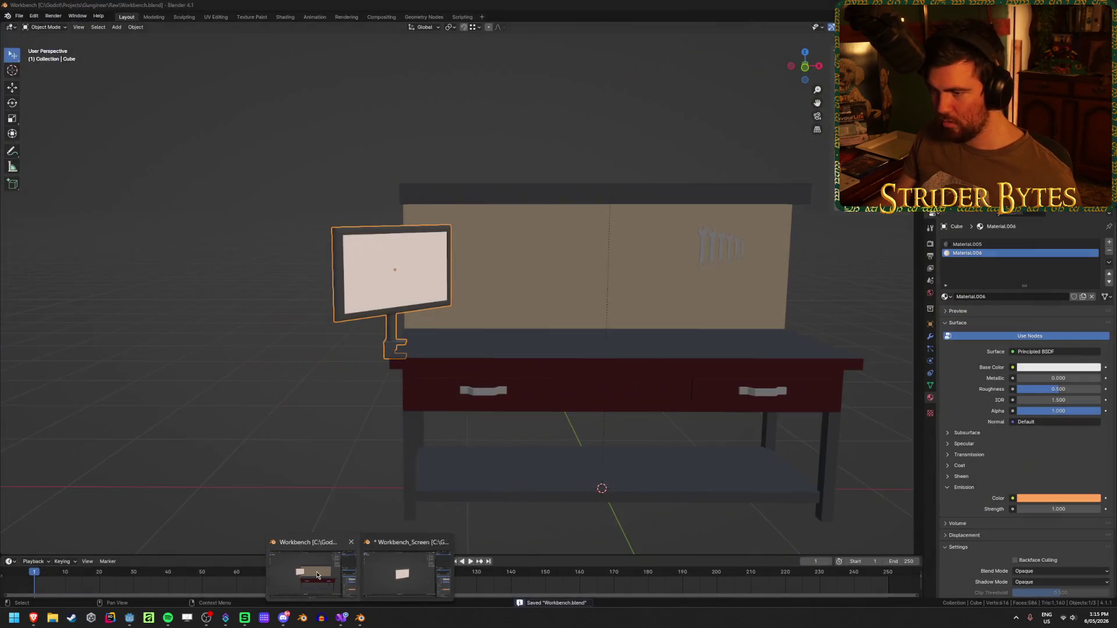
pyautogui.click(312, 573)
pyautogui.write('0')
pyautogui.press('Return')
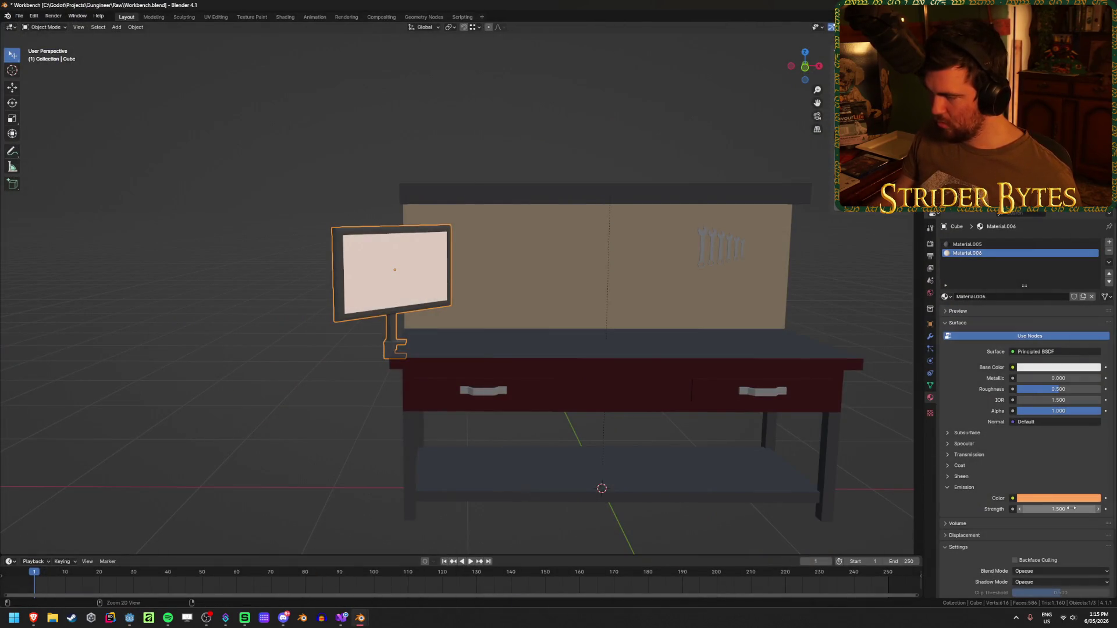
pyautogui.hotkey('ctrl', 's')
pyautogui.hotkey('alt', 'Tab')
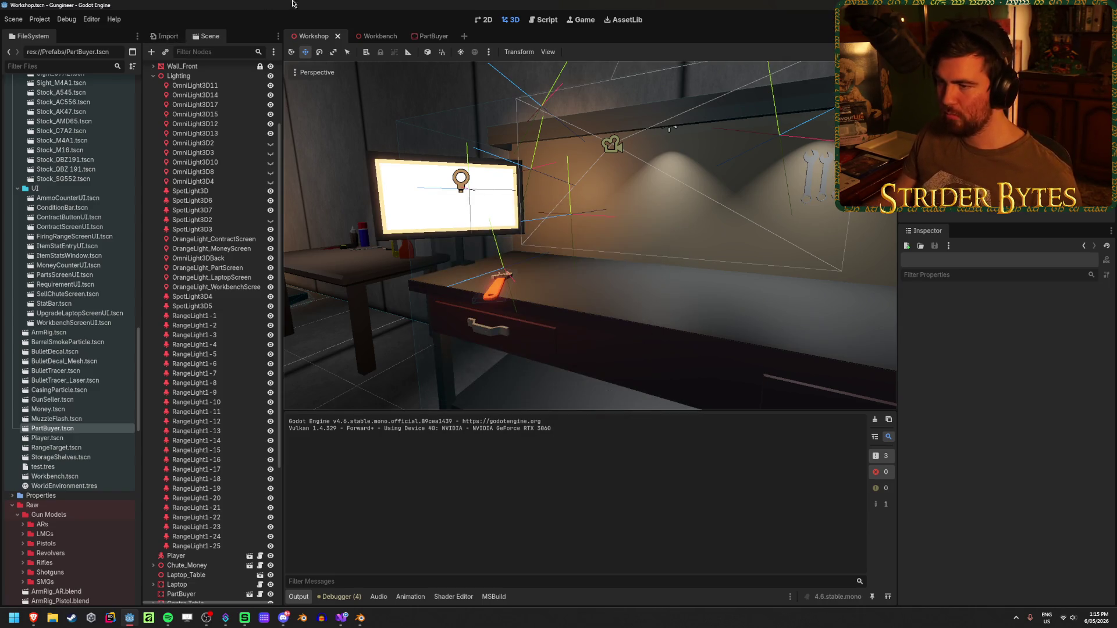
# Run the game to view the brighter bench screen, then stop it
pyautogui.press('F5')
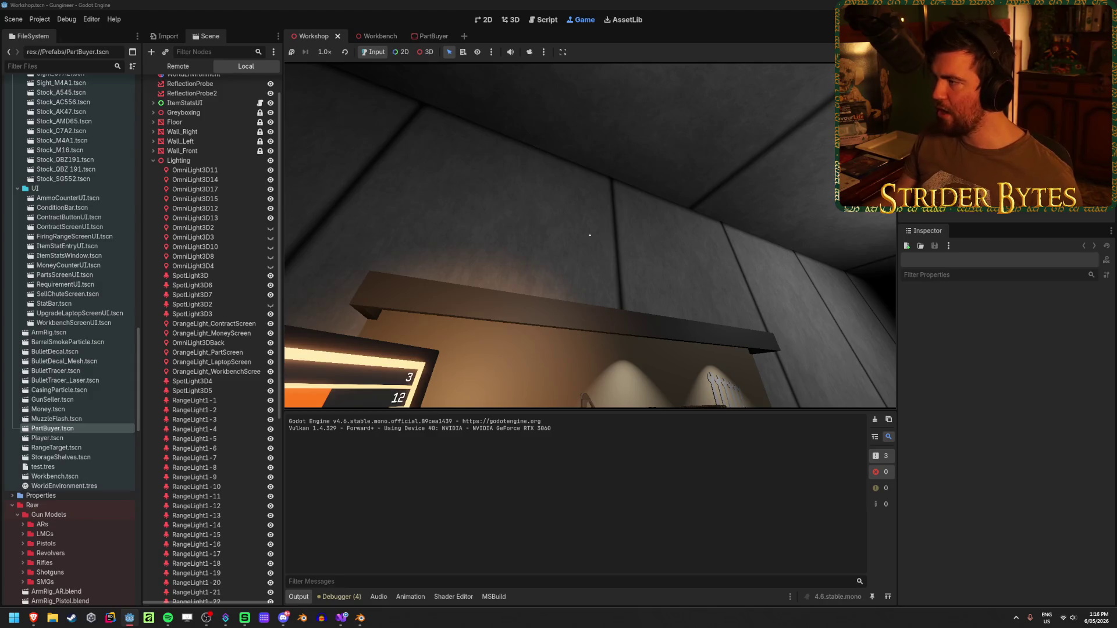
pyautogui.click(482, 324)
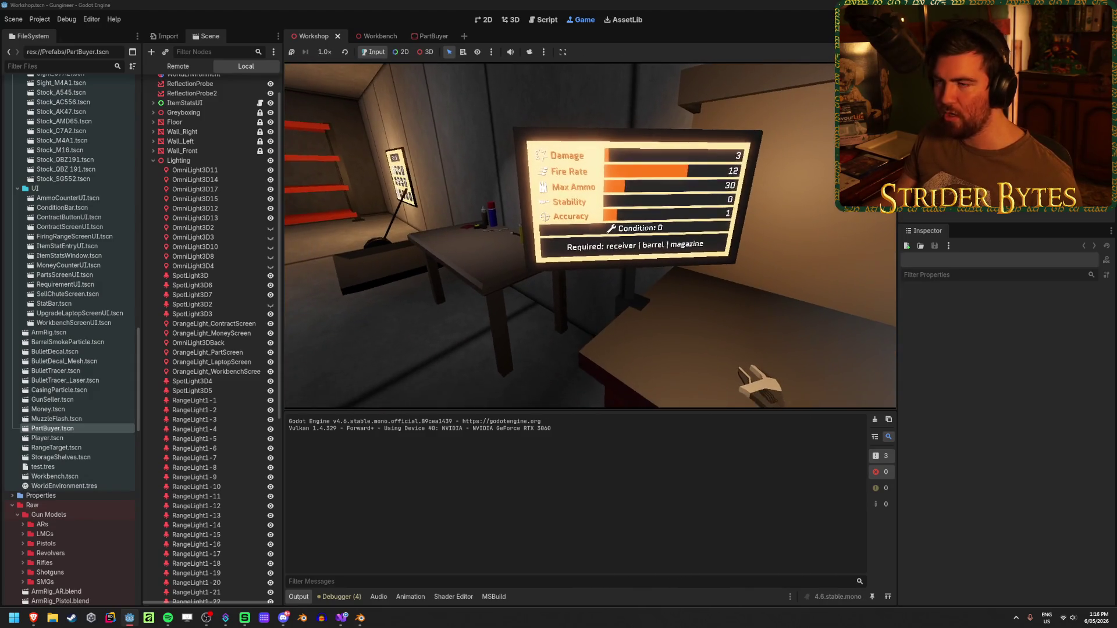
pyautogui.press('F8')
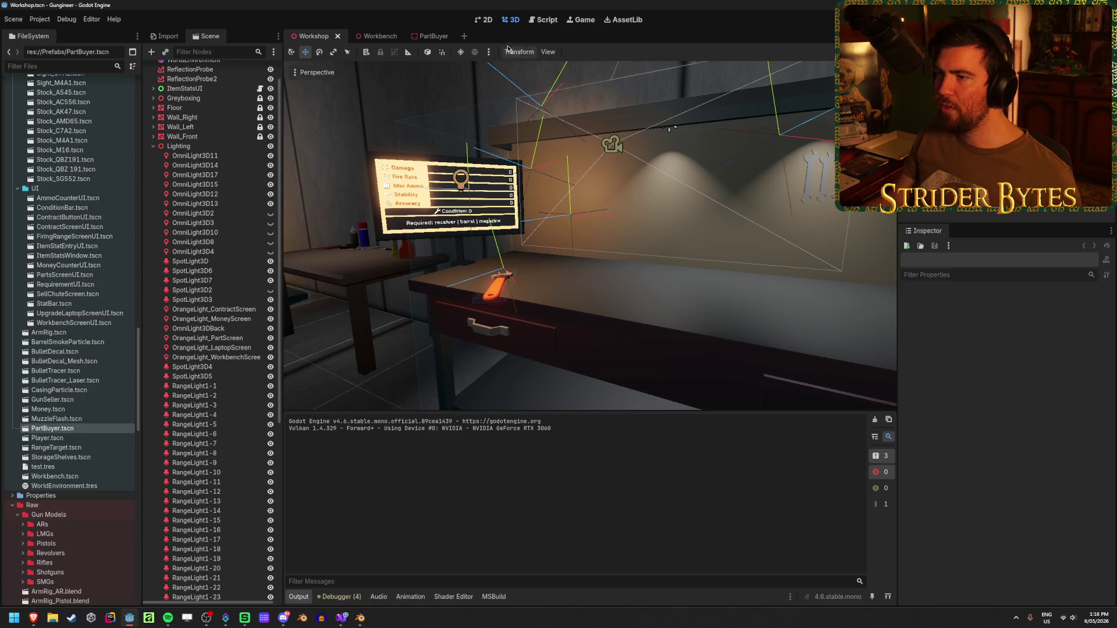
# Turn off Embed Game on Next Play in the Game tab's embedding options
pyautogui.click(584, 19)
pyautogui.click(563, 55)
pyautogui.click(605, 67)
pyautogui.click(543, 52)
pyautogui.click(591, 42)
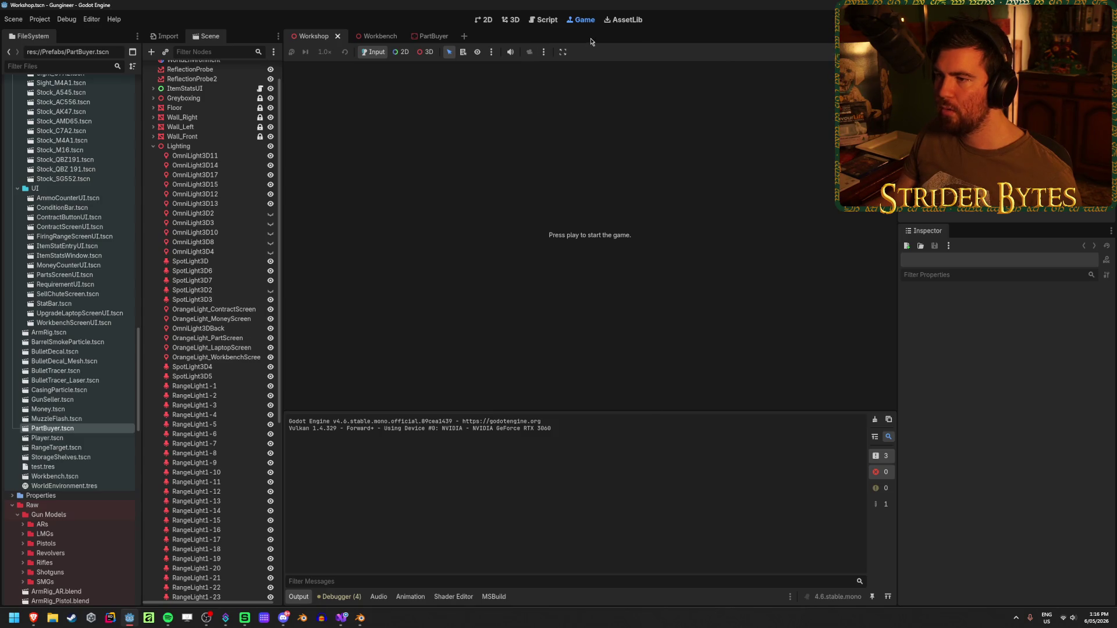
pyautogui.click(543, 52)
pyautogui.click(562, 52)
pyautogui.click(791, 42)
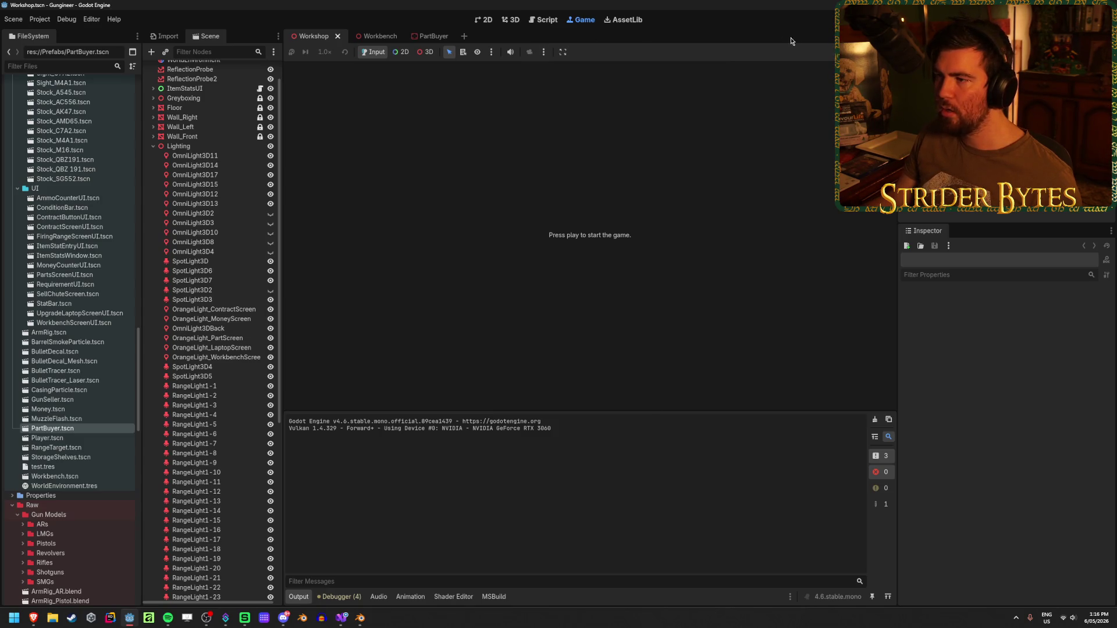
# Run the game maximized and walk to the monitor showing Damage 3, Fire Rate 12, Max Ammo 30
pyautogui.press('F5')
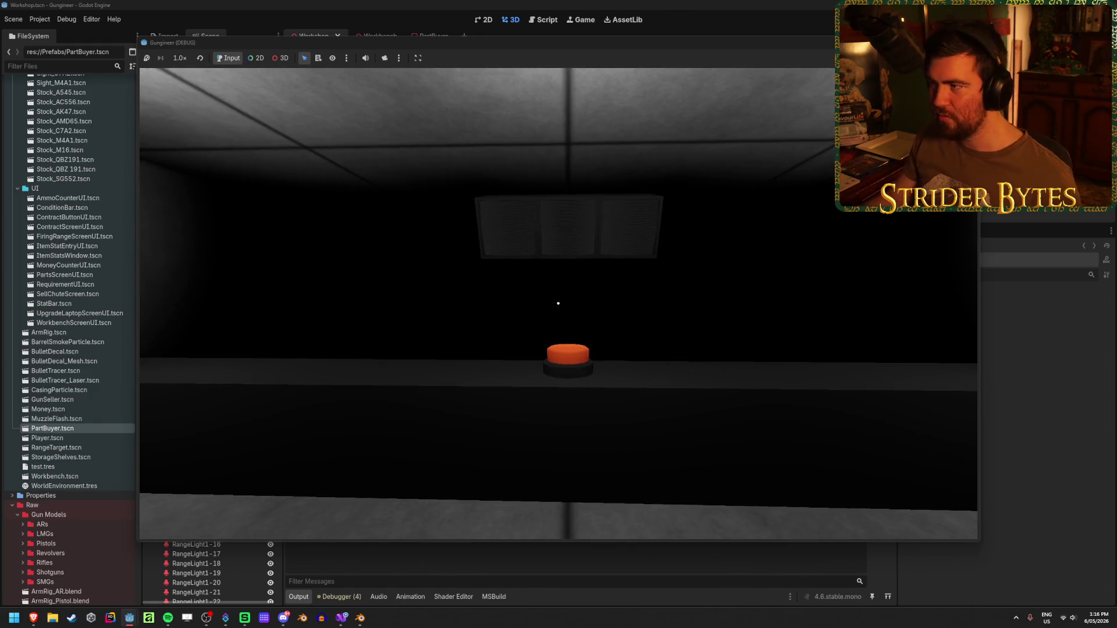
pyautogui.press('super+Up')
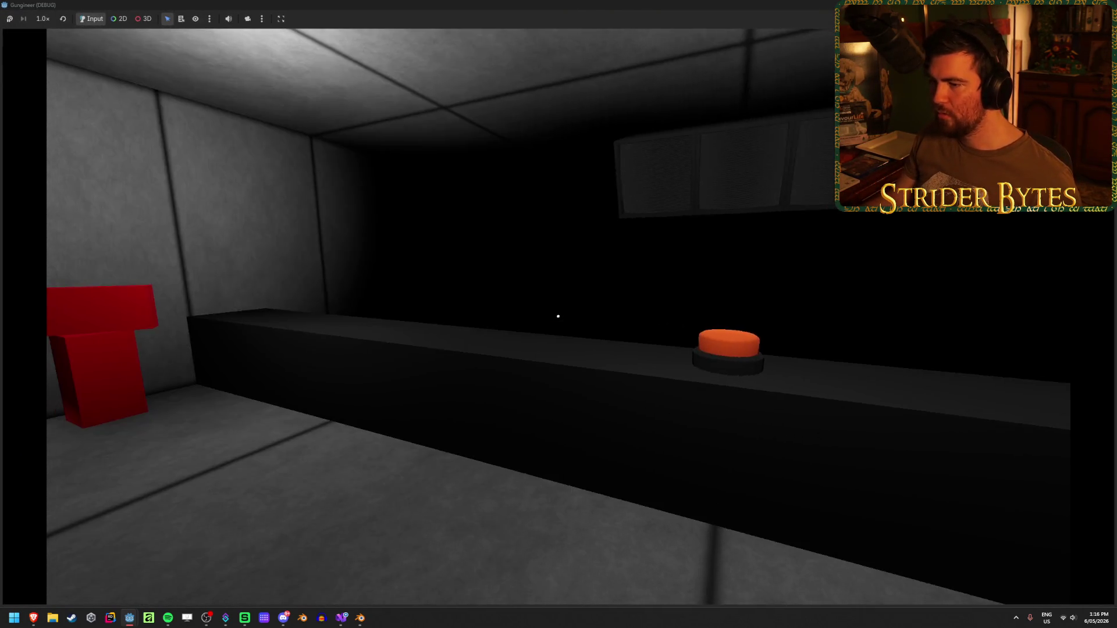
pyautogui.press('w')
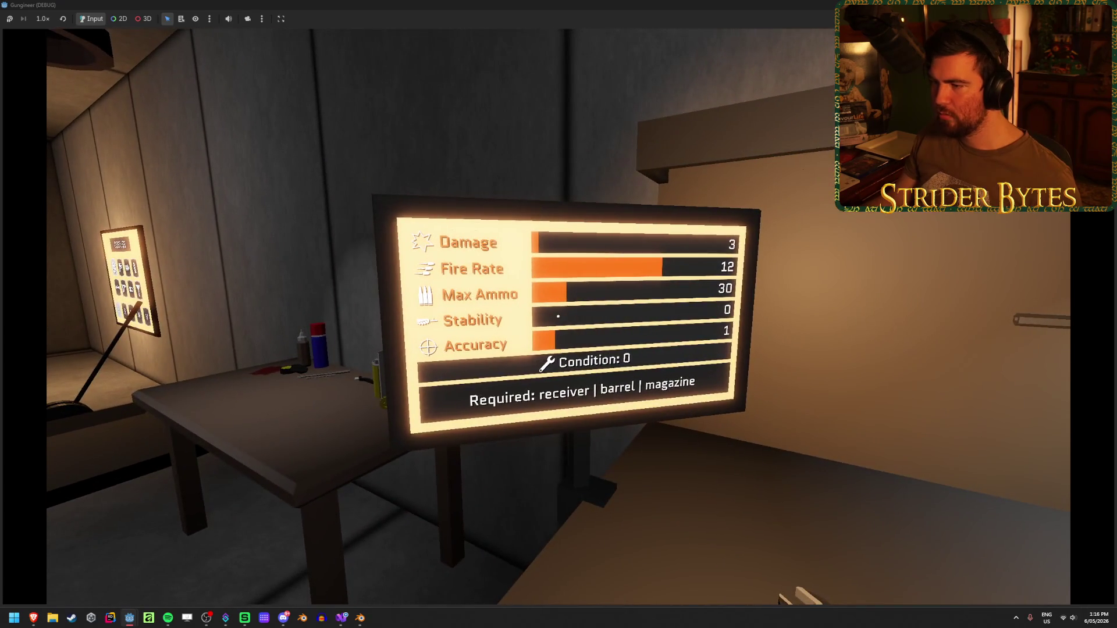
pyautogui.press('s')
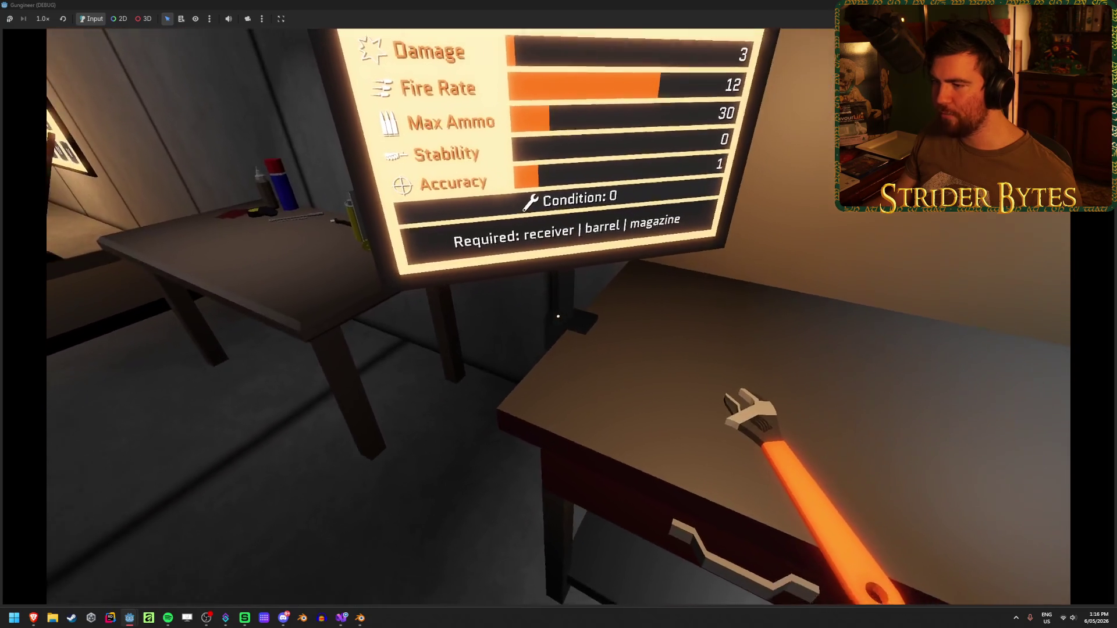
pyautogui.press('s')
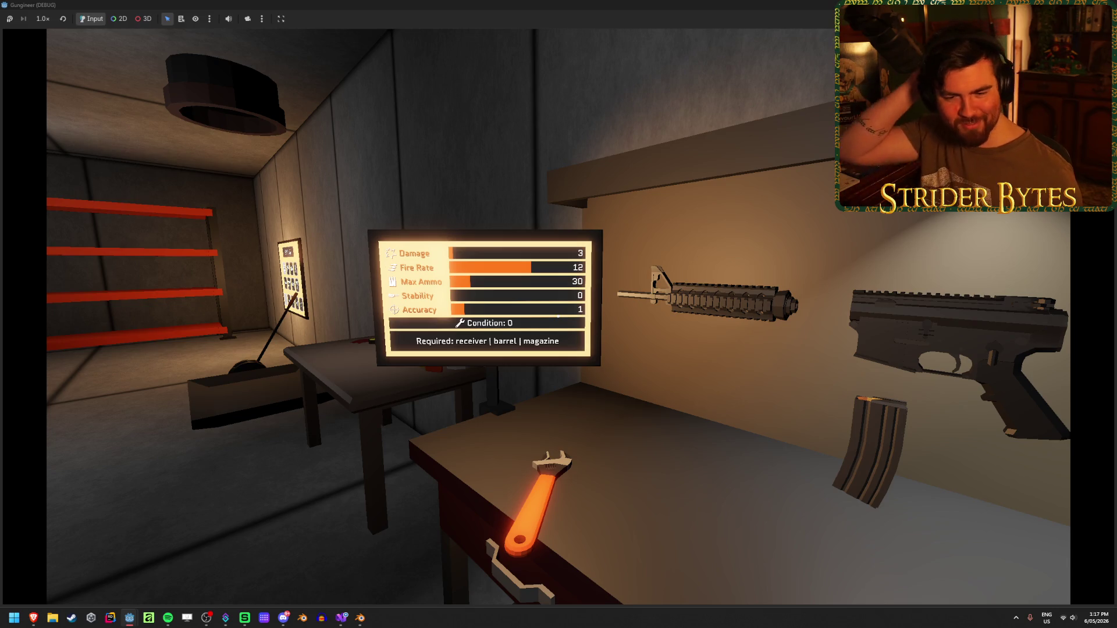
pyautogui.press('w')
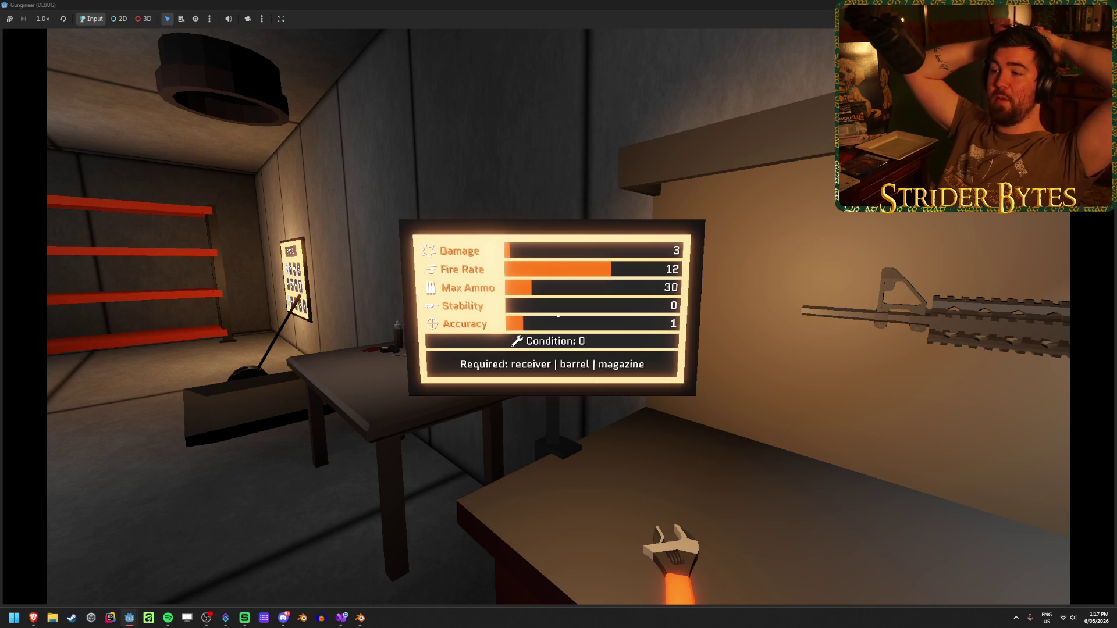
pyautogui.press('a')
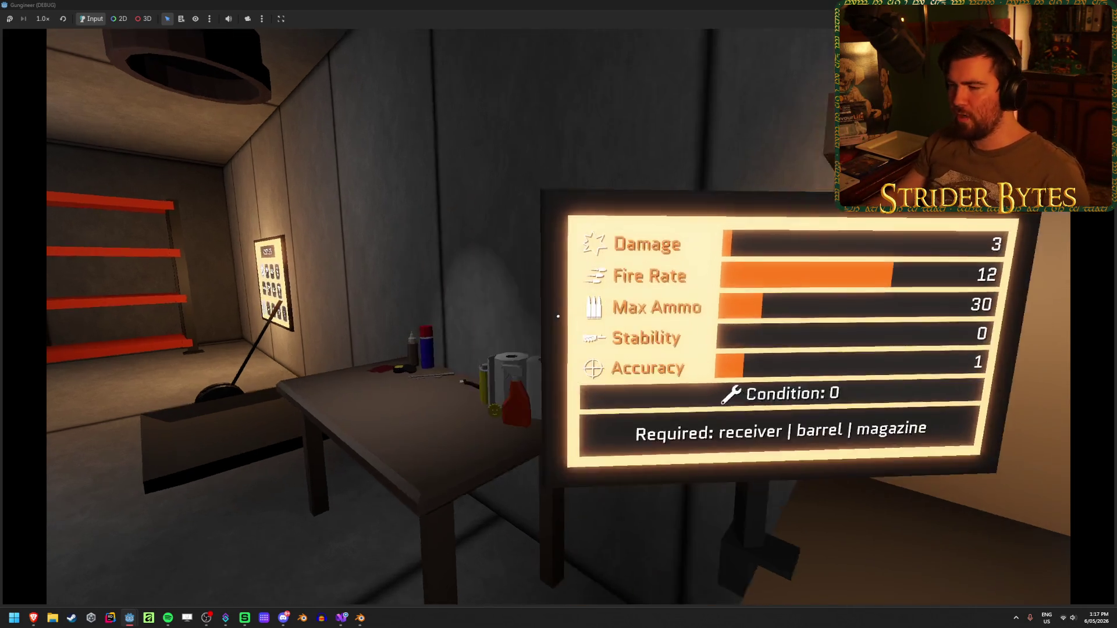
pyautogui.press('w')
pyautogui.press('d')
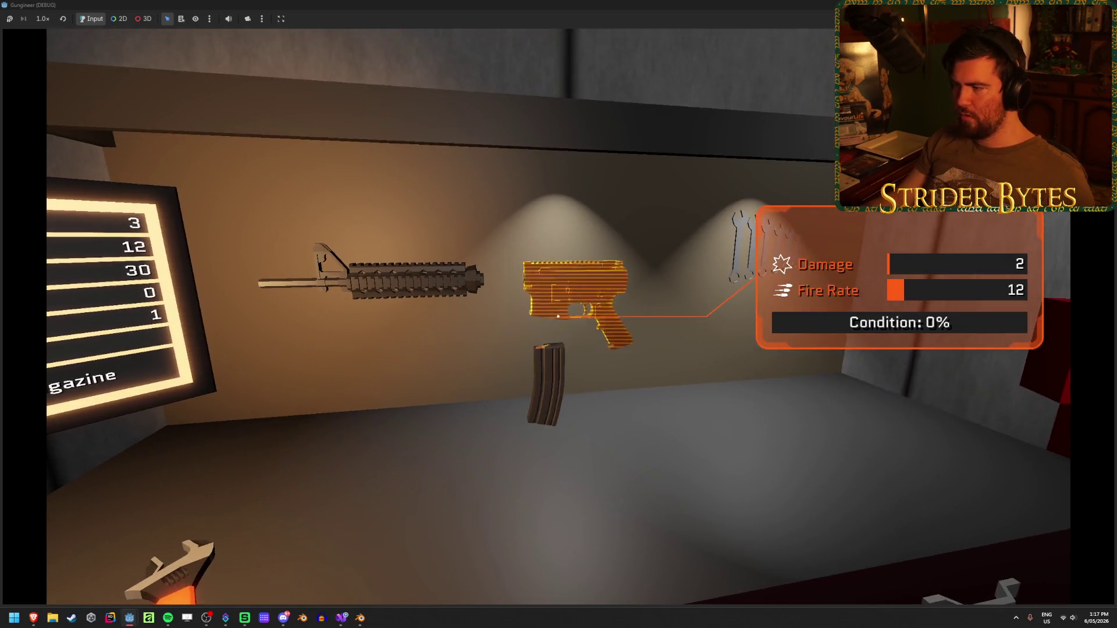
pyautogui.press('w')
pyautogui.press('s')
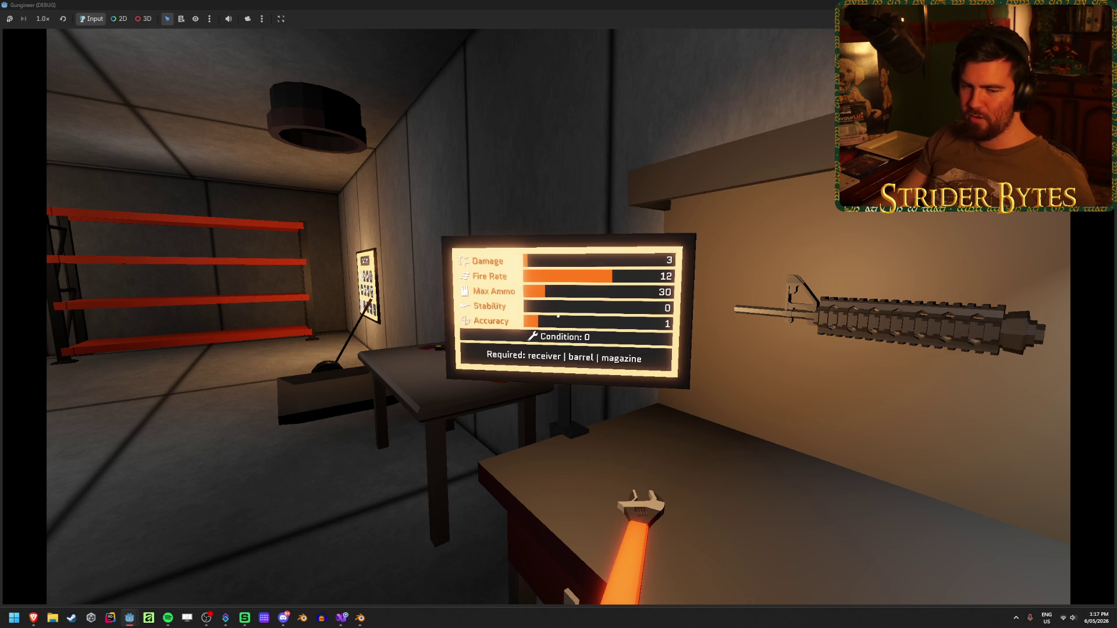
pyautogui.press('w')
pyautogui.press('s')
pyautogui.press('w')
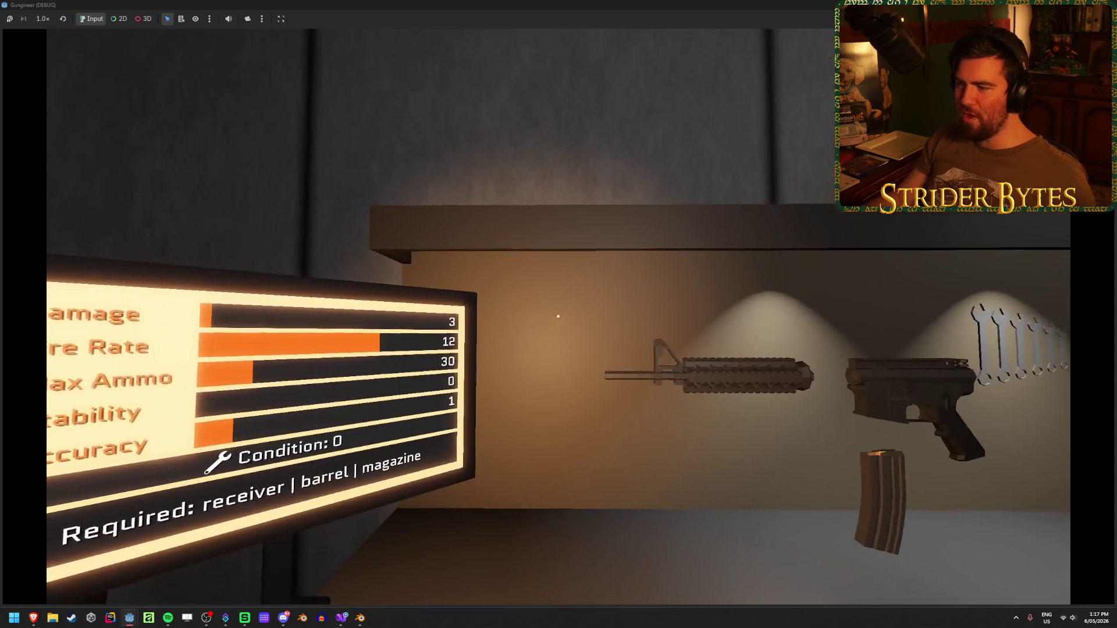
pyautogui.press('s')
pyautogui.press('w')
pyautogui.press('s')
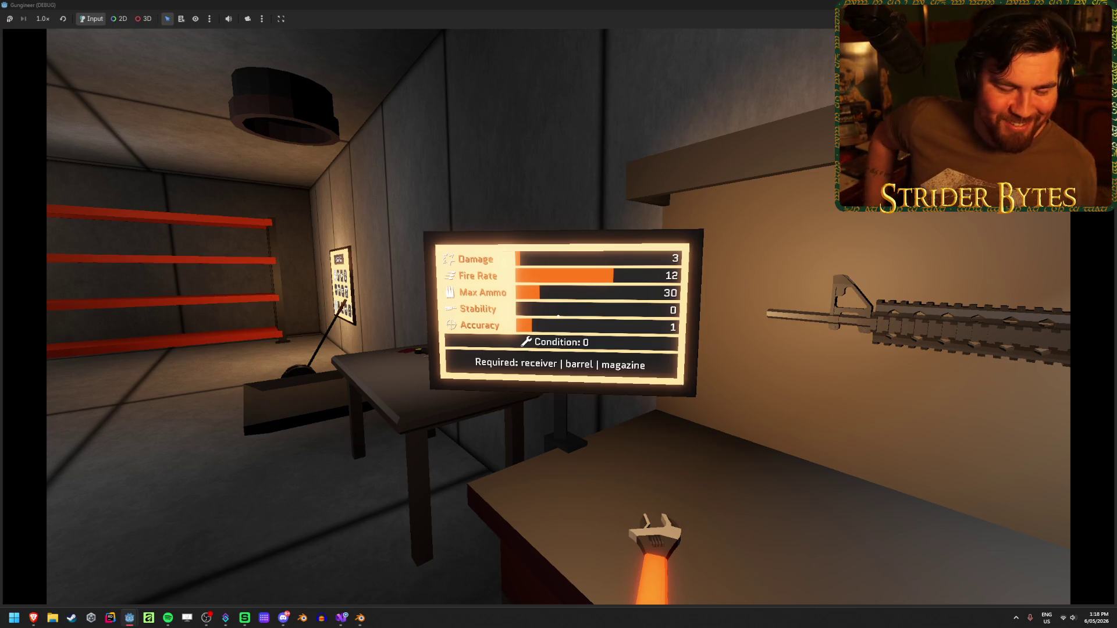
pyautogui.press('d')
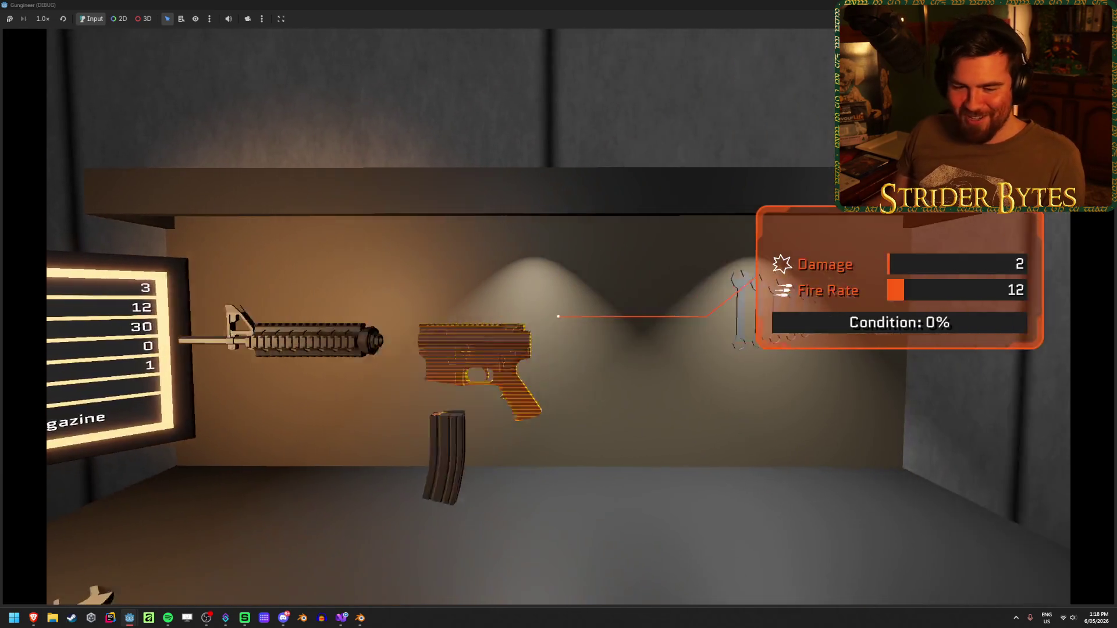
pyautogui.moveTo(558, 316)
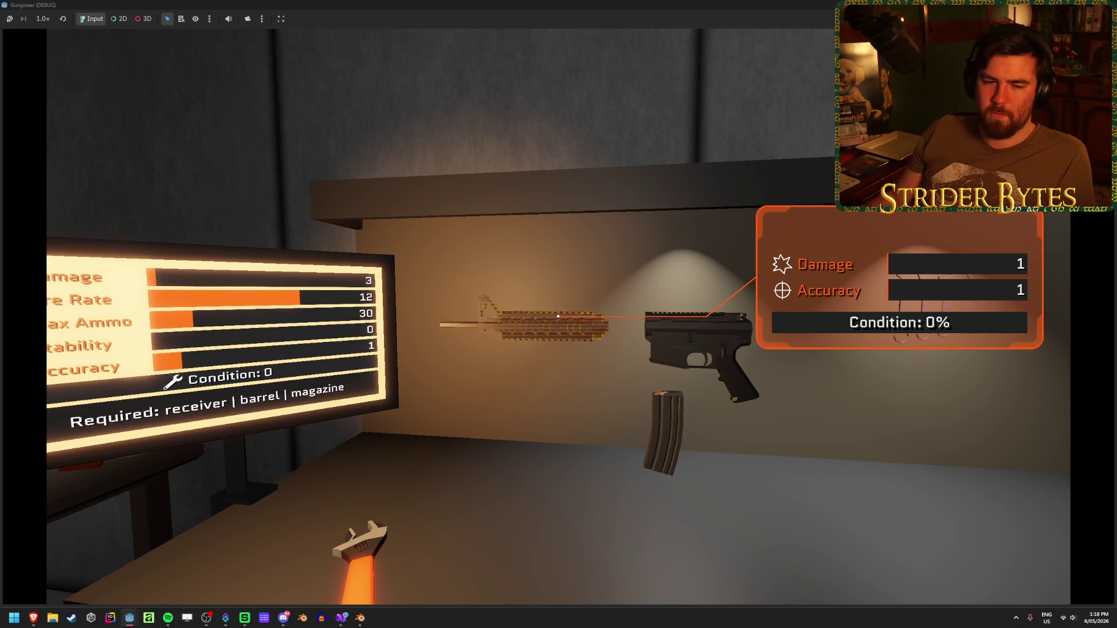
pyautogui.press('s')
pyautogui.press('w')
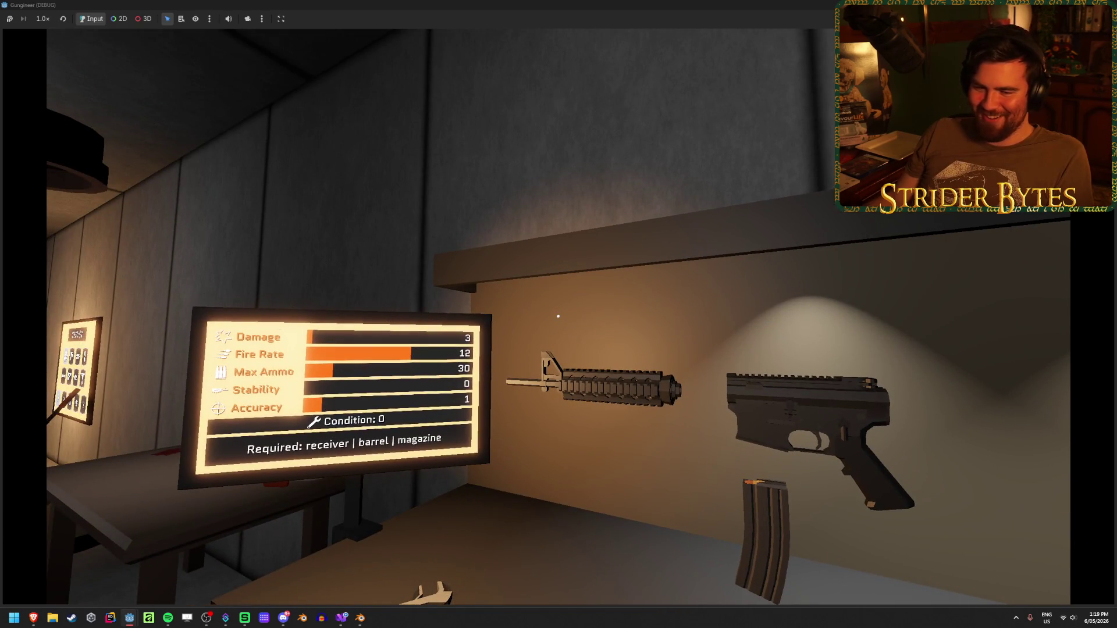
pyautogui.press('d')
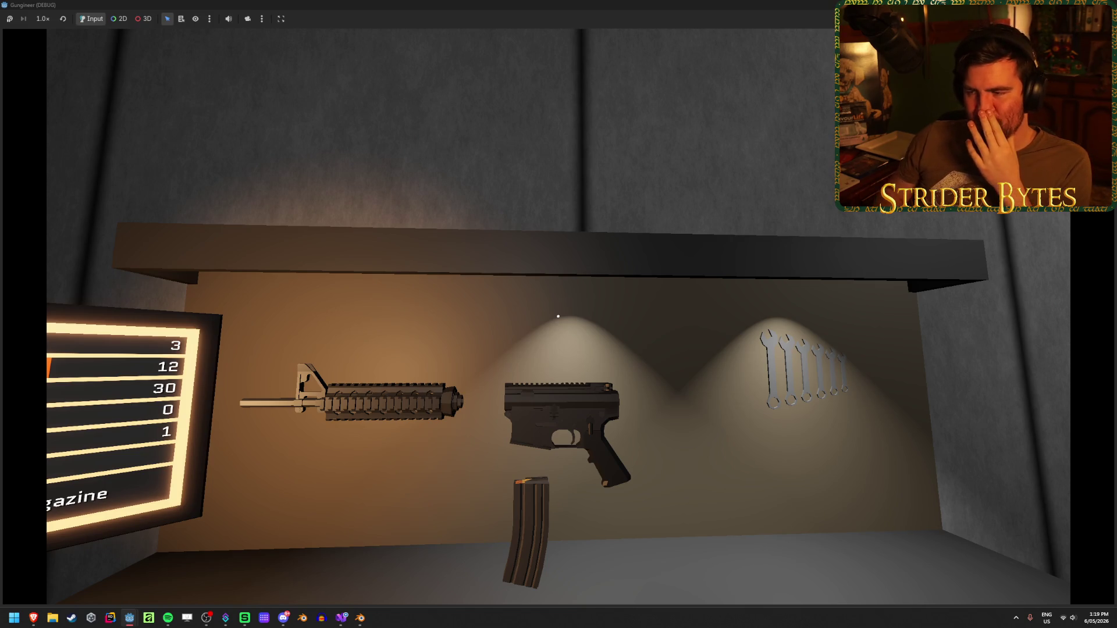
pyautogui.press('s')
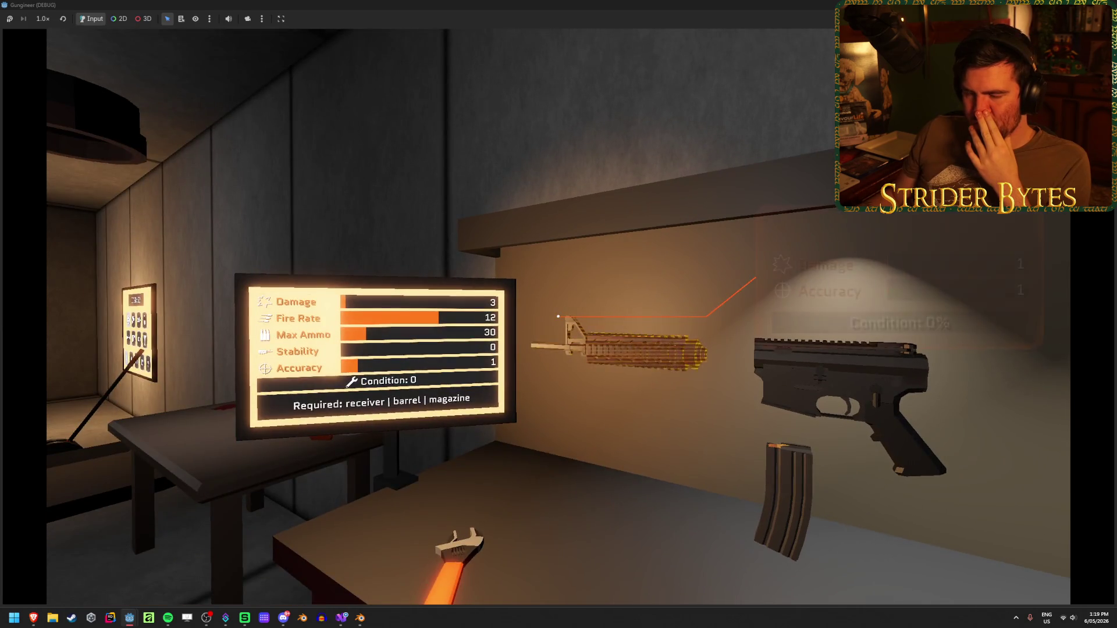
pyautogui.press('s')
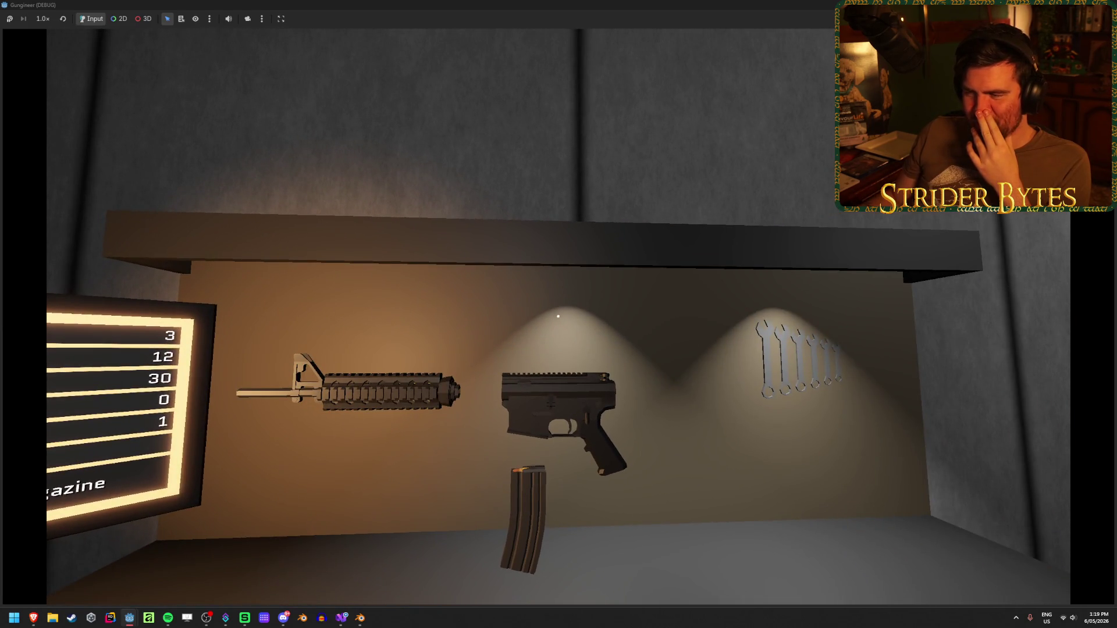
pyautogui.press('a')
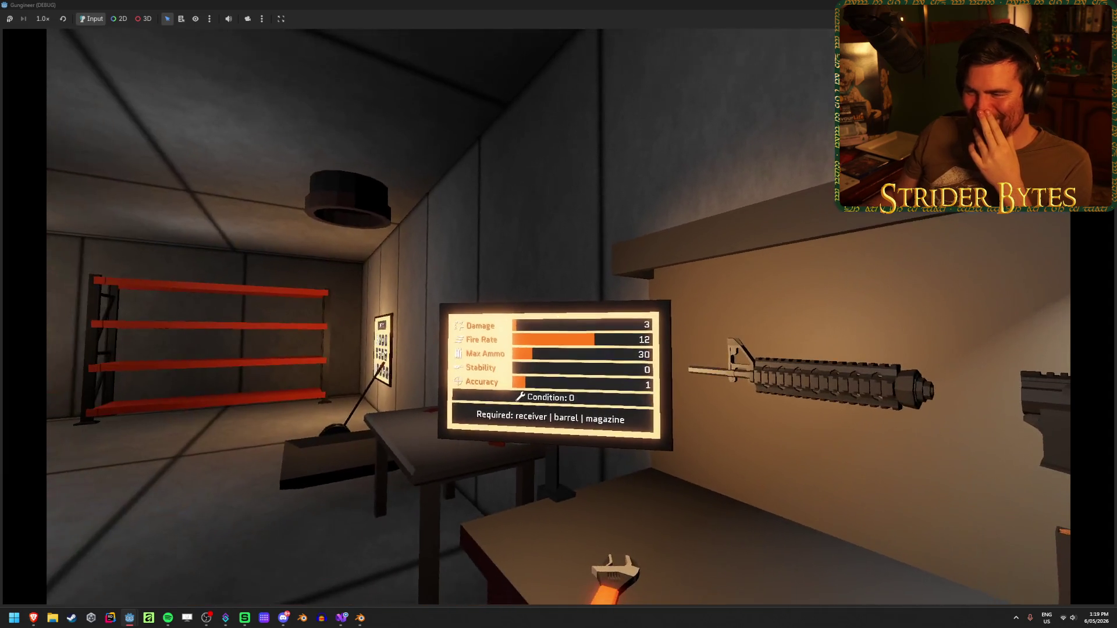
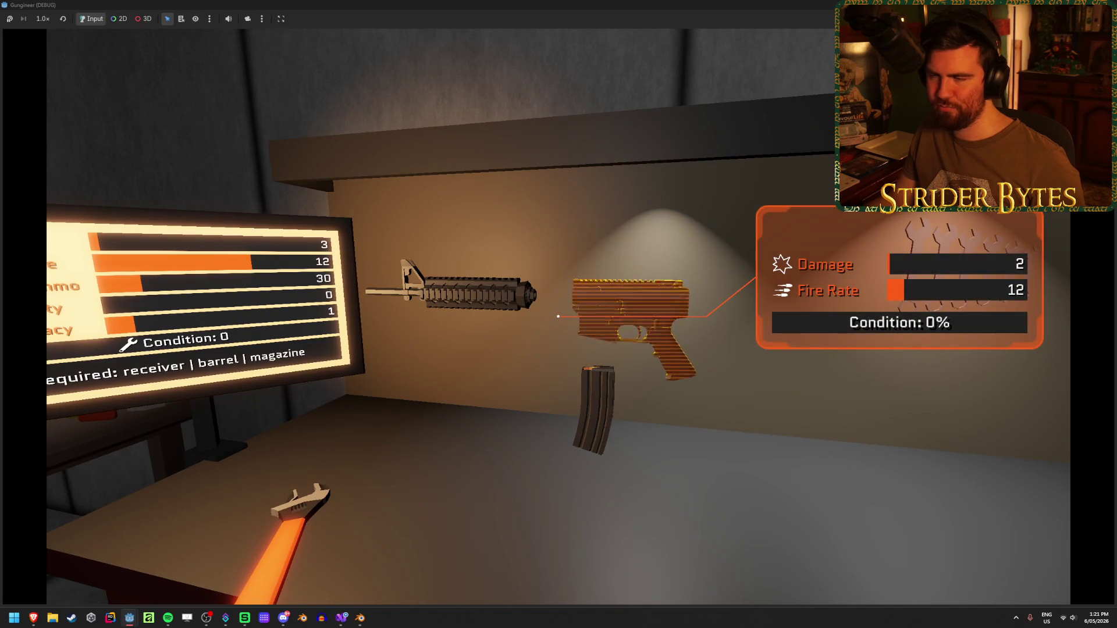
# Stop the game test and bring up Workbench.blend in Blender, framing the desk monitor
pyautogui.press('F8')
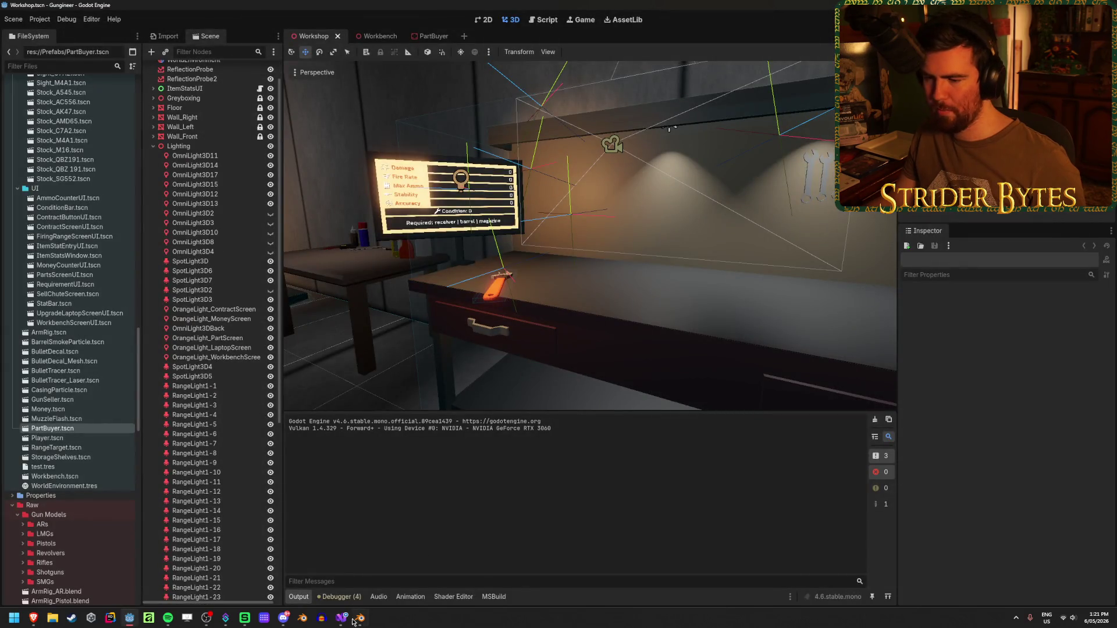
pyautogui.moveTo(356, 620)
pyautogui.click(409, 560)
pyautogui.moveTo(467, 338)
pyautogui.mouseDown()
pyautogui.moveTo(449, 349)
pyautogui.moveTo(506, 320)
pyautogui.moveTo(542, 355)
pyautogui.moveTo(581, 369)
pyautogui.moveTo(588, 351)
pyautogui.mouseUp()
pyautogui.scroll(5, 541, 355)
pyautogui.scroll(-2, 542, 355)
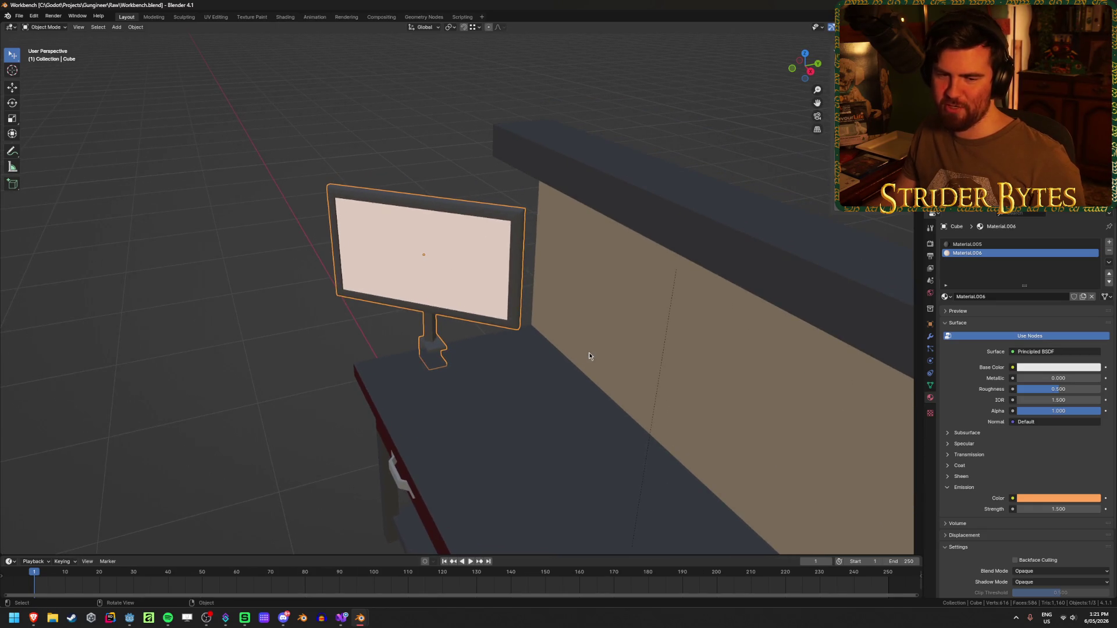
# Move the bench monitor 0.25105 m along Y, then return to Godot for reimport
pyautogui.scroll(1, 583, 356)
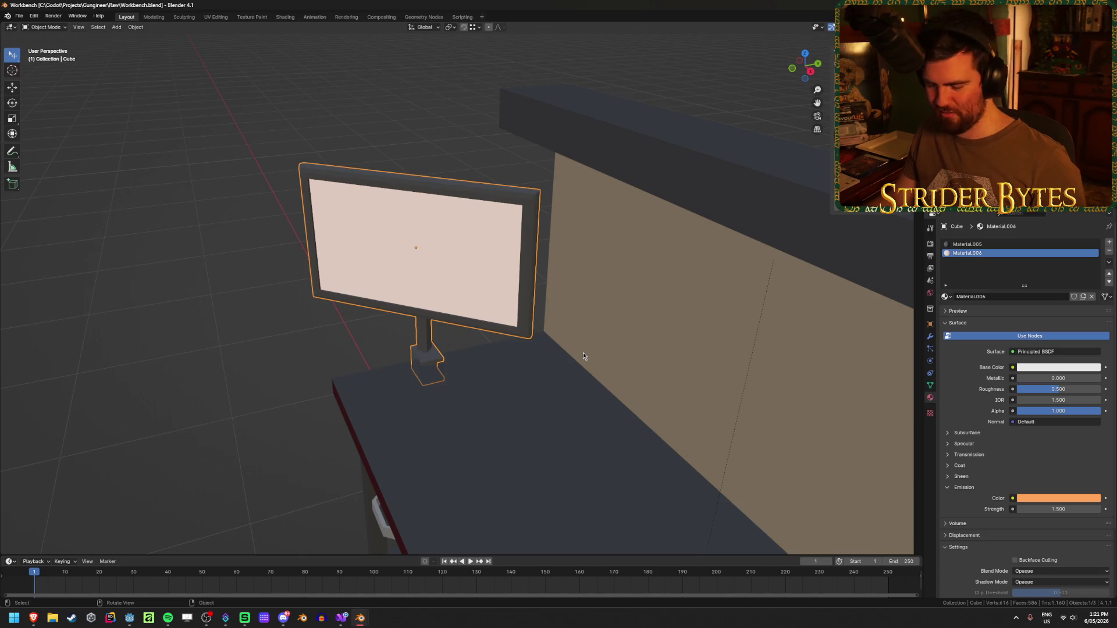
pyautogui.press('g')
pyautogui.press('y')
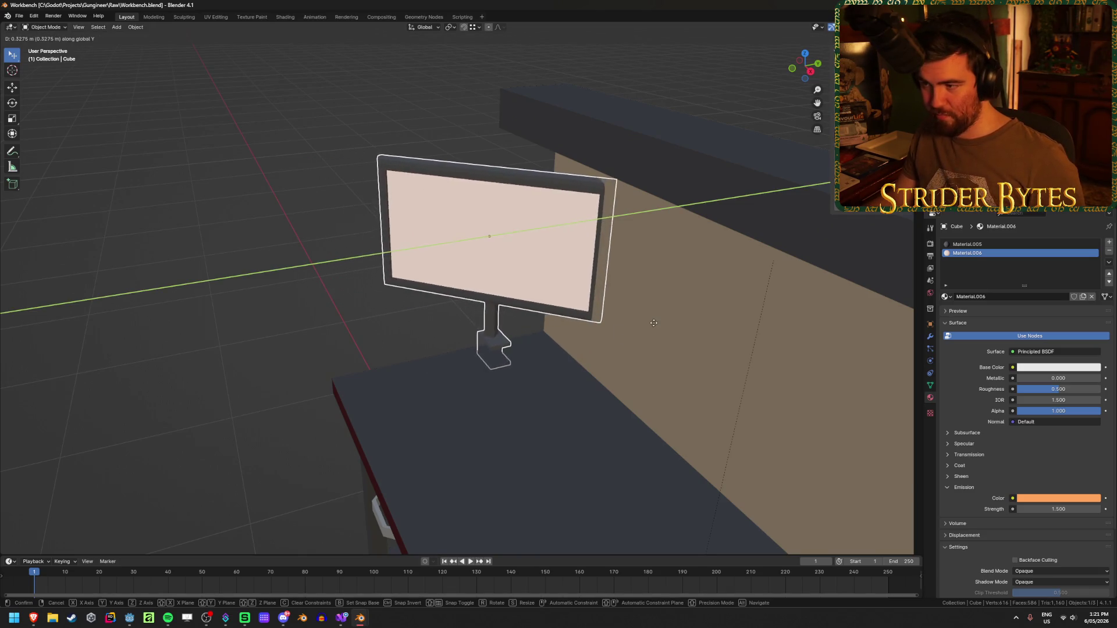
pyautogui.click(637, 327)
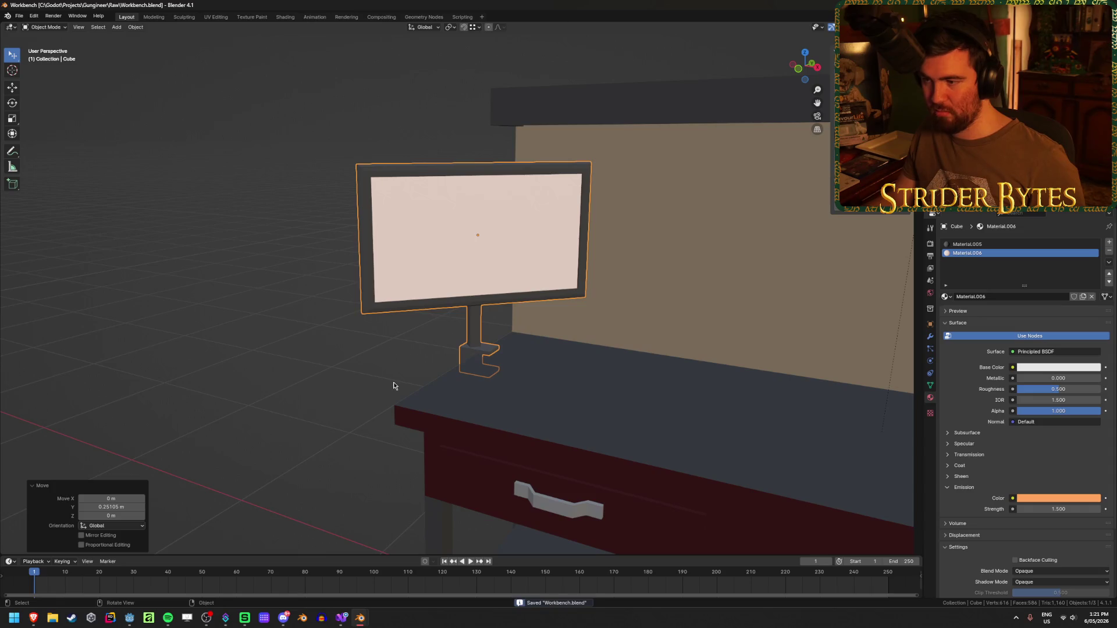
pyautogui.scroll(-4, 344, 385)
pyautogui.hotkey('alt', 'Tab')
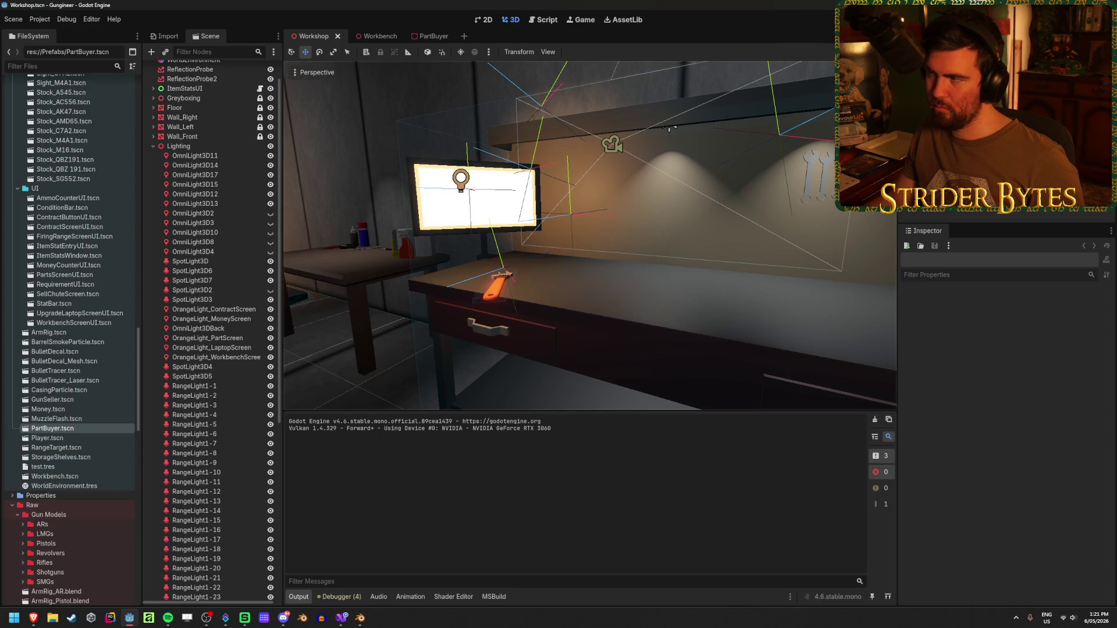
# Run the game and walk up to the workbench barrel
pyautogui.press('F5')
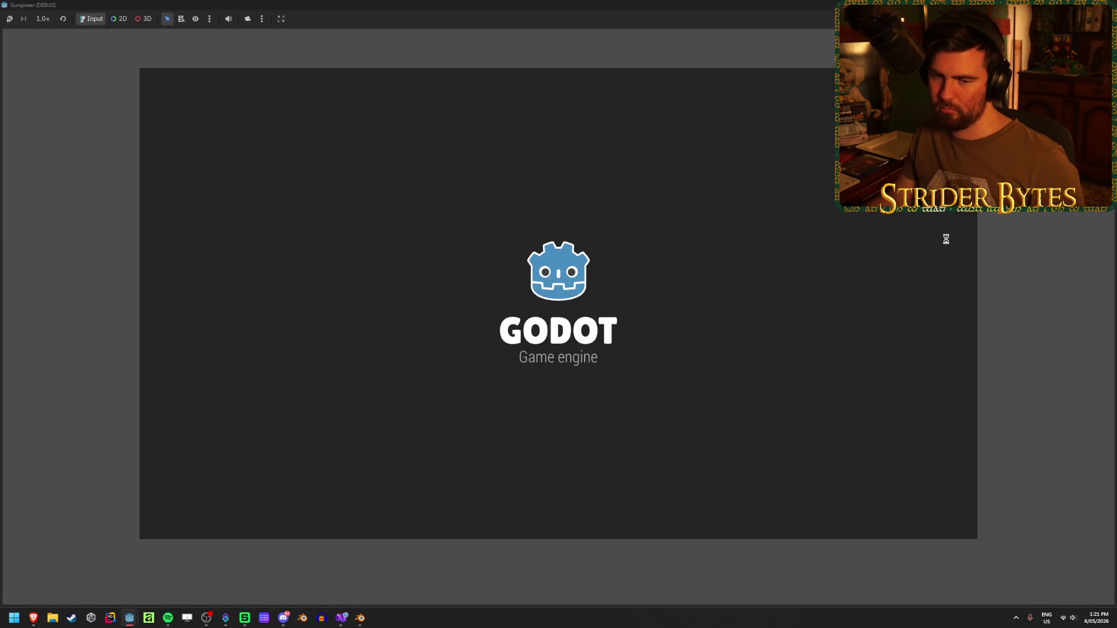
pyautogui.press('w')
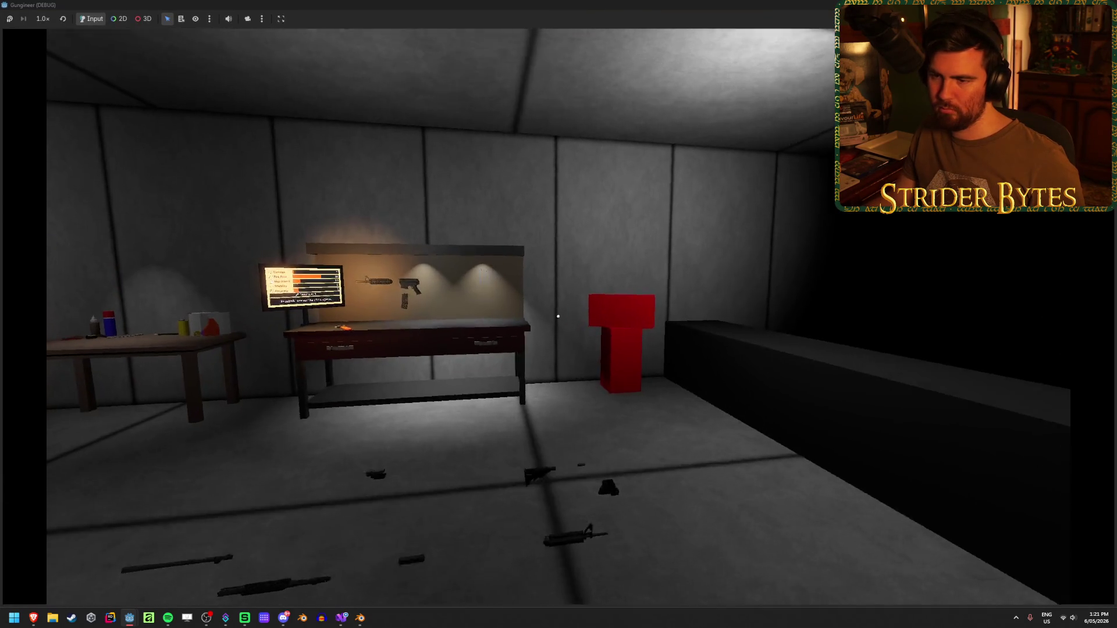
pyautogui.press('w')
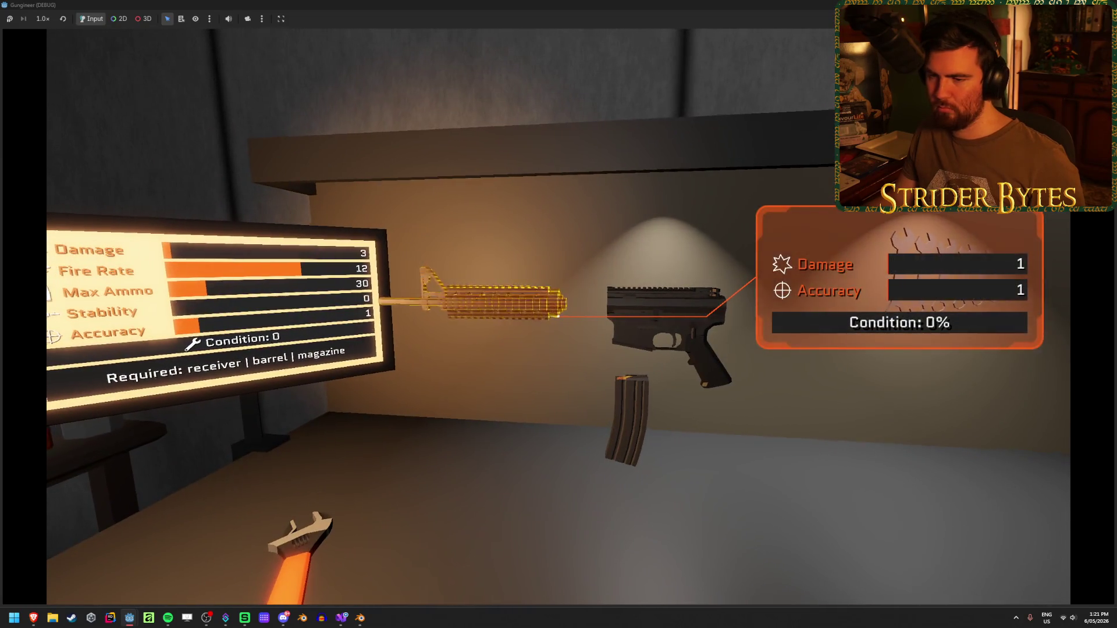
pyautogui.press('w')
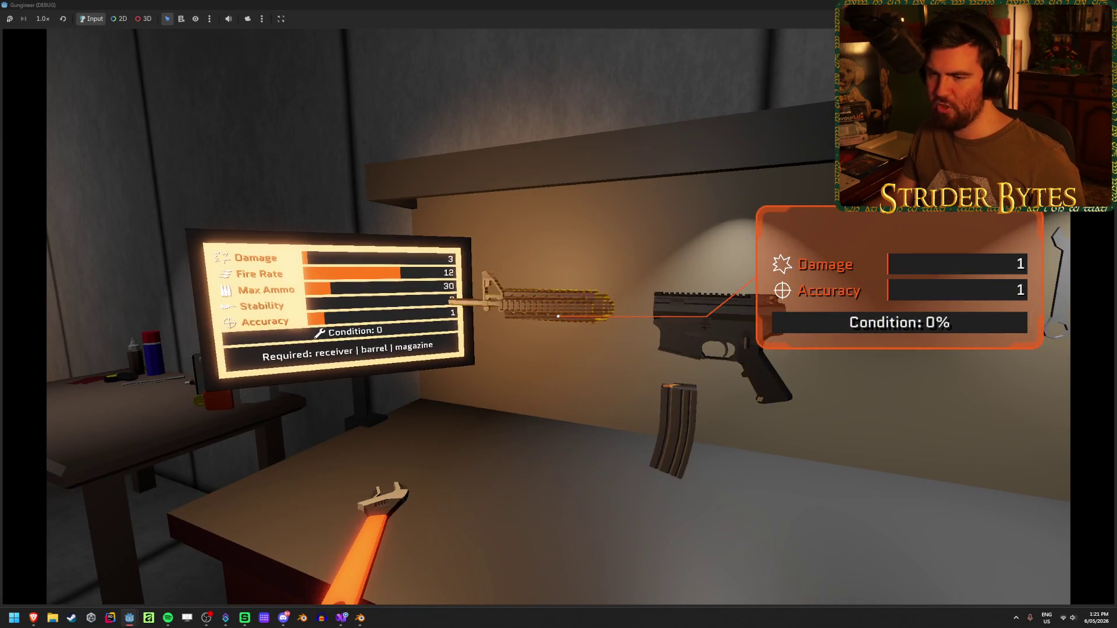
# Strafe along the workbench to view the repositioned stats monitor from several angles
pyautogui.press('a')
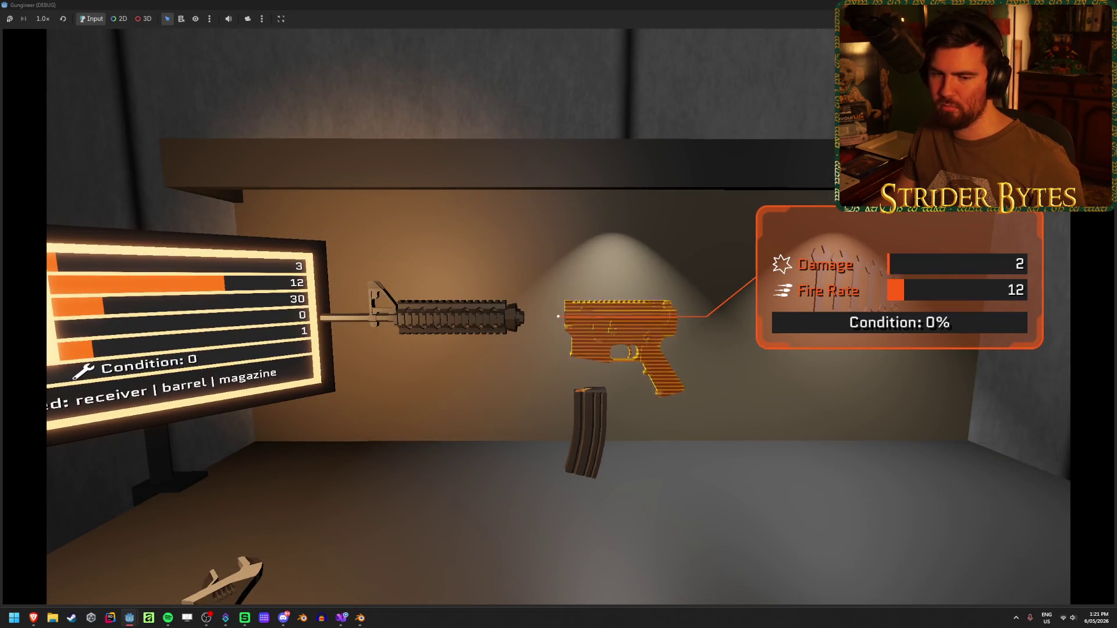
pyautogui.press('d')
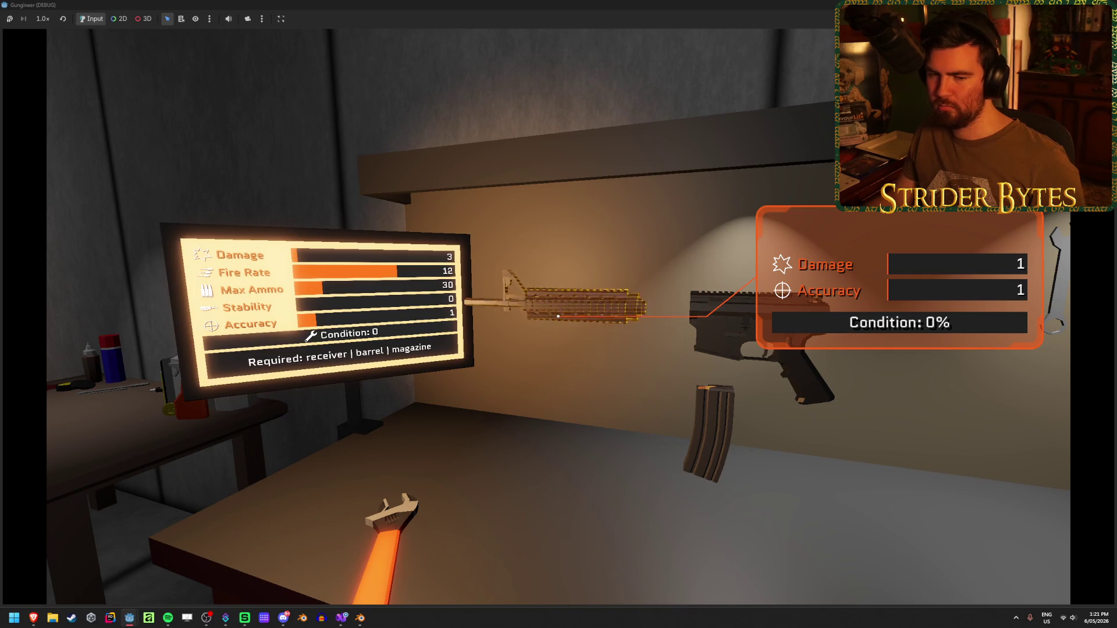
pyautogui.press('d')
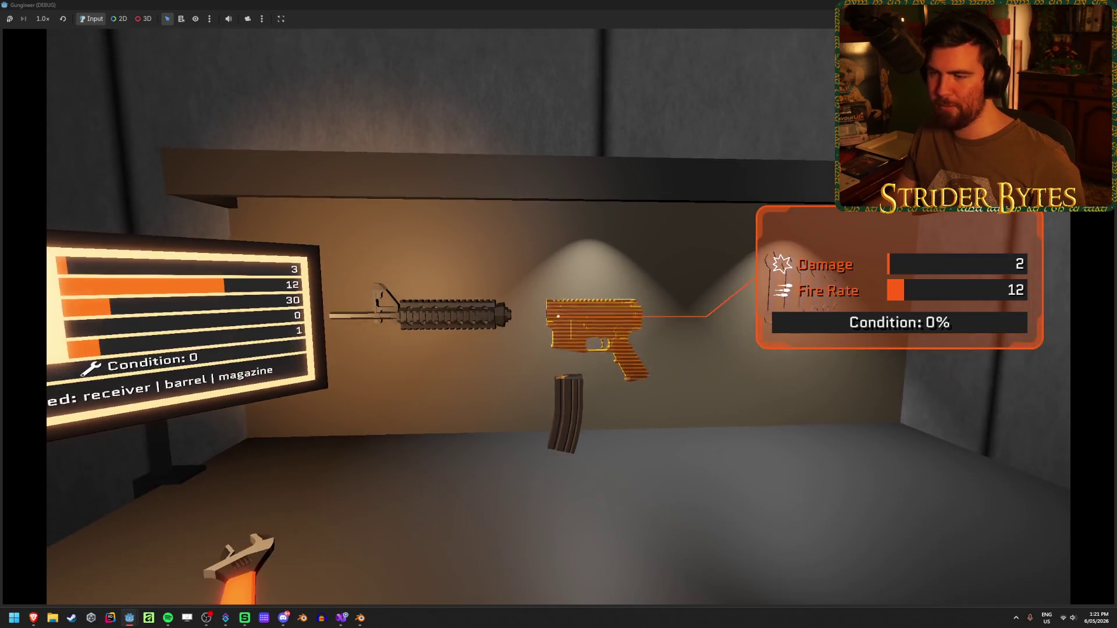
pyautogui.press('a')
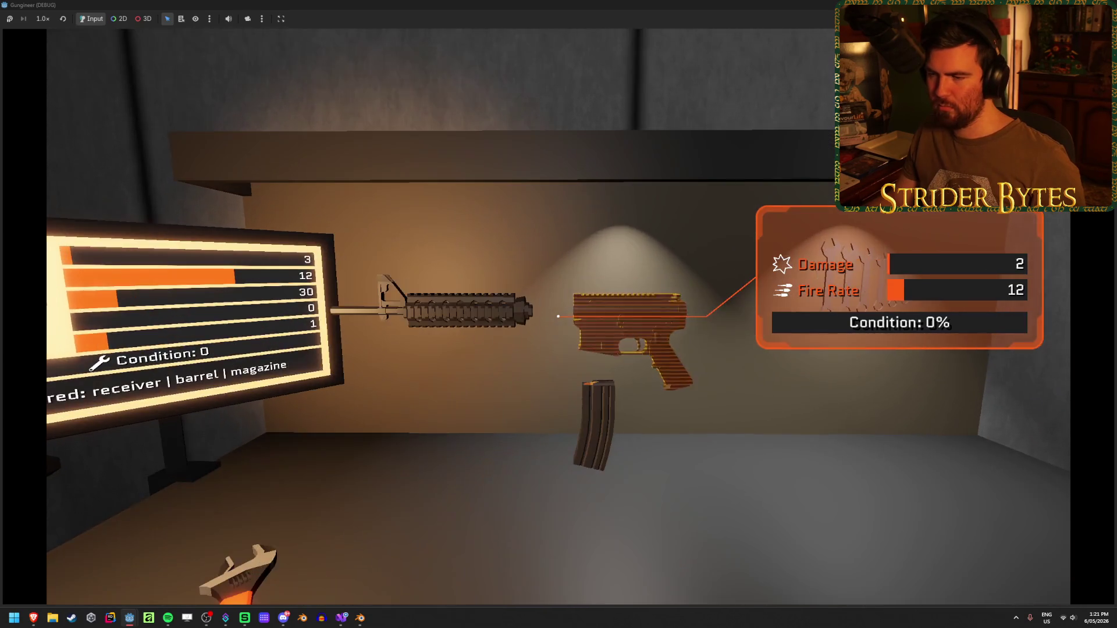
pyautogui.press('d')
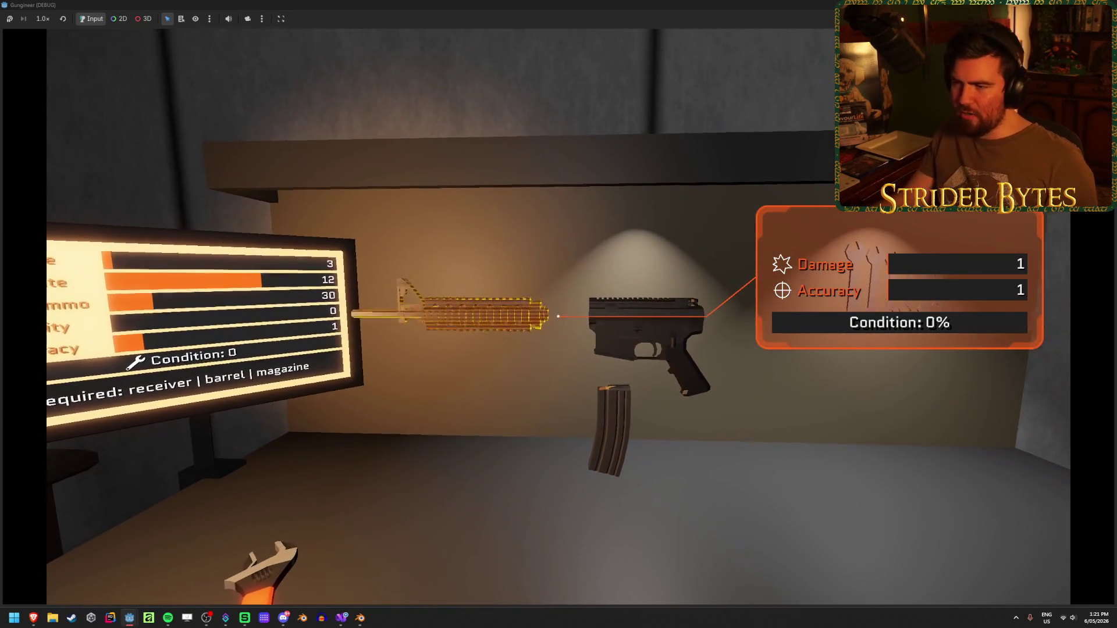
pyautogui.press('s')
pyautogui.press('w')
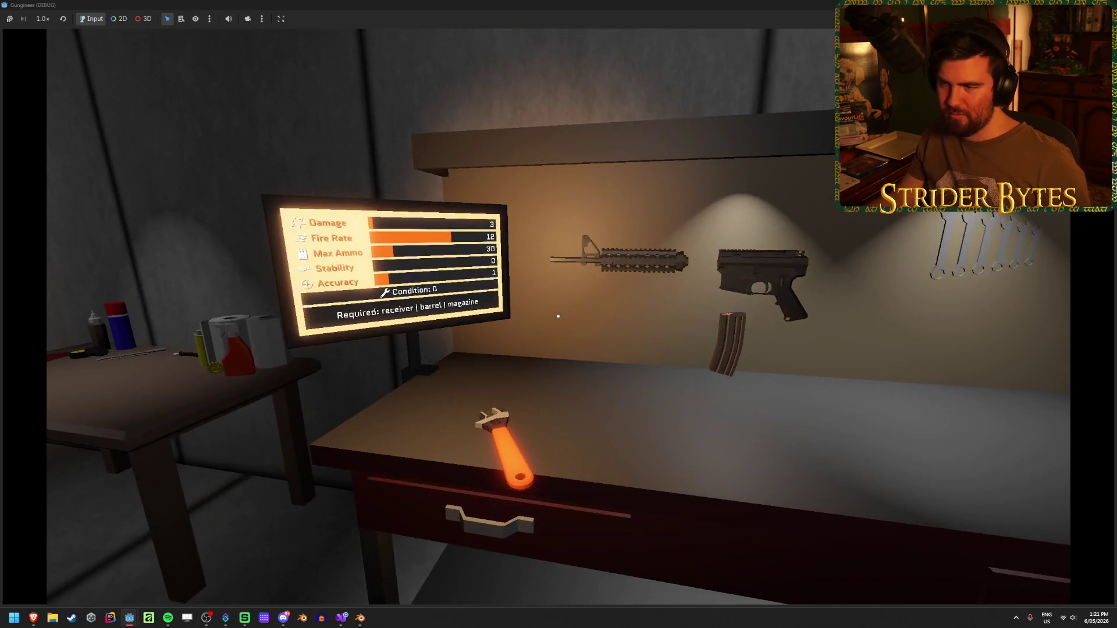
# Face the monitor head-on, approach the wall-mounted barrel, then turn back to the bench
pyautogui.press('s')
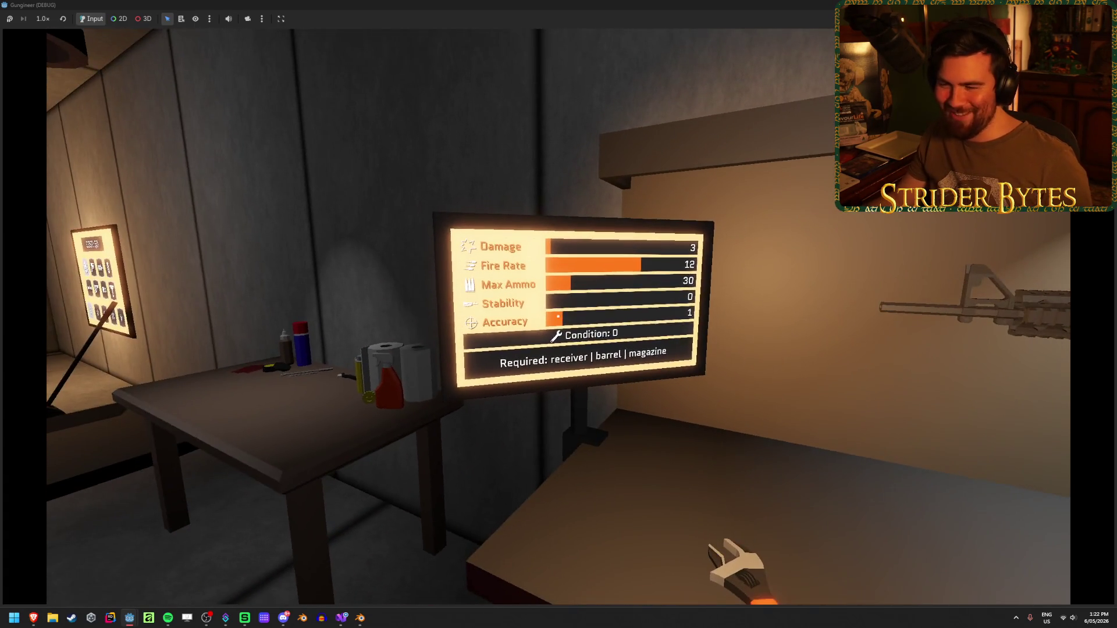
pyautogui.press('d')
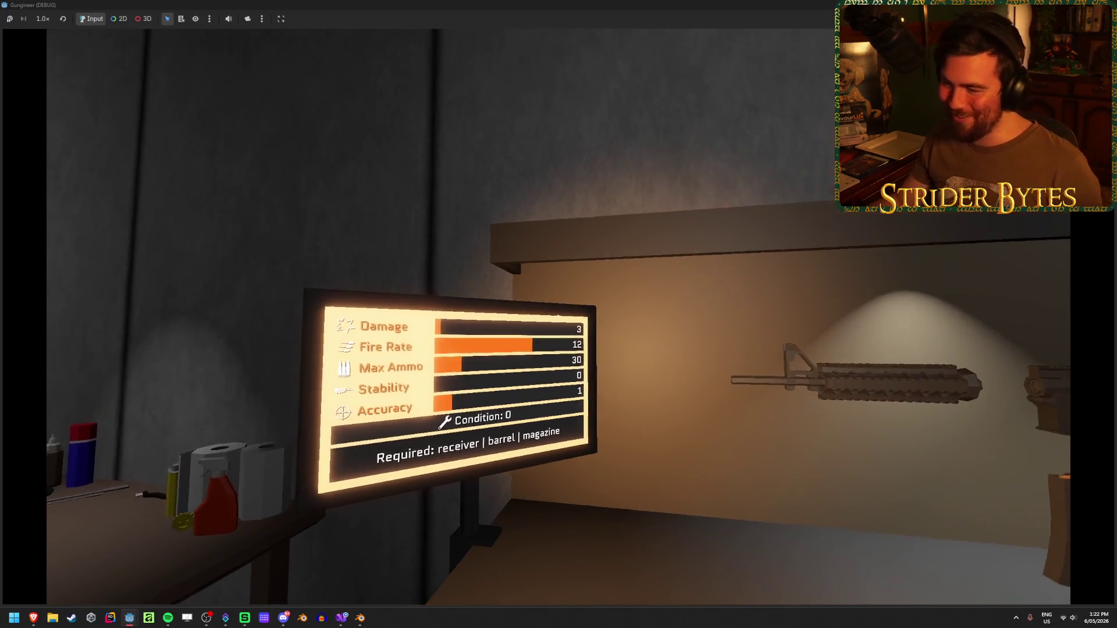
pyautogui.press('w')
pyautogui.press('s')
pyautogui.press('d')
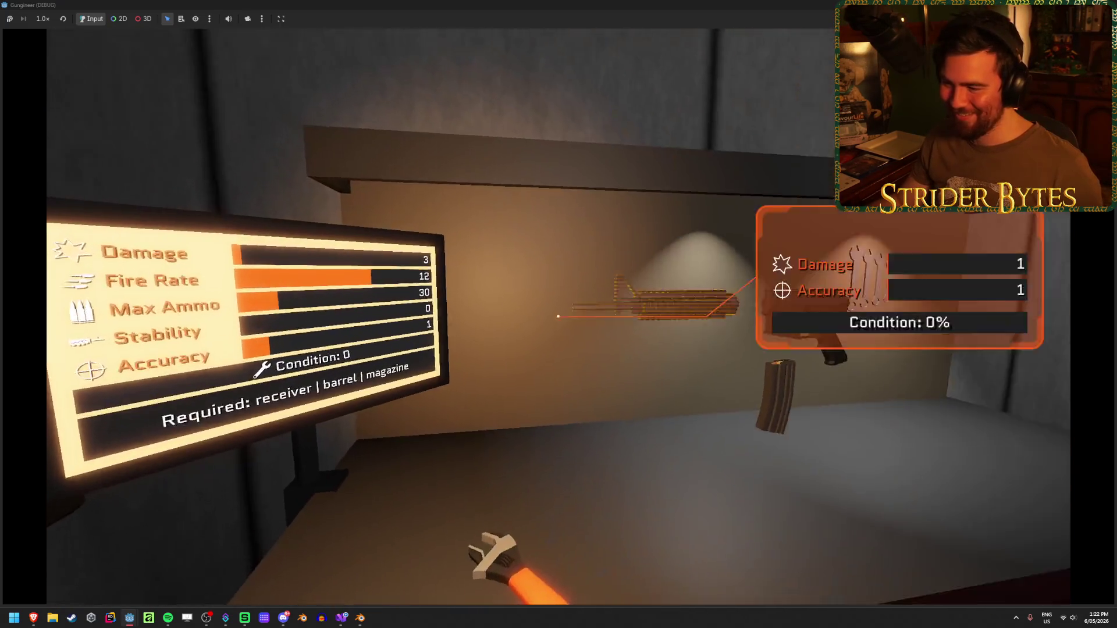
pyautogui.press('s')
pyautogui.press('s')
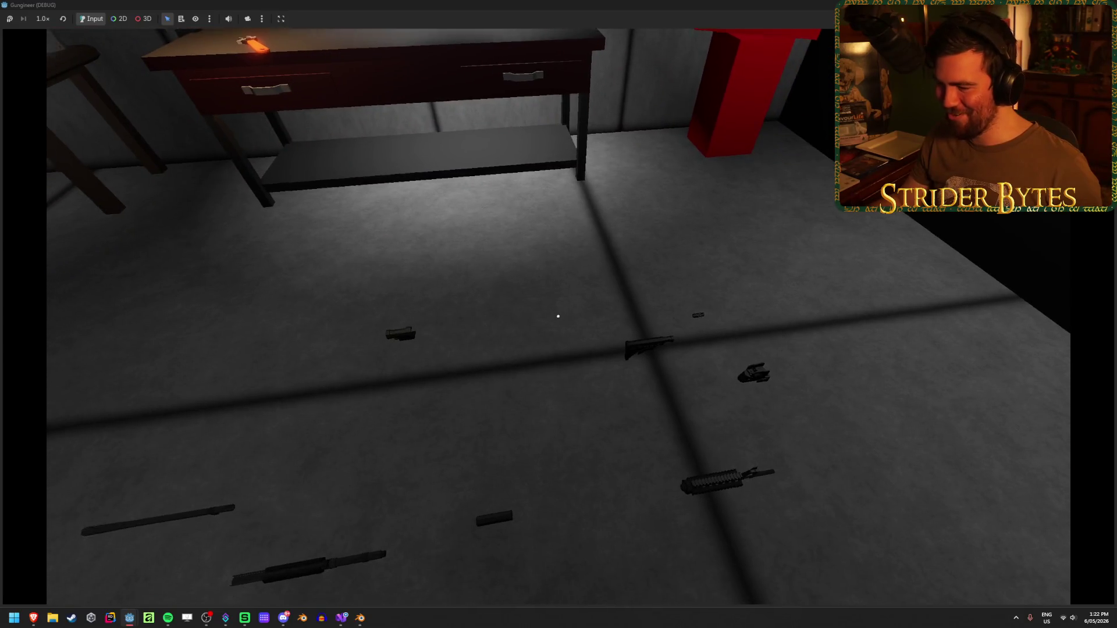
pyautogui.press('s')
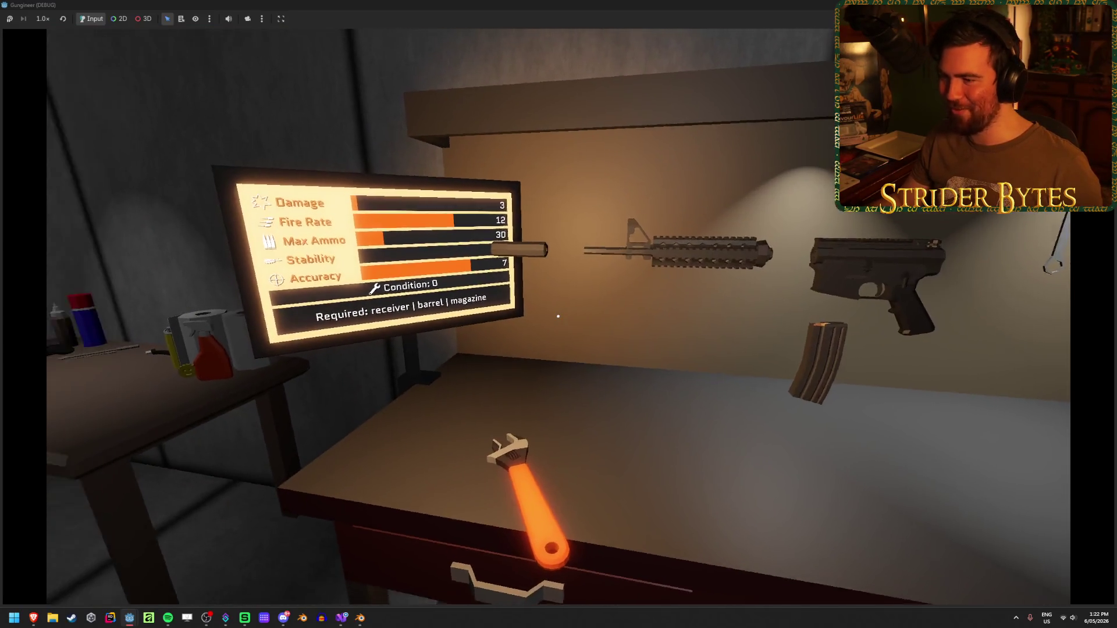
pyautogui.press('s')
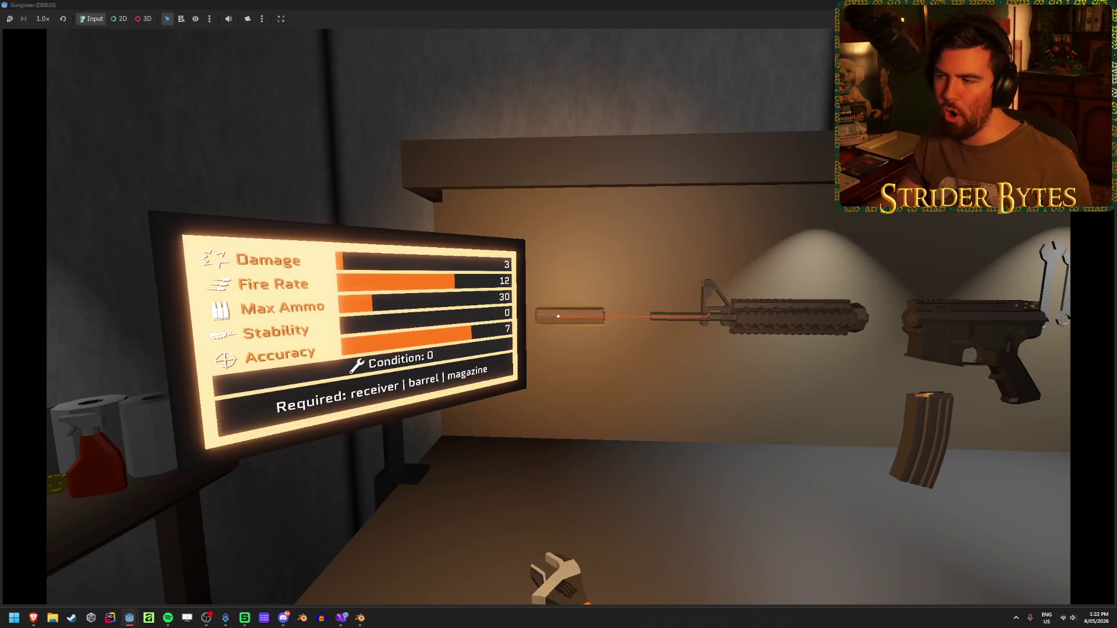
# Pick up the silencer beside the monitor, put it back, and stop the game
pyautogui.moveTo(558, 316)
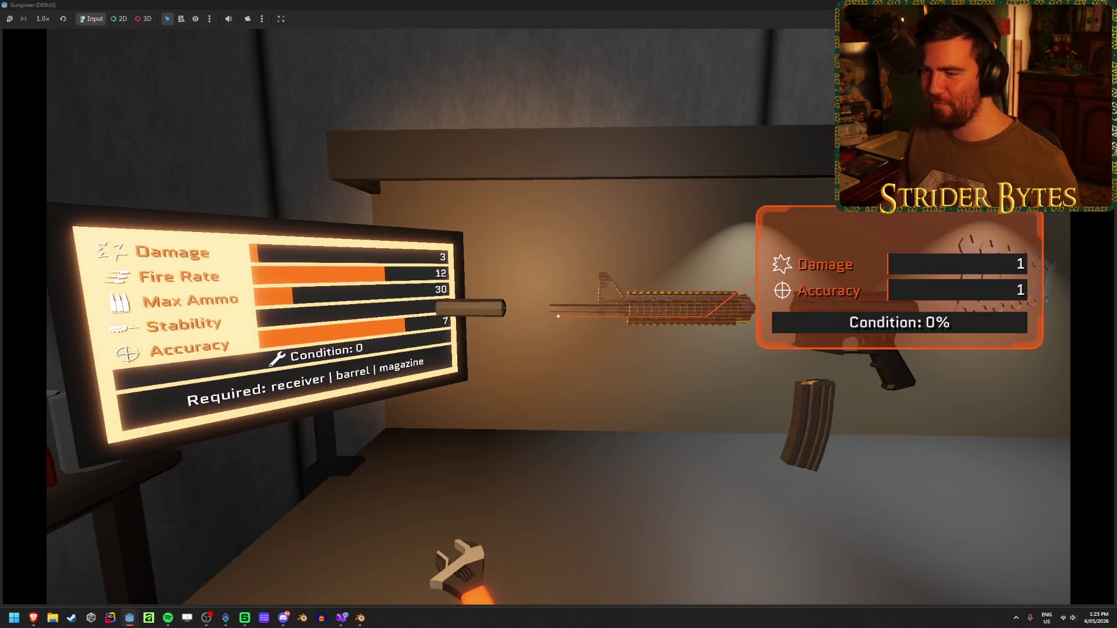
pyautogui.click(558, 316)
pyautogui.click(557, 316)
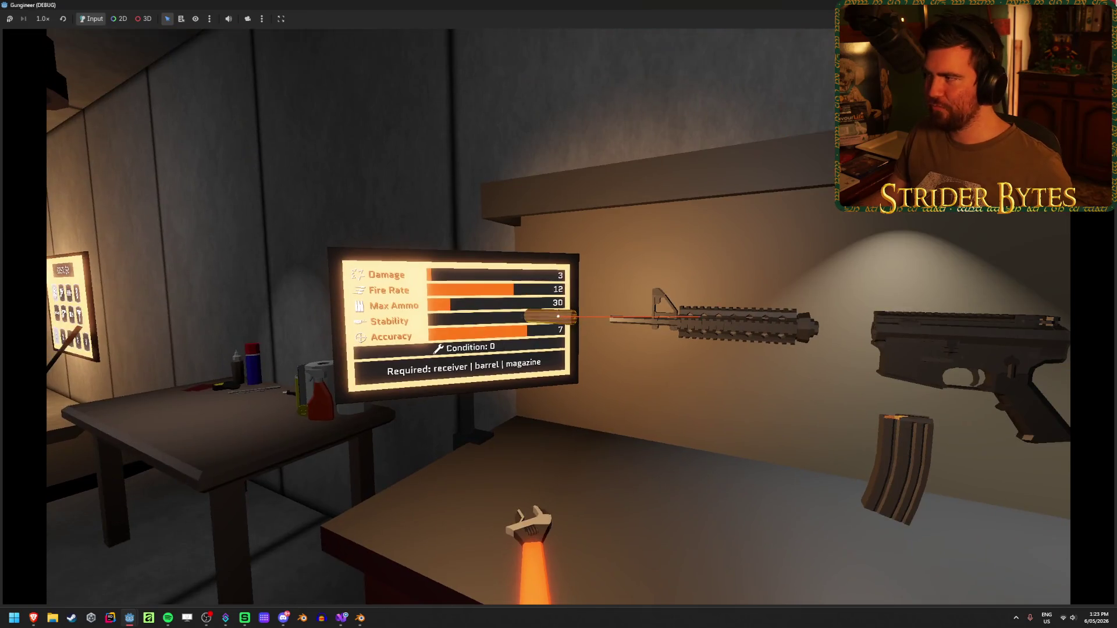
pyautogui.press('F8')
# Bring up Workbench.blend in Blender and shift the screen plate along Y
pyautogui.moveTo(356, 620)
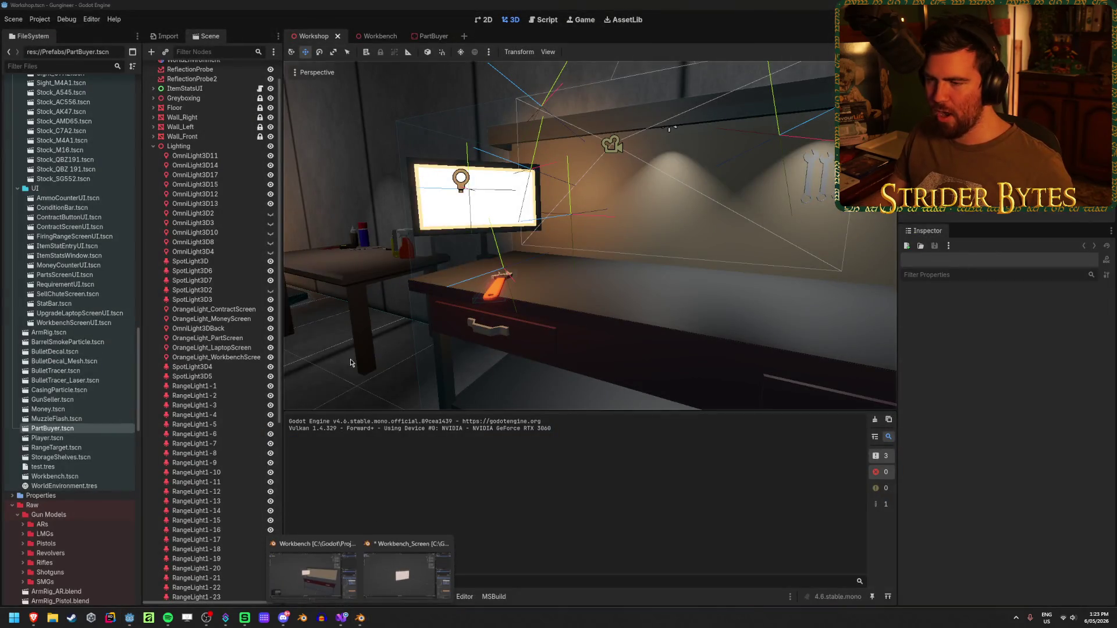
pyautogui.click(419, 571)
pyautogui.scroll(4, 491, 372)
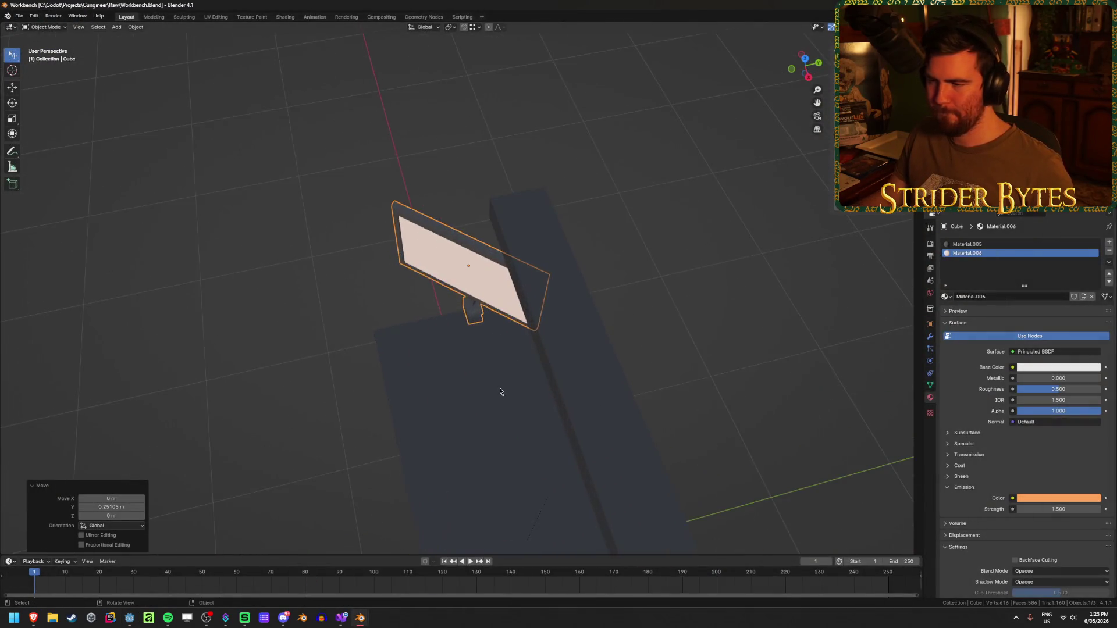
pyautogui.press('g')
pyautogui.press('y')
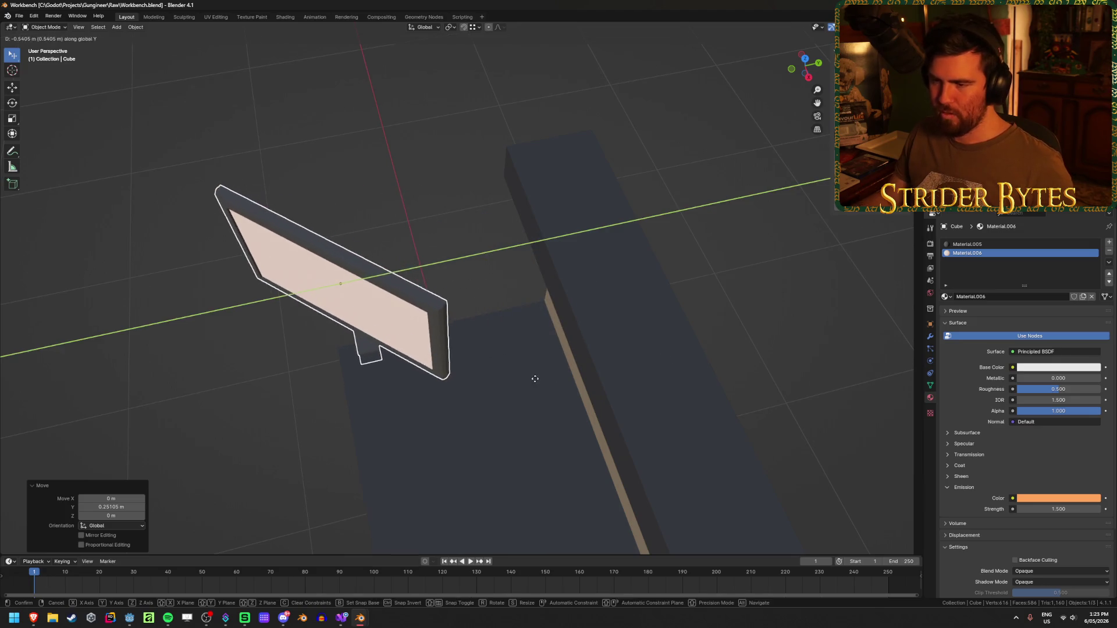
pyautogui.click(532, 379)
pyautogui.scroll(2, 574, 384)
# Select the linked plate mesh, rotate it 13.6° around Z, save, and return to Godot
pyautogui.press('Tab')
pyautogui.click(400, 289)
pyautogui.hotkey('ctrl', 'l')
pyautogui.press('r')
pyautogui.press('z')
pyautogui.press('Return')
pyautogui.hotkey('ctrl', 's')
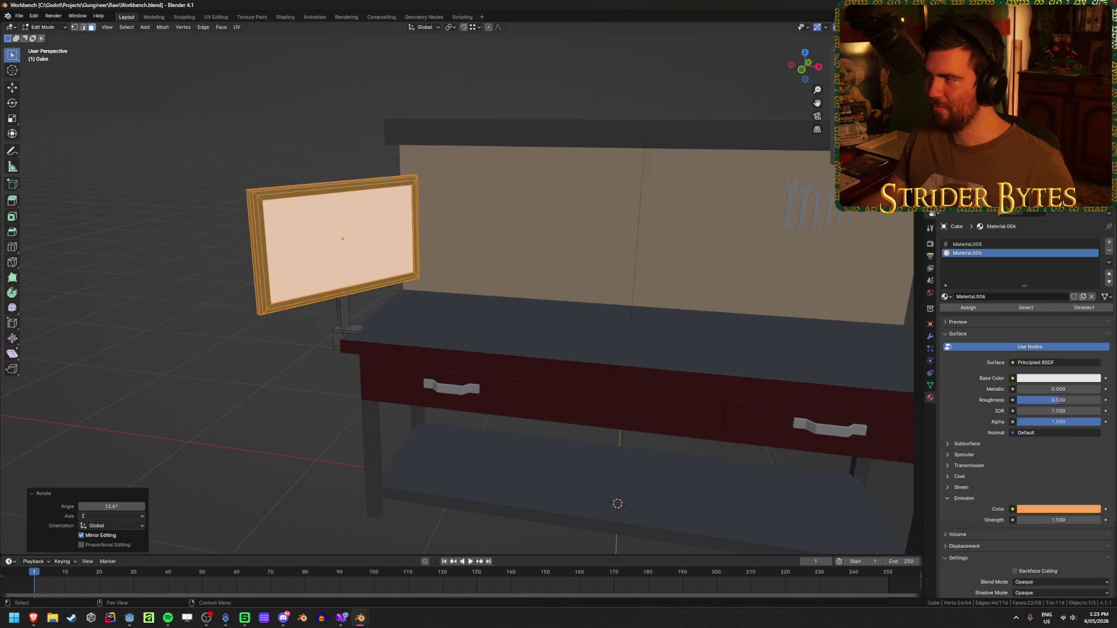
pyautogui.hotkey('alt', 'Tab')
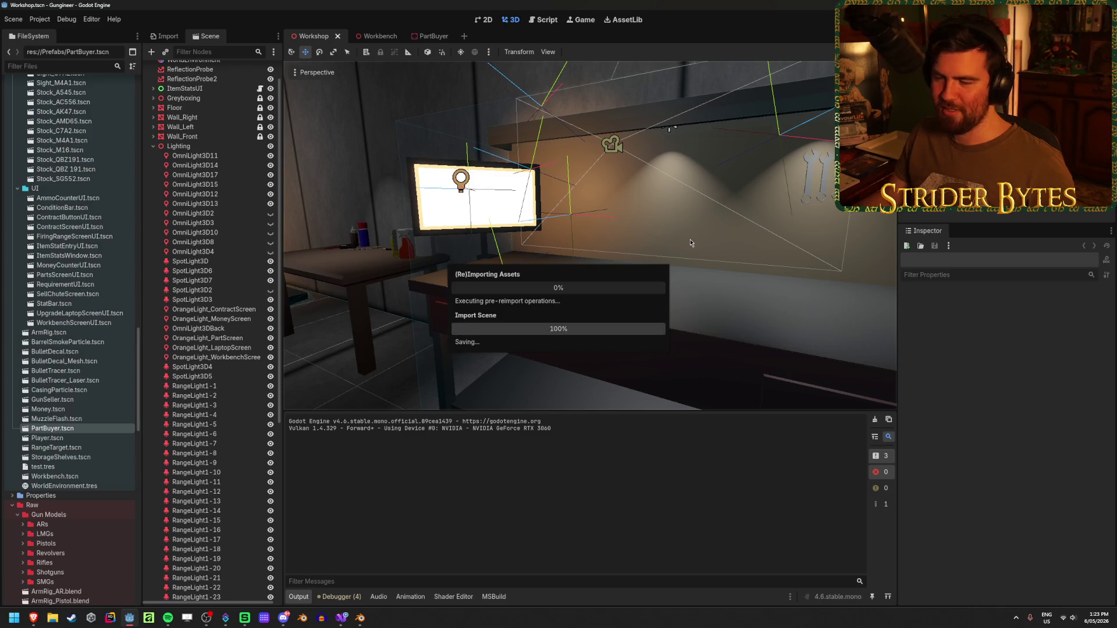
# Run the game briefly to check the reimported monitor, then open the Workbench scene
pyautogui.press('F5')
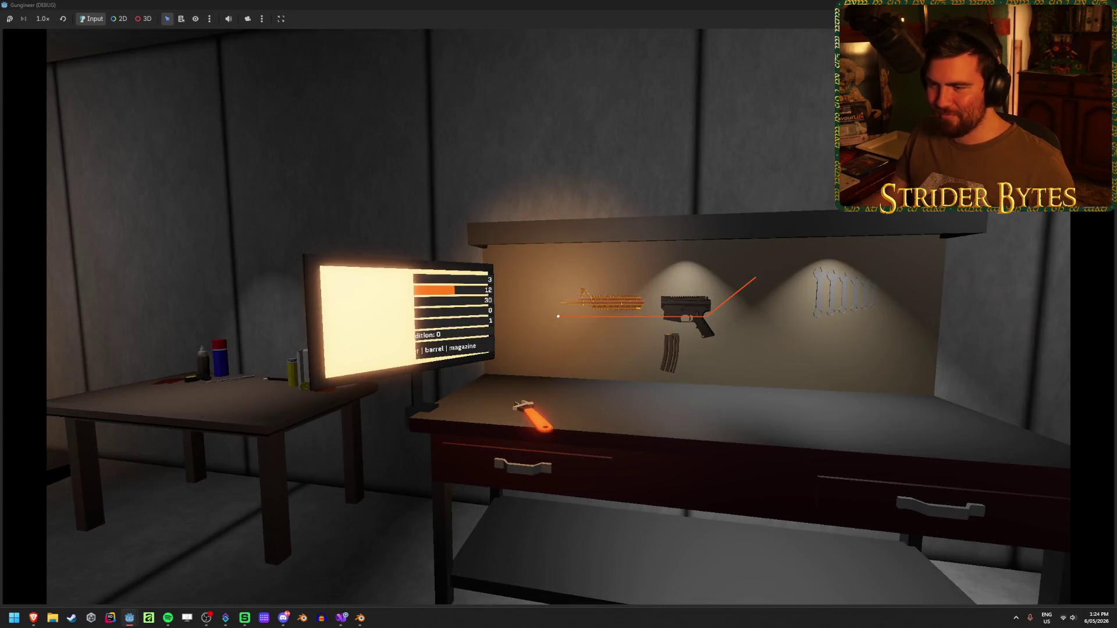
pyautogui.press('F8')
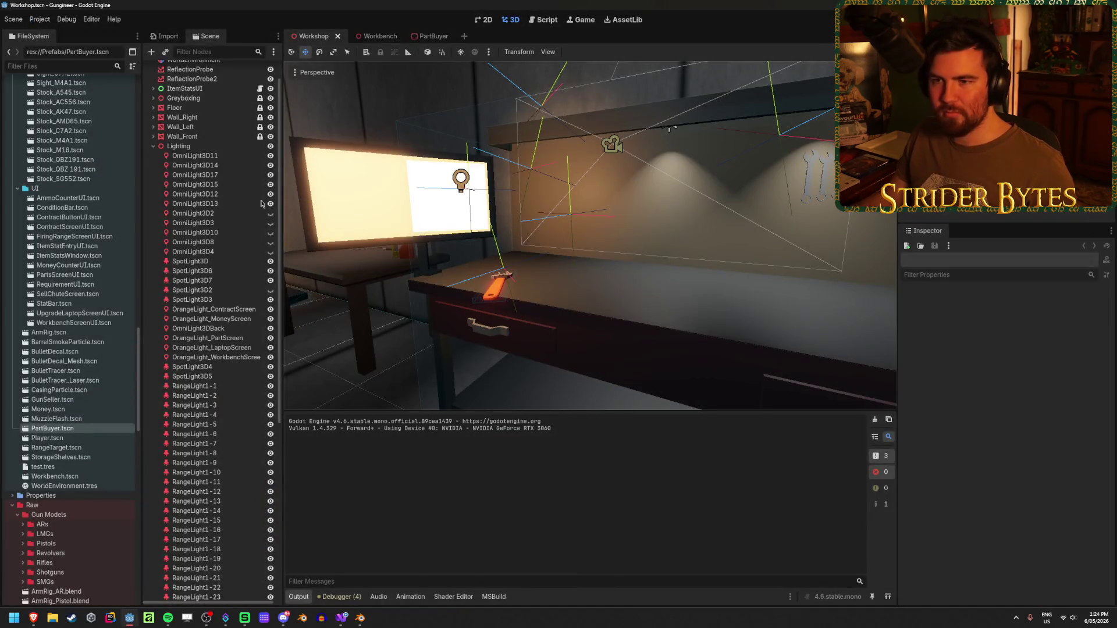
pyautogui.click(373, 36)
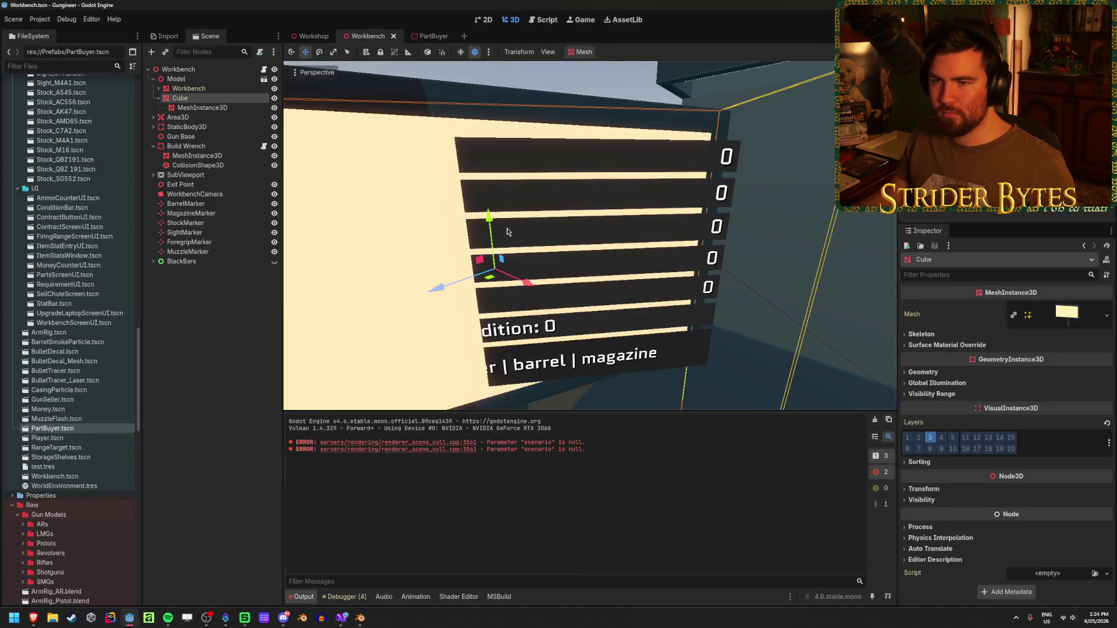
# Try a rotation on the screen panel, then undo it
pyautogui.scroll(-5, 526, 226)
pyautogui.press('e')
pyautogui.moveTo(549, 210); pyautogui.dragTo(552, 222)
pyautogui.hotkey('ctrl', 'z')
# Select the panel's MeshInstance3D, save the Workbench scene, and return to the Workshop scene
pyautogui.click(203, 109)
pyautogui.hotkey('ctrl', 's')
pyautogui.click(314, 38)
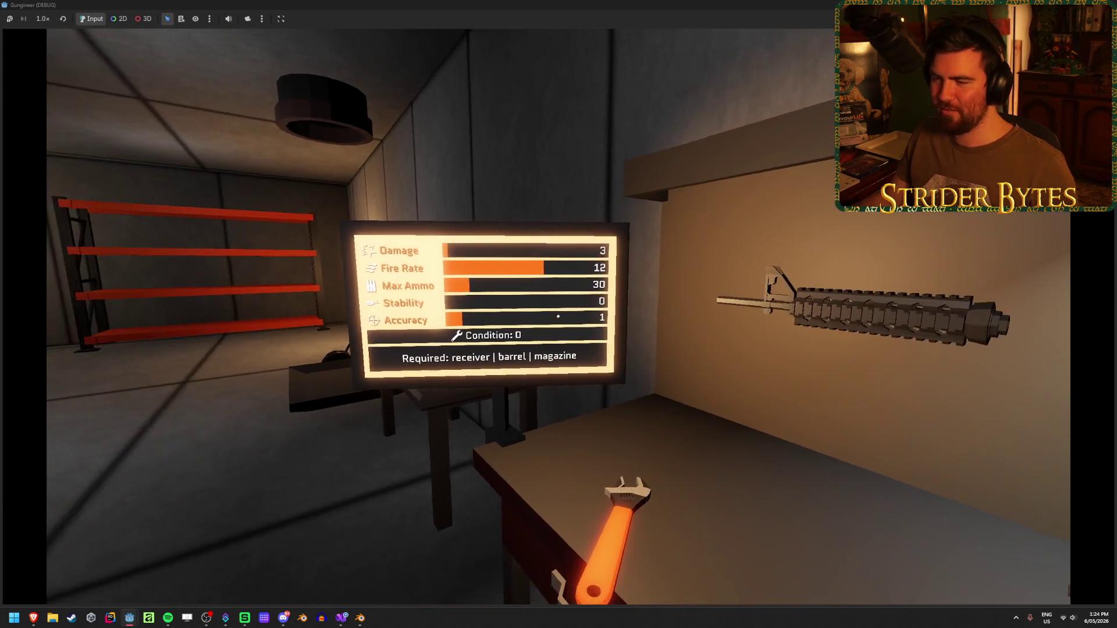
# Walk back and then close in on the stats monitor to read it, then leave the game
pyautogui.press('s')
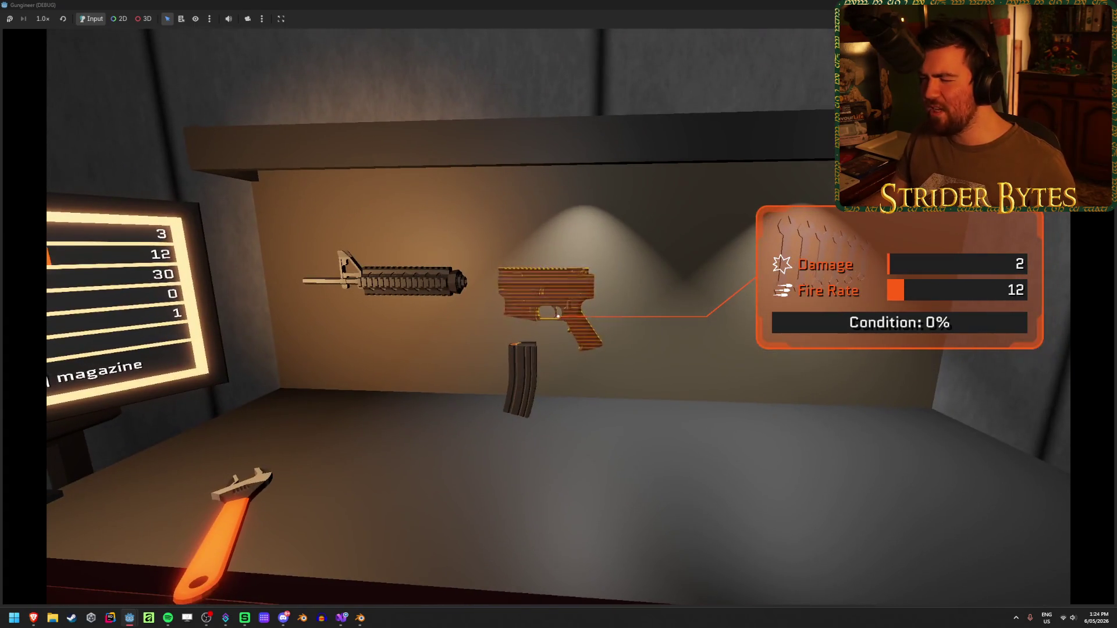
pyautogui.press('w')
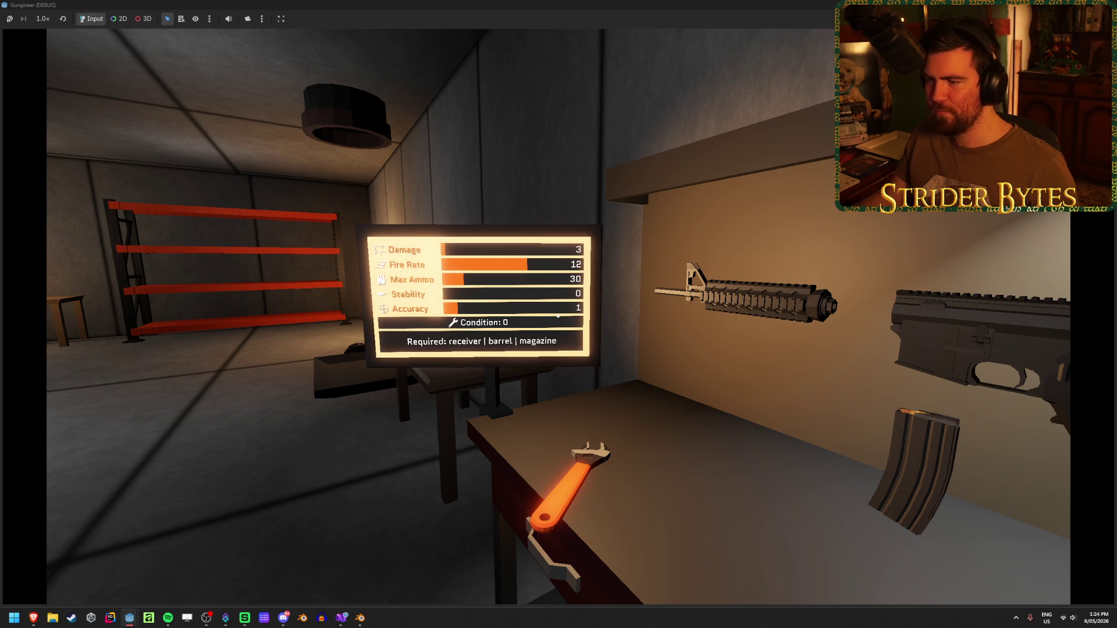
pyautogui.press('w')
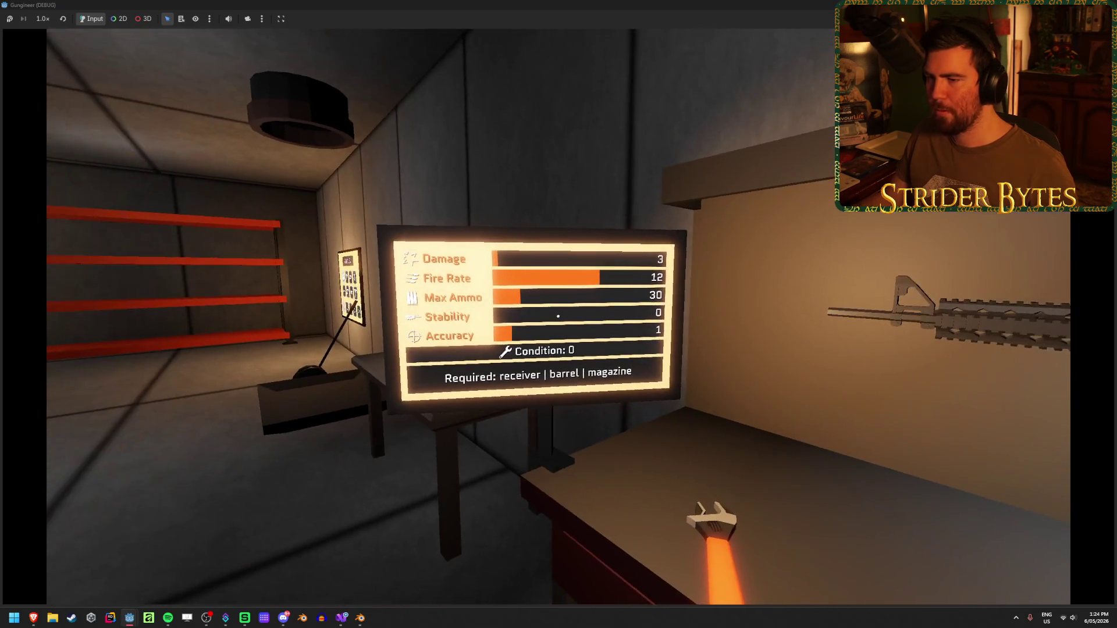
pyautogui.press('w')
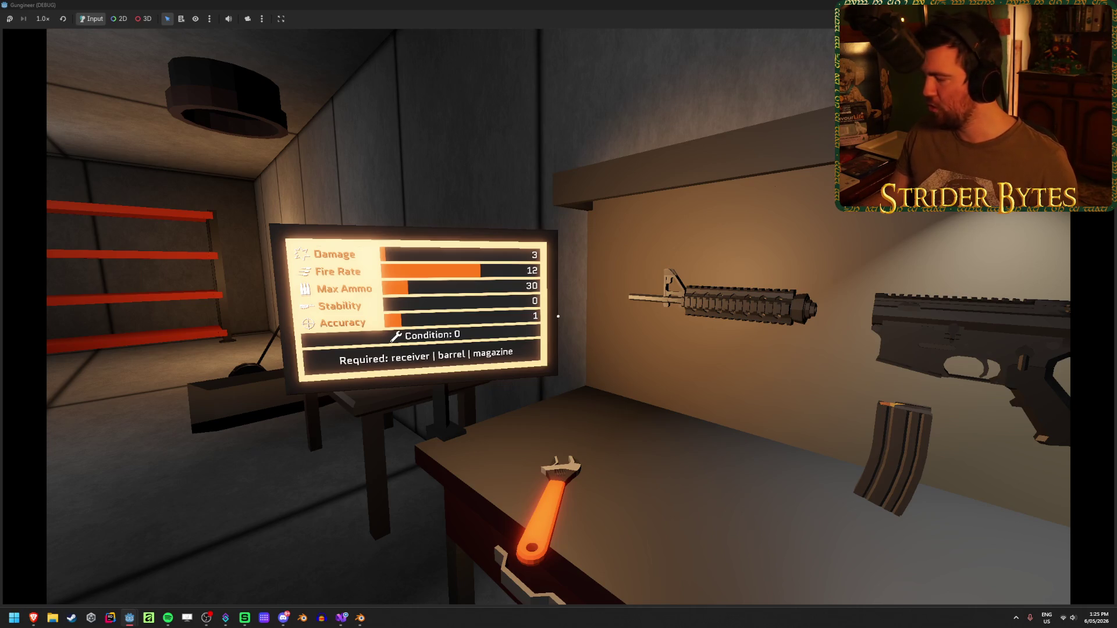
pyautogui.hotkey('alt', 'Tab')
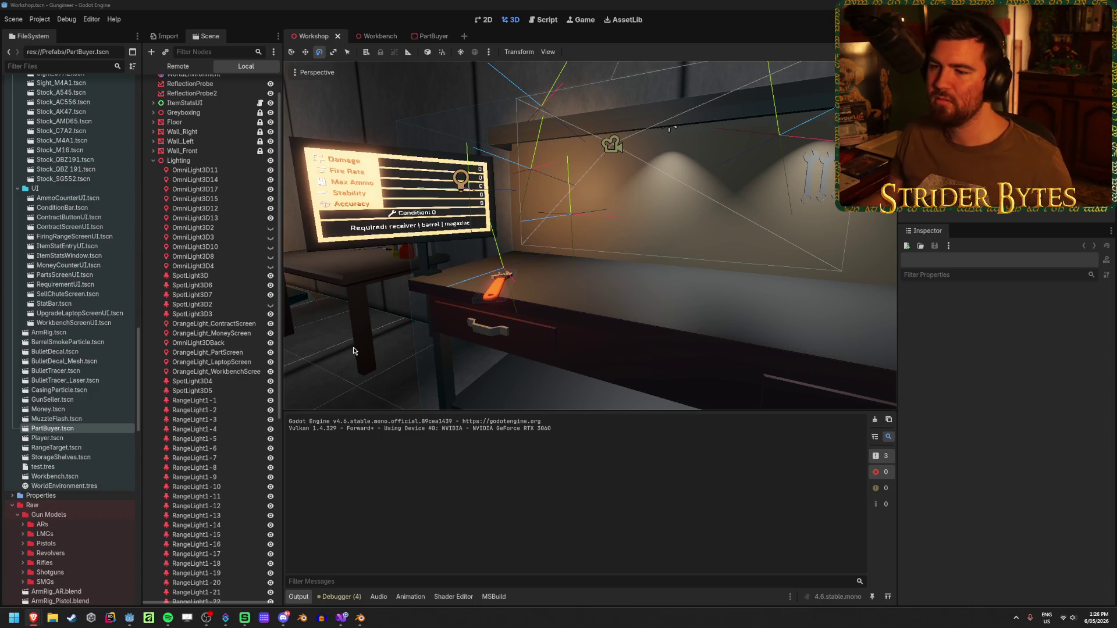
# Orbit the Workshop view around the bench monitor and its stat panel
pyautogui.moveTo(353, 351)
pyautogui.mouseDown()
pyautogui.moveTo(413, 343)
pyautogui.moveTo(355, 351)
pyautogui.mouseUp()
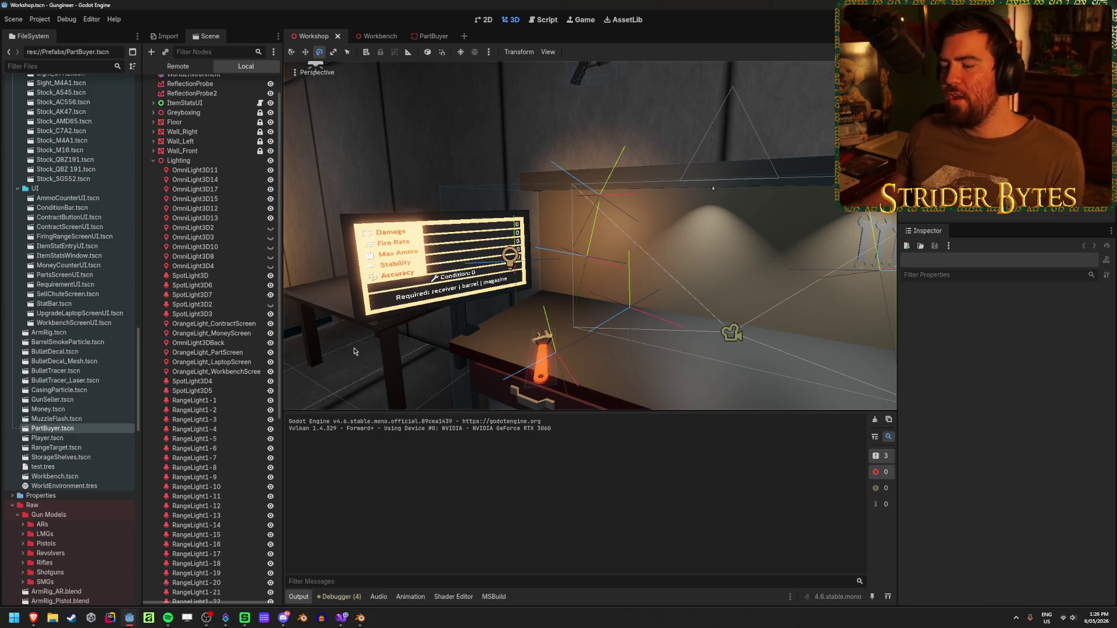
# Save the Workshop scene, open the Workbench scene, and select the screen's Cube node
pyautogui.hotkey('ctrl', 's')
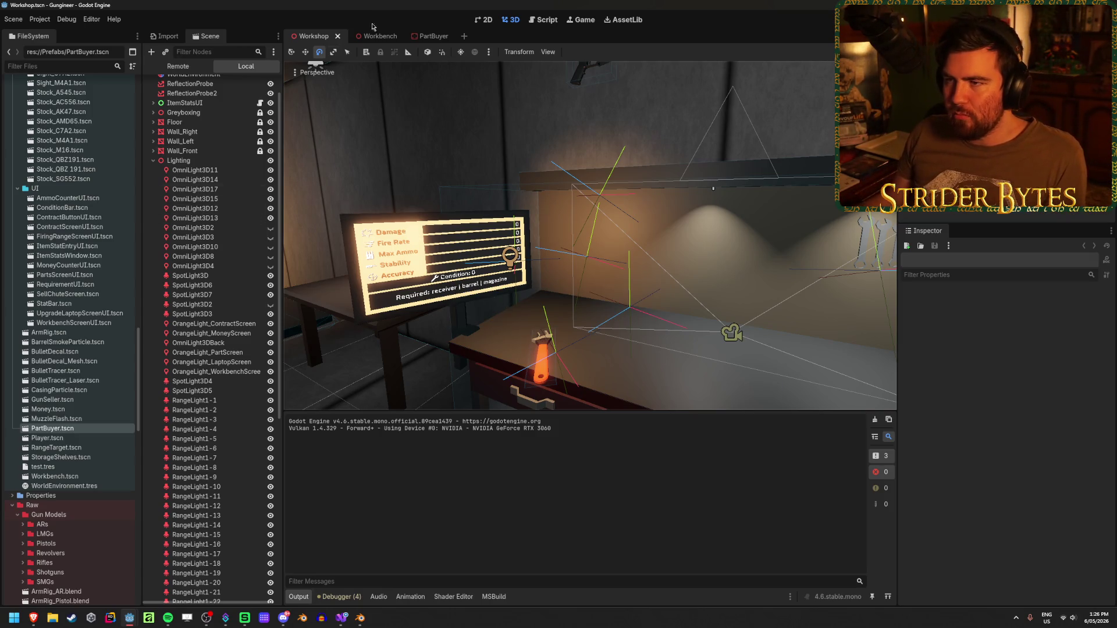
pyautogui.click(378, 36)
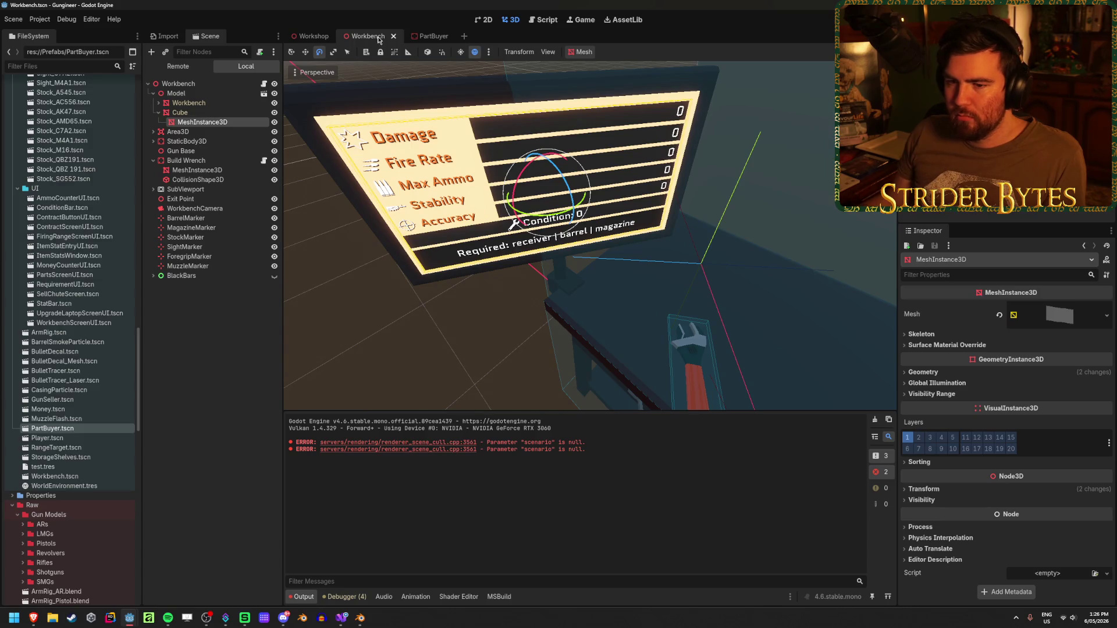
pyautogui.click(210, 361)
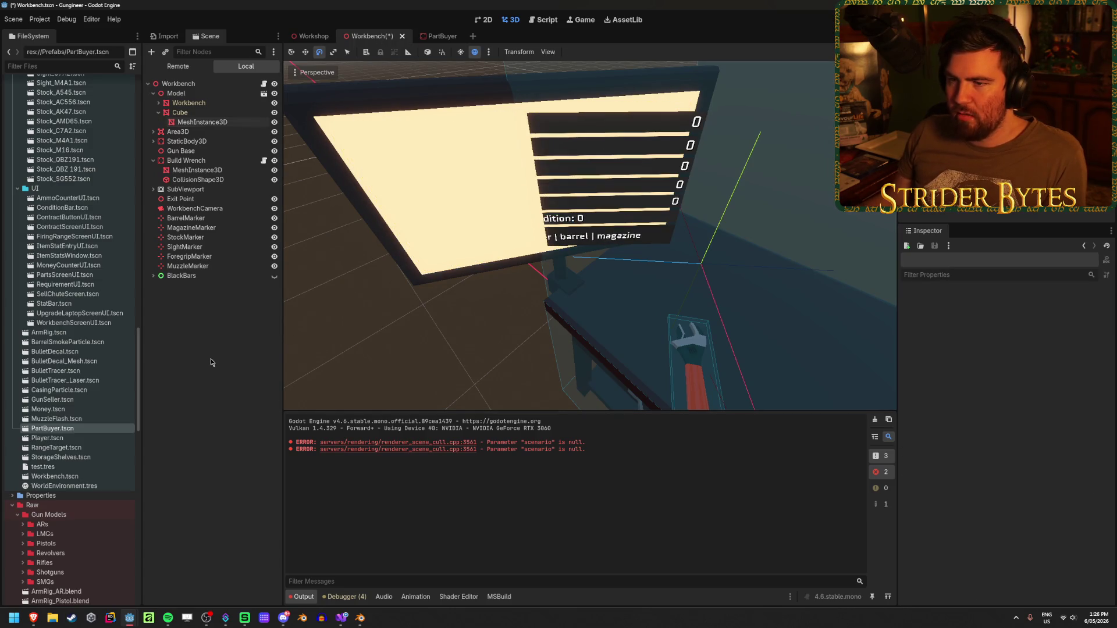
pyautogui.hotkey('ctrl', 's')
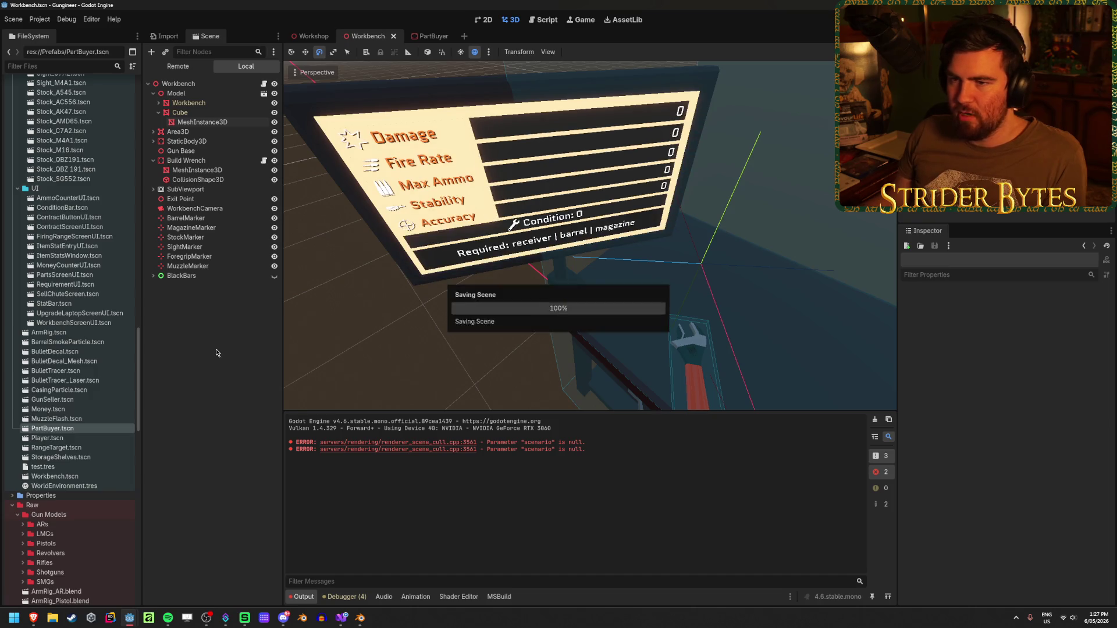
pyautogui.scroll(-3, 528, 275)
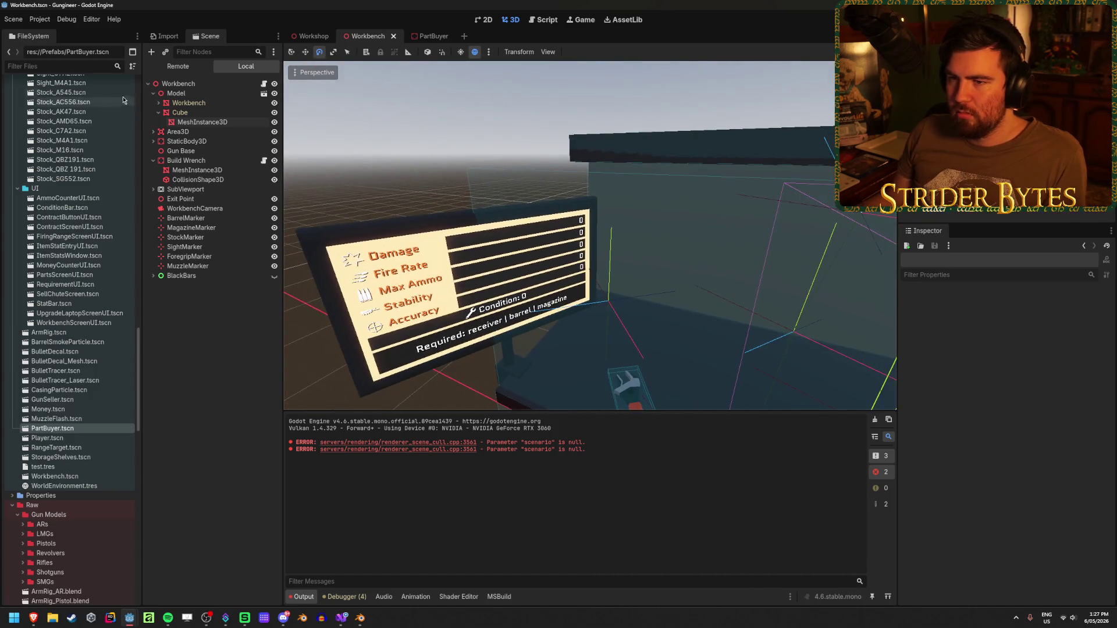
pyautogui.press('w')
pyautogui.click(528, 275)
# Rotate the screen board to a more upright, frontal angle, save, and run the game
pyautogui.press('e')
pyautogui.moveTo(529, 276); pyautogui.dragTo(577, 276)
pyautogui.scroll(3, 577, 277)
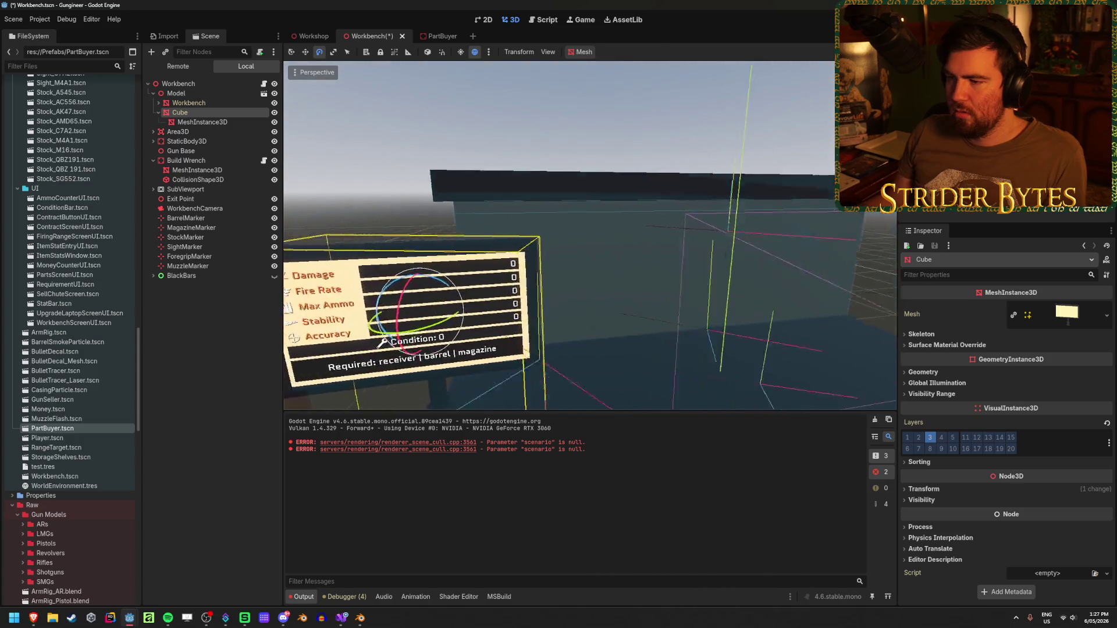
pyautogui.moveTo(486, 310)
pyautogui.mouseDown()
pyautogui.moveTo(572, 187)
pyautogui.moveTo(652, 238)
pyautogui.moveTo(800, 291)
pyautogui.moveTo(629, 198)
pyautogui.moveTo(588, 192)
pyautogui.moveTo(523, 221)
pyautogui.moveTo(726, 241)
pyautogui.mouseUp()
pyautogui.press('w')
pyautogui.press('e')
pyautogui.moveTo(577, 299)
pyautogui.mouseDown()
pyautogui.moveTo(520, 284)
pyautogui.moveTo(552, 274)
pyautogui.moveTo(693, 279)
pyautogui.mouseUp()
pyautogui.press('w')
pyautogui.hotkey('ctrl', 's')
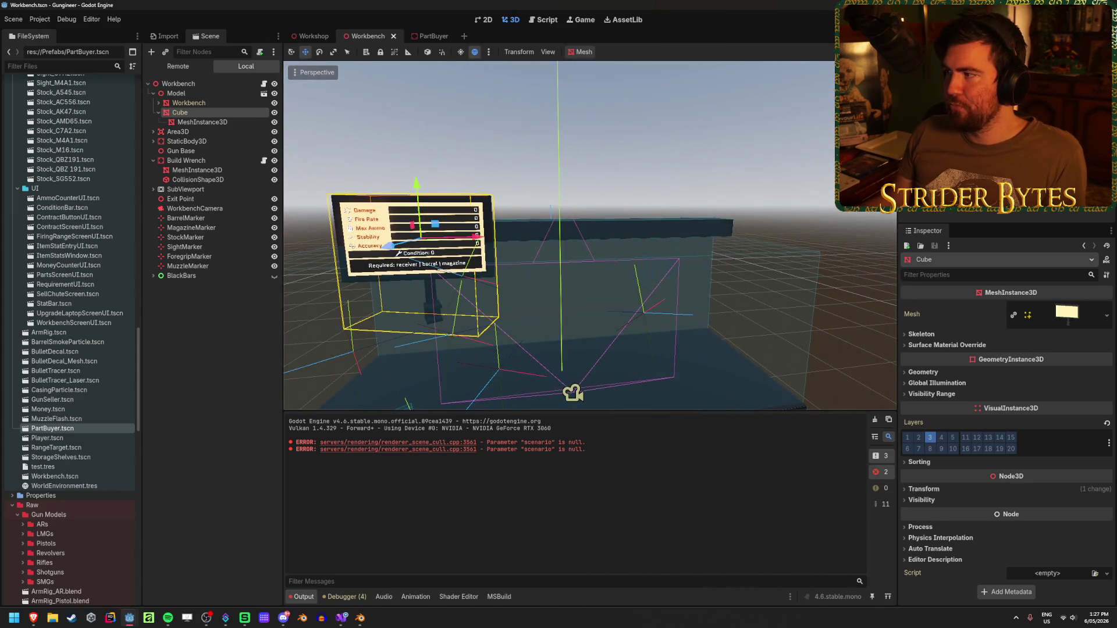
pyautogui.press('F5')
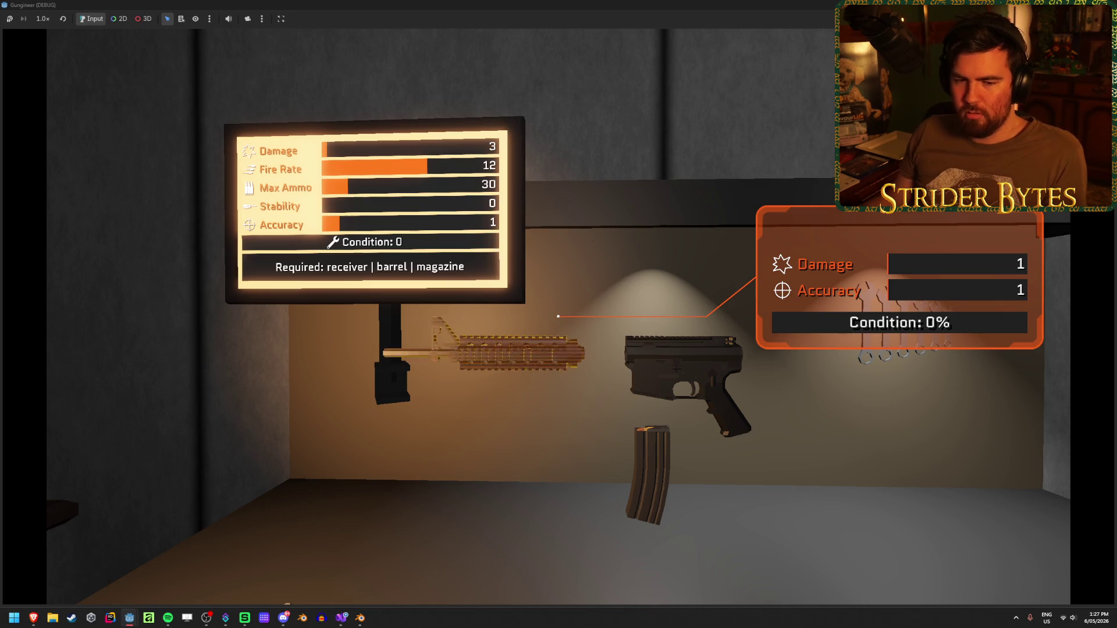
# Step back to view the angled stats monitor, then turn toward the red vise bench
pyautogui.press('Escape')
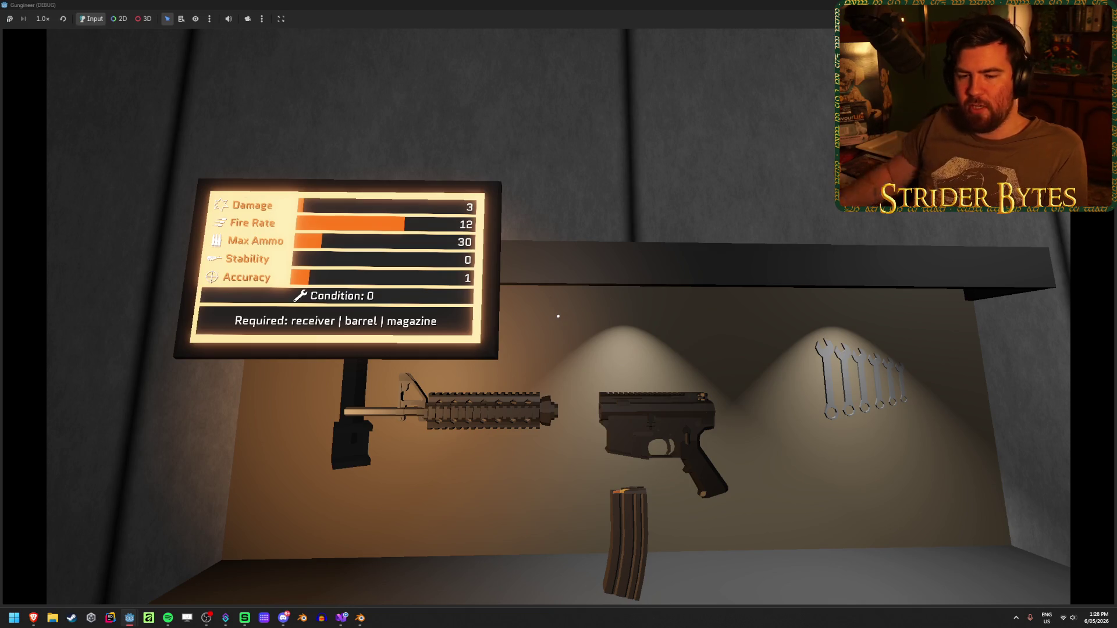
pyautogui.press('d')
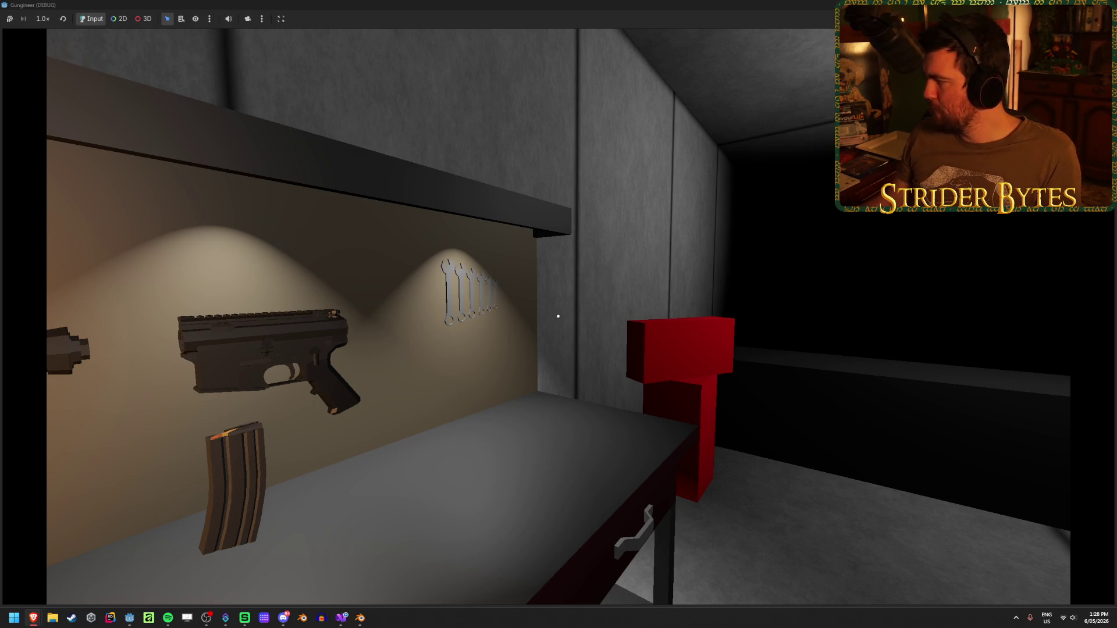
pyautogui.hotkey('alt', 'Tab')
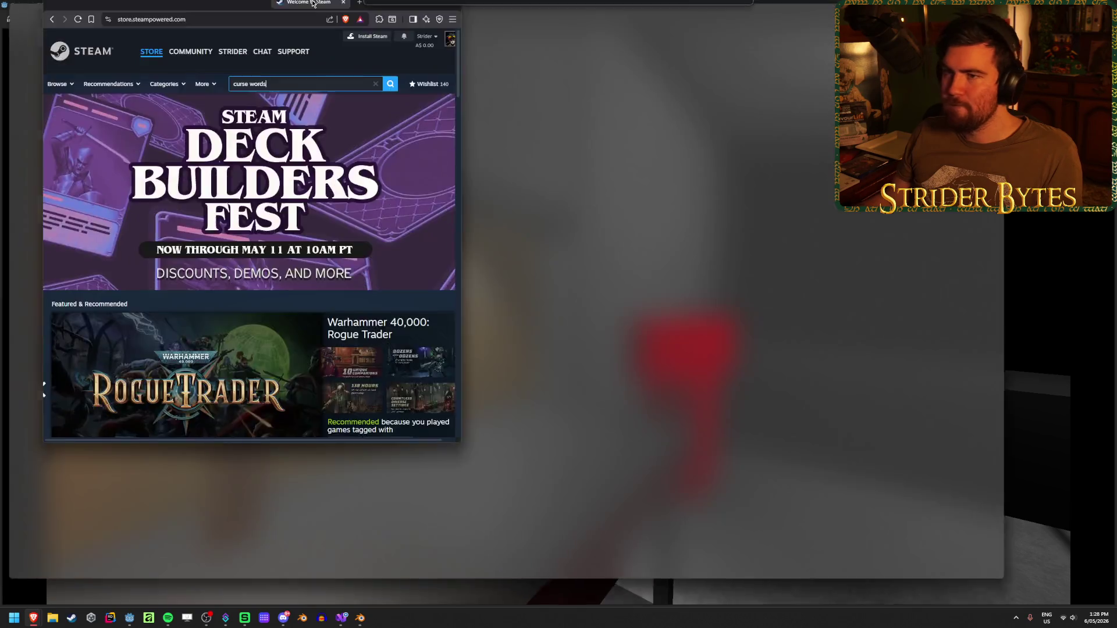
pyautogui.click(639, 91)
pyautogui.write('curs')
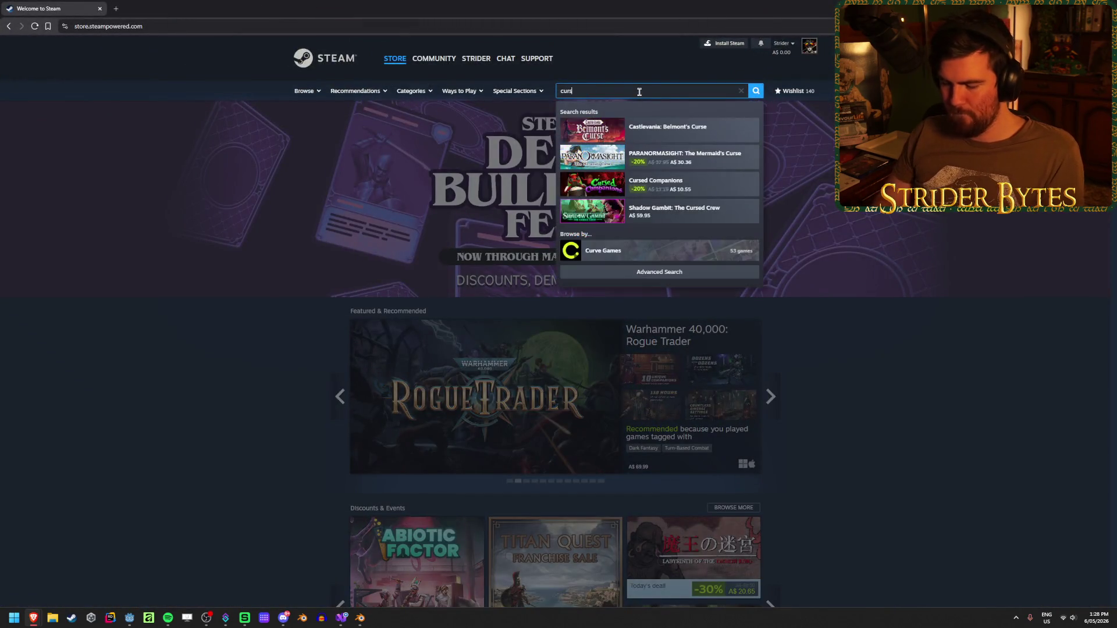
pyautogui.write('e words')
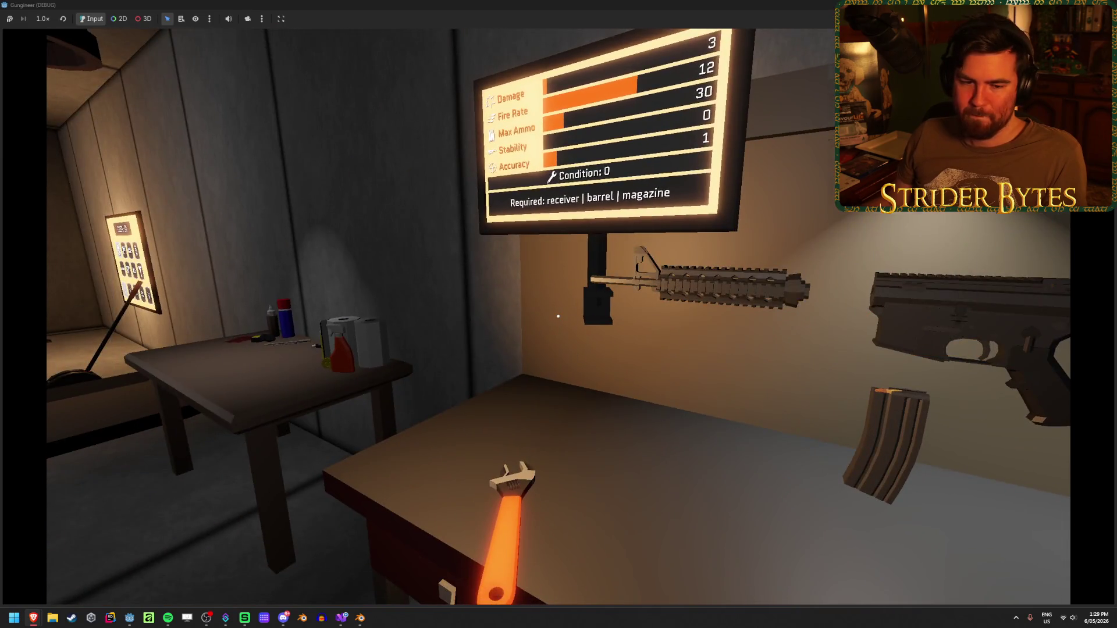
# Walk backward to see the whole workbench and monitor, then bring up the Steam store search
pyautogui.press('s')
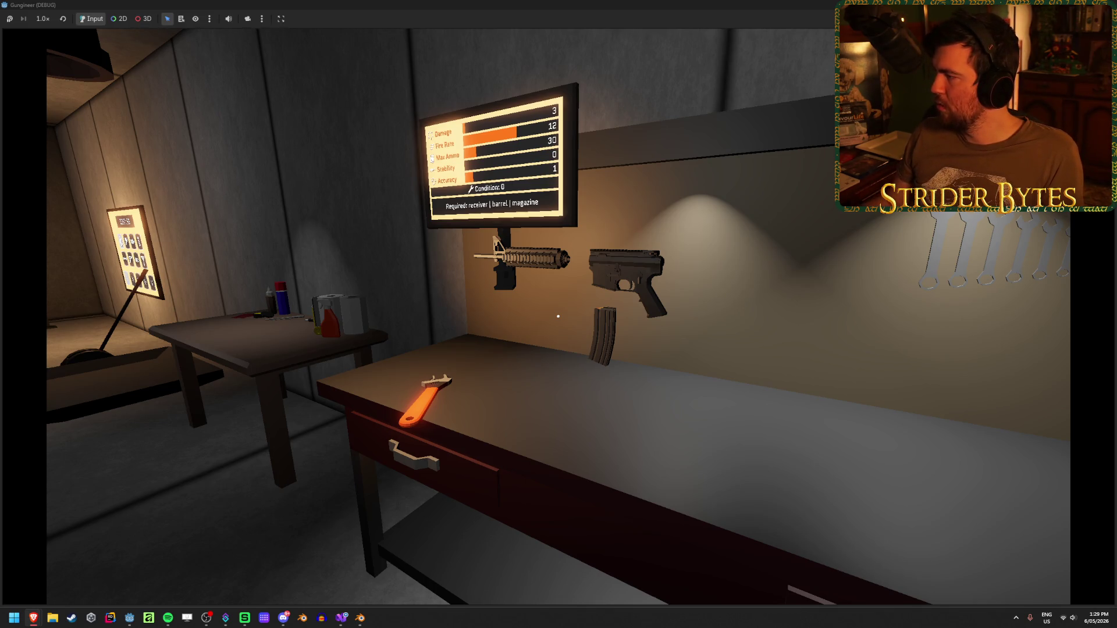
pyautogui.hotkey('alt', 'Tab')
pyautogui.click(703, 93)
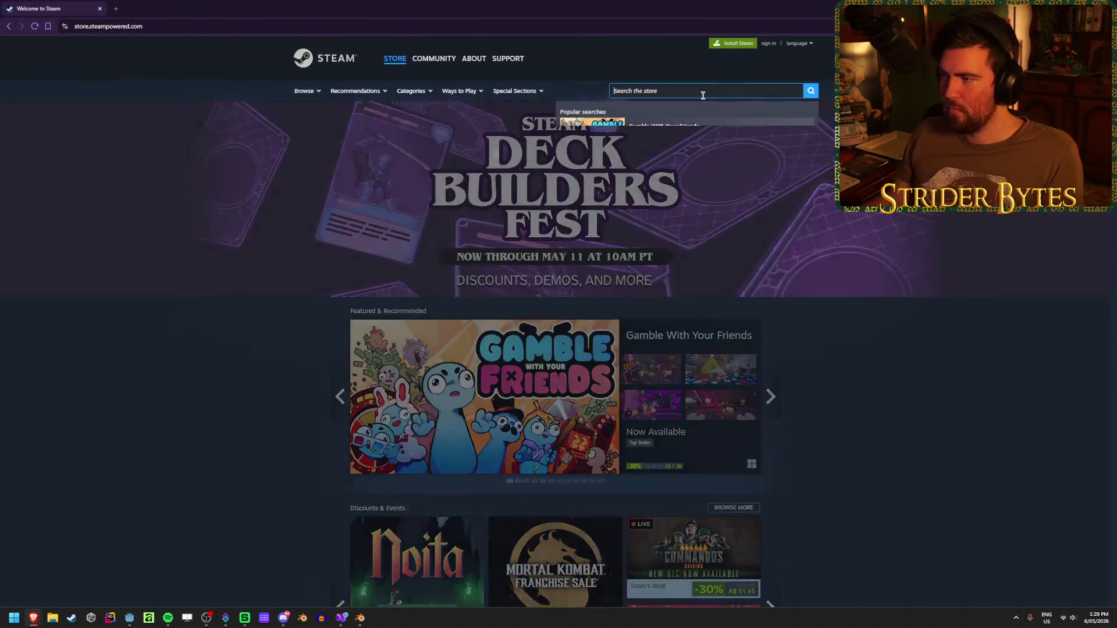
# Search the Steam store for 'curse words', then open MOTORSLICE from New & Trending
pyautogui.write('curse words')
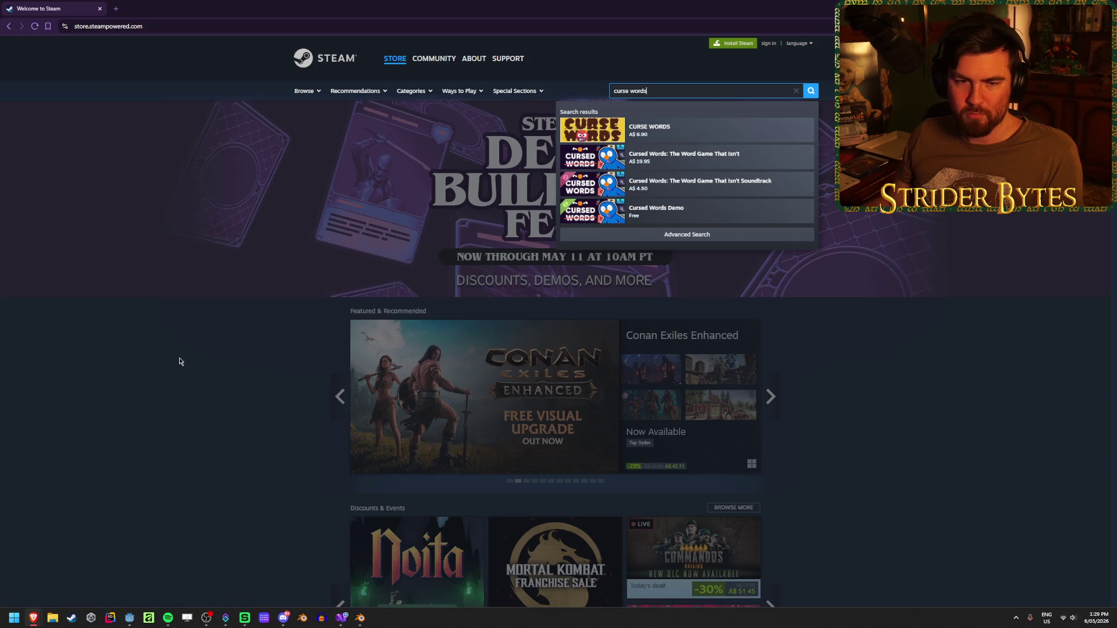
pyautogui.click(151, 365)
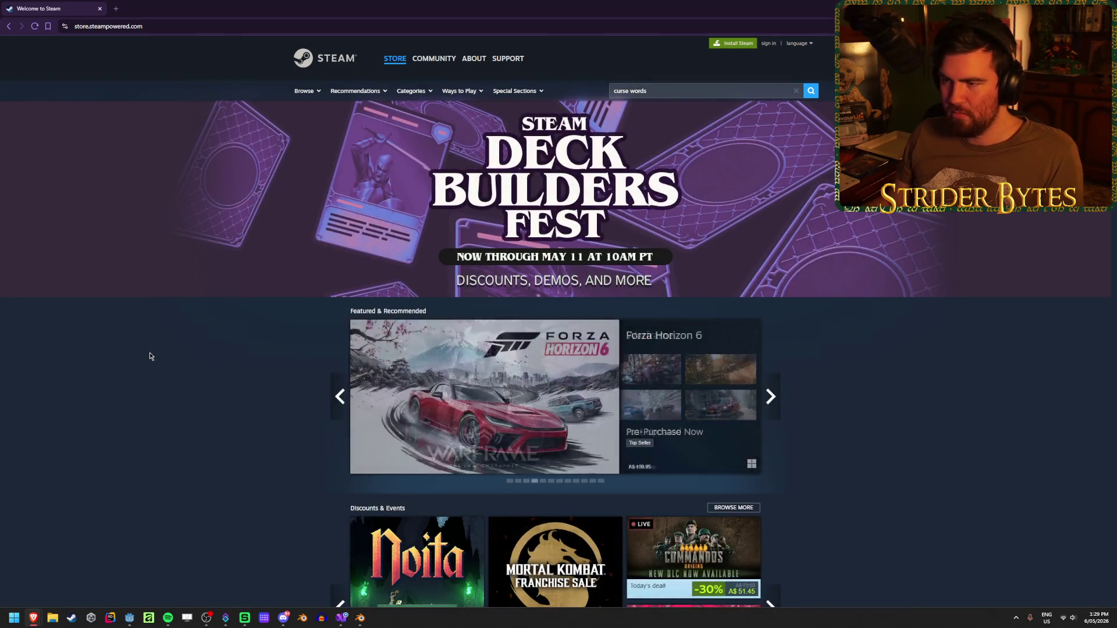
pyautogui.scroll(-10, 151, 366)
pyautogui.scroll(-7, 150, 383)
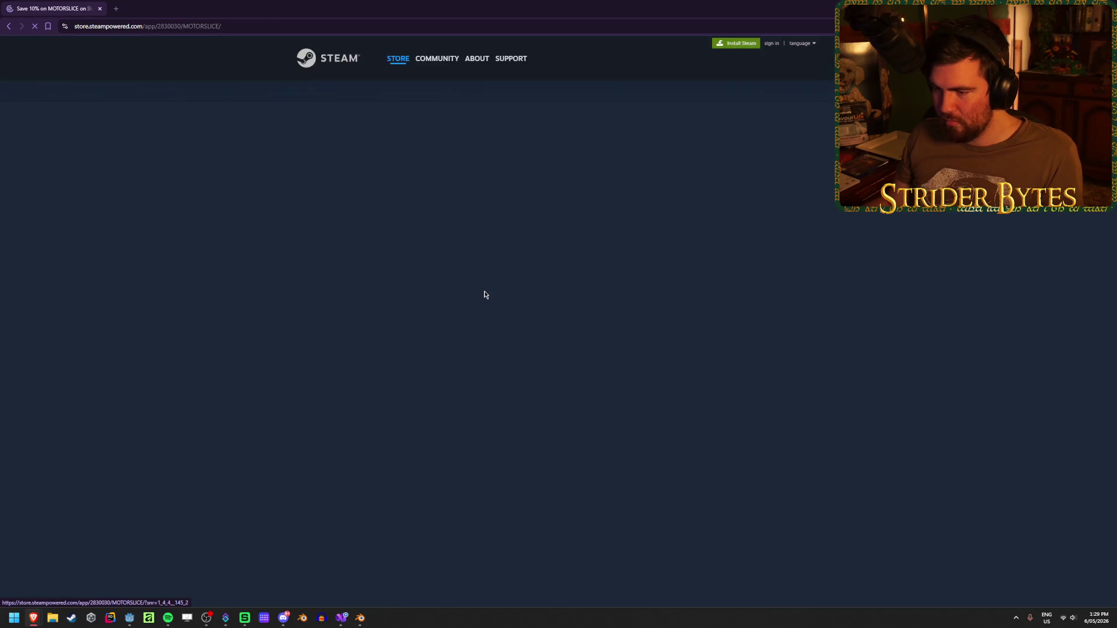
pyautogui.click(445, 378)
# Browse the MOTORSLICE screenshots, including the excavator and yellow container shots
pyautogui.click(476, 378)
pyautogui.click(528, 379)
pyautogui.click(561, 382)
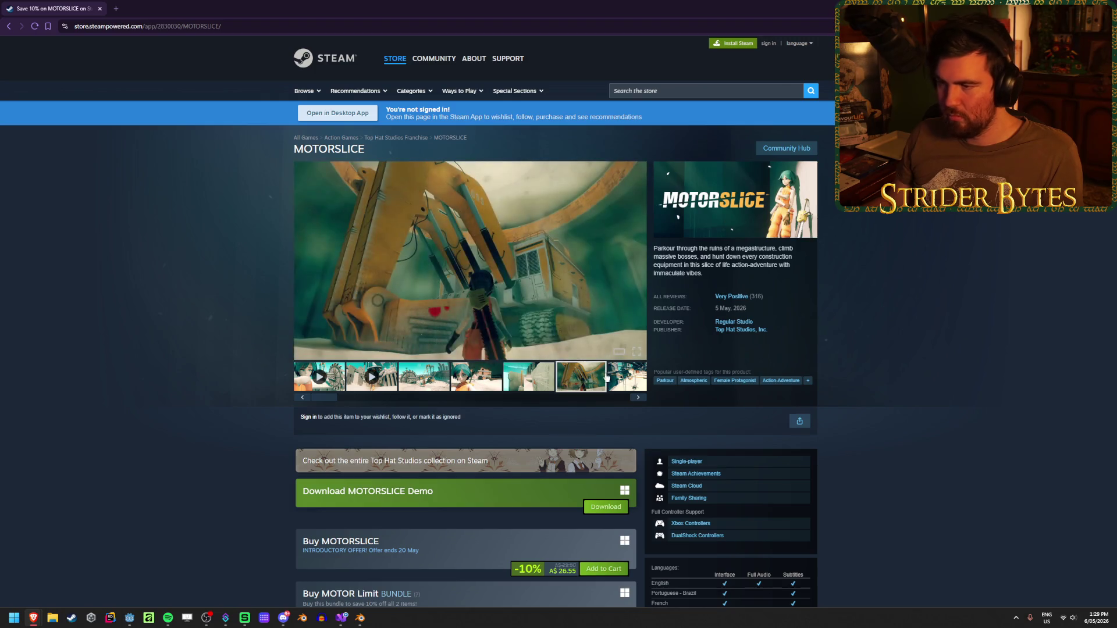
pyautogui.click(607, 377)
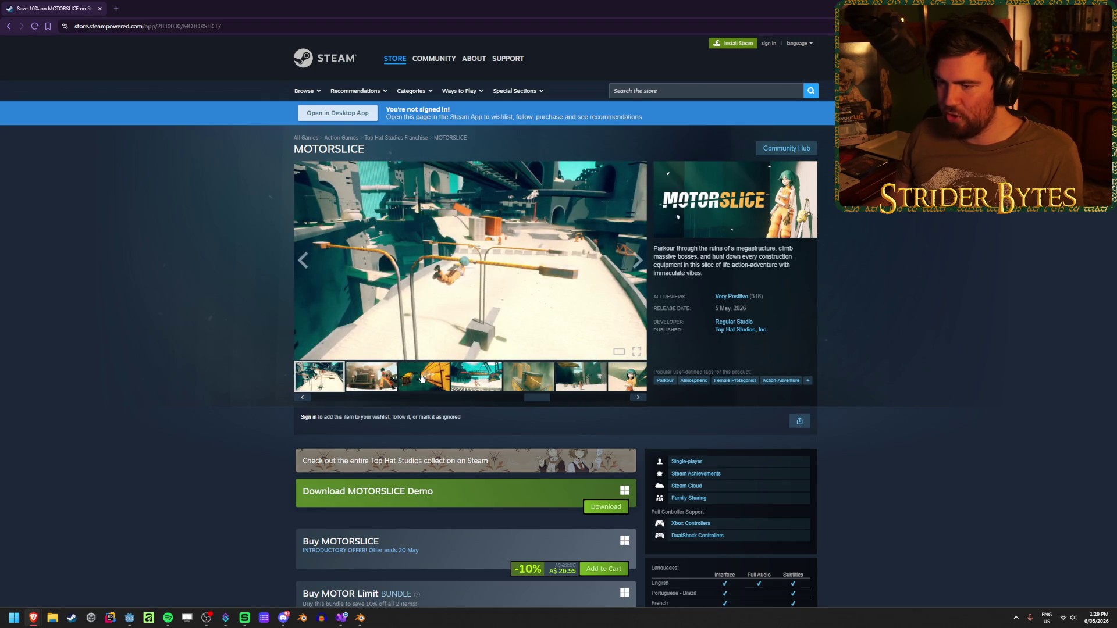
pyautogui.click(504, 381)
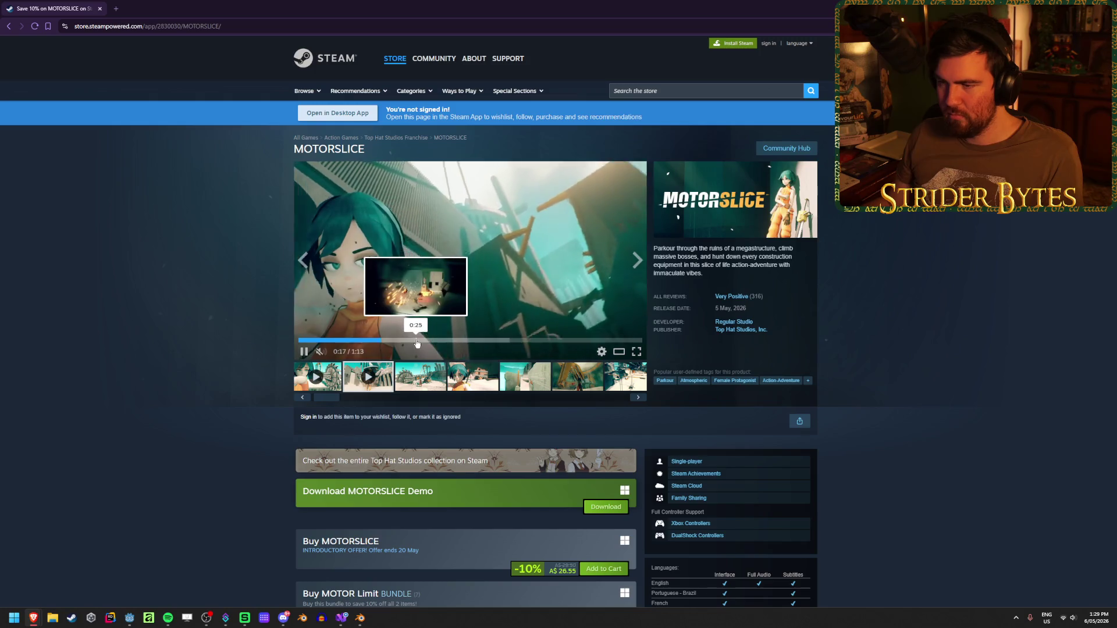
# Skip ahead through the MOTORSLICE trailer and return to the Steam store home page
pyautogui.click(467, 341)
pyautogui.click(506, 340)
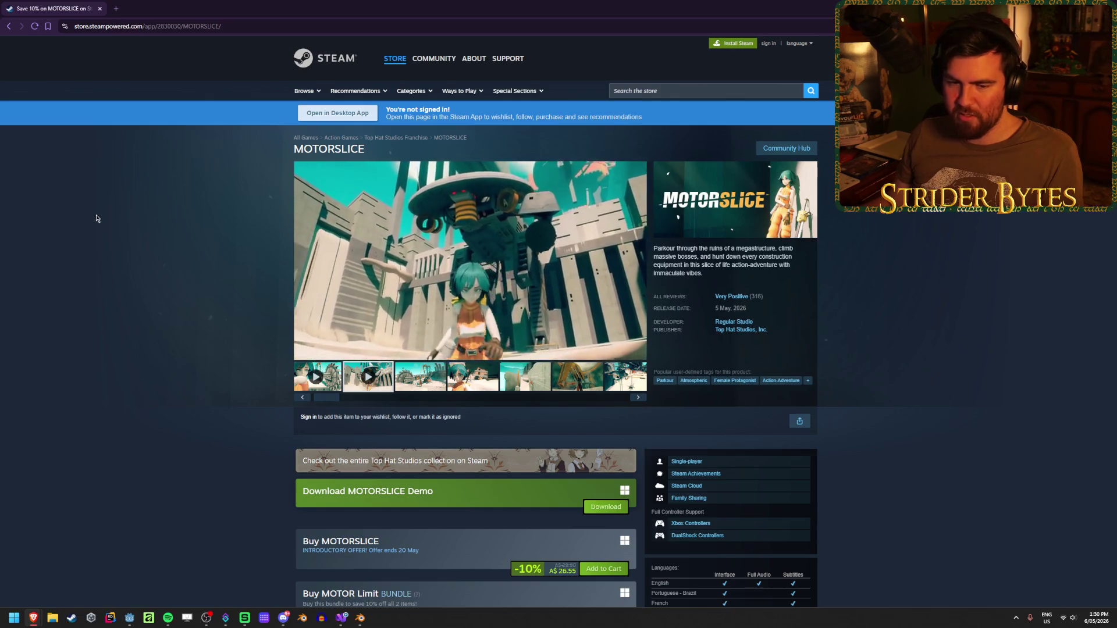
pyautogui.click(9, 26)
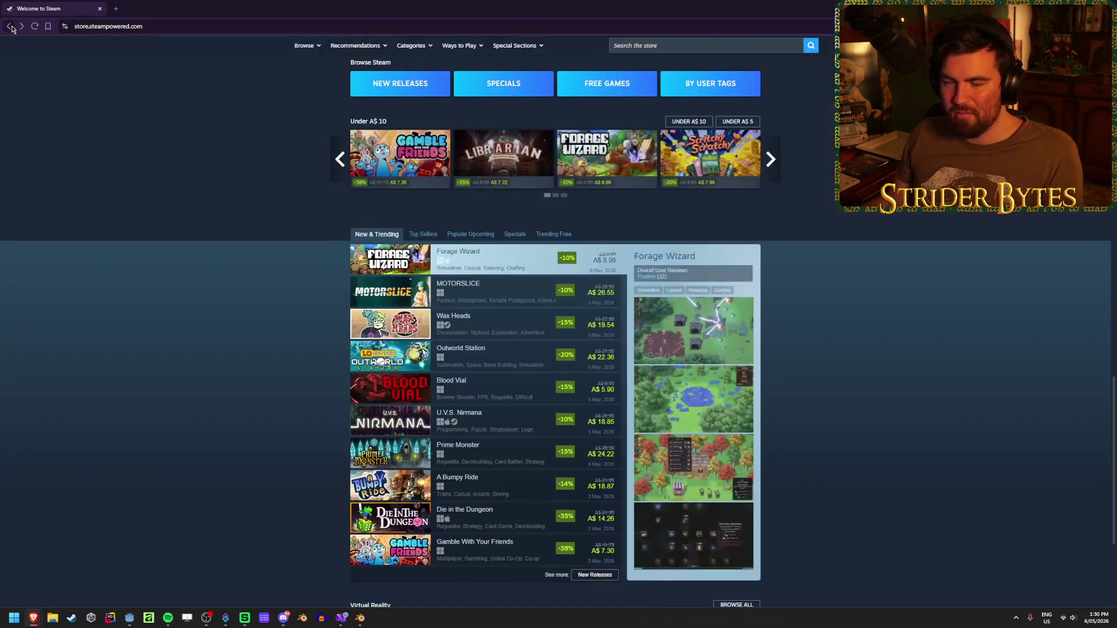
pyautogui.scroll(15, 233, 377)
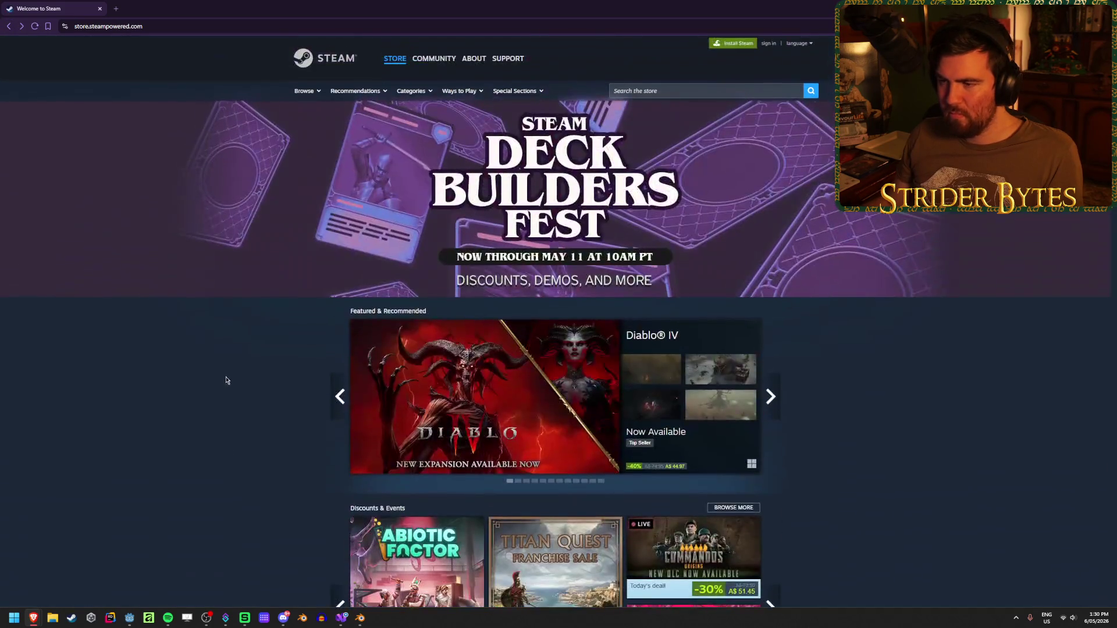
# Search 'words', view the full CURSE WORDS user tag list, close it and go back
pyautogui.click(698, 90)
pyautogui.write('curse')
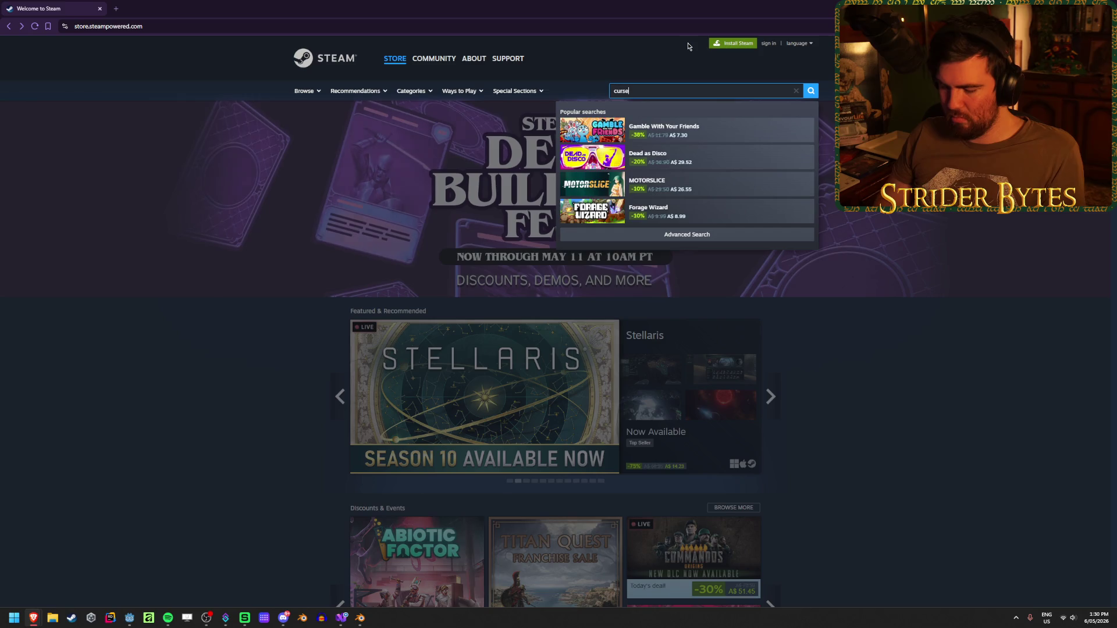
pyautogui.write('words')
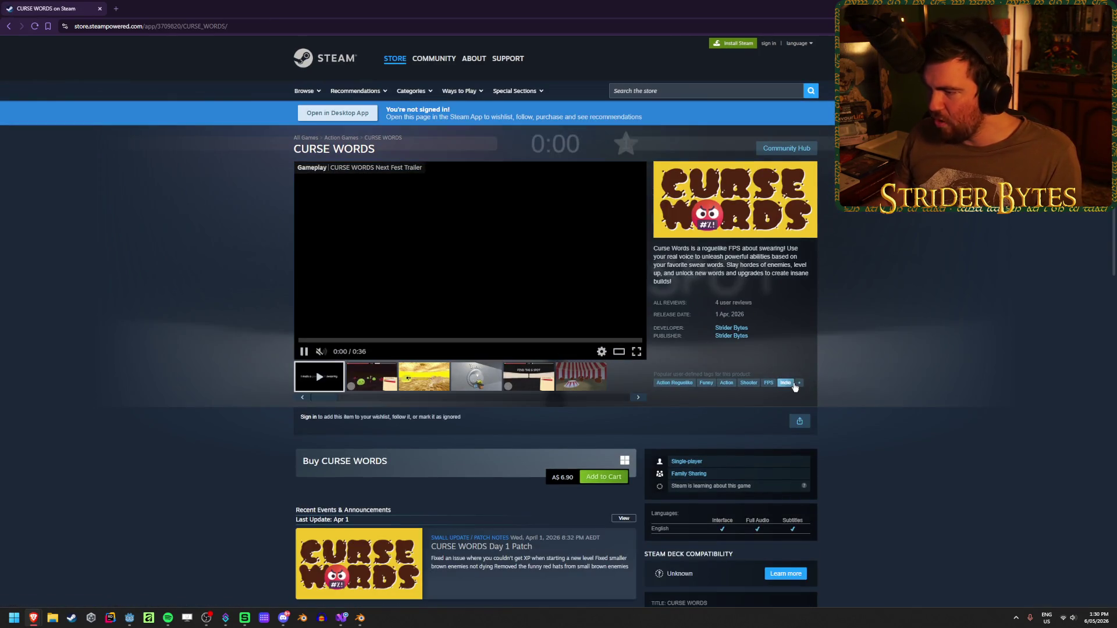
pyautogui.click(798, 383)
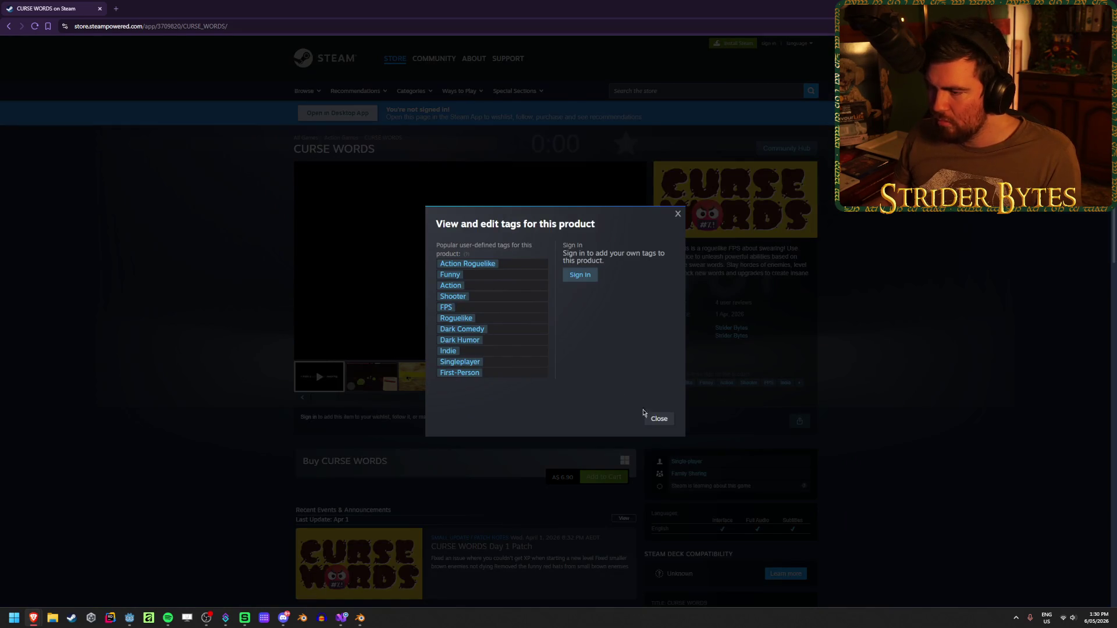
pyautogui.click(659, 418)
pyautogui.click(12, 25)
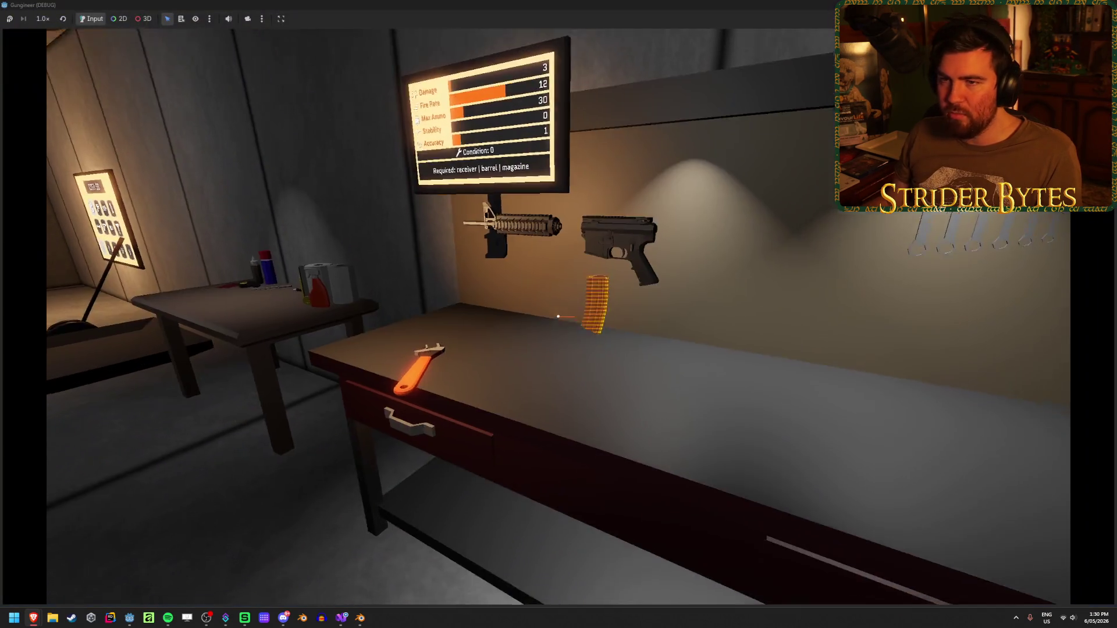
pyautogui.click(558, 316)
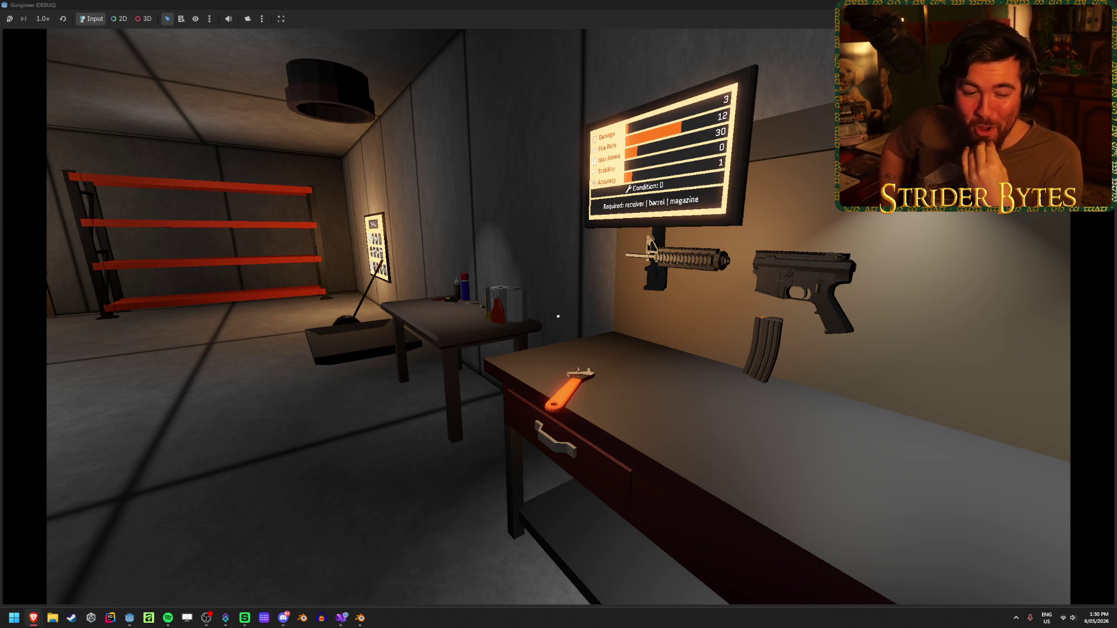
# Walk up to and back from the workbench to read the live part stats, then stop with F8
pyautogui.press('w')
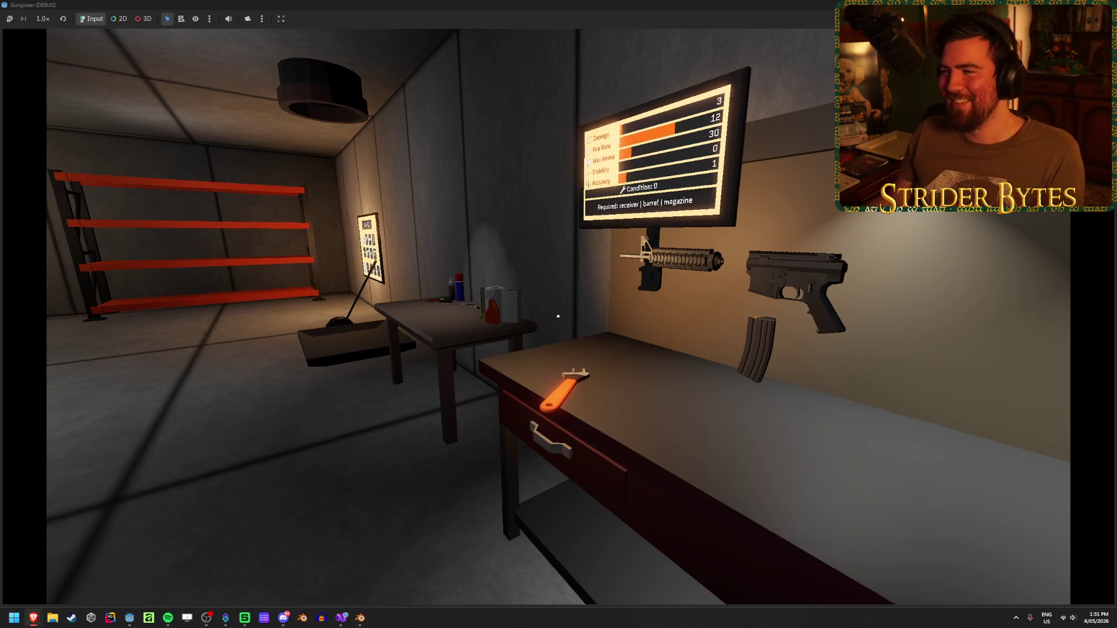
pyautogui.press('s')
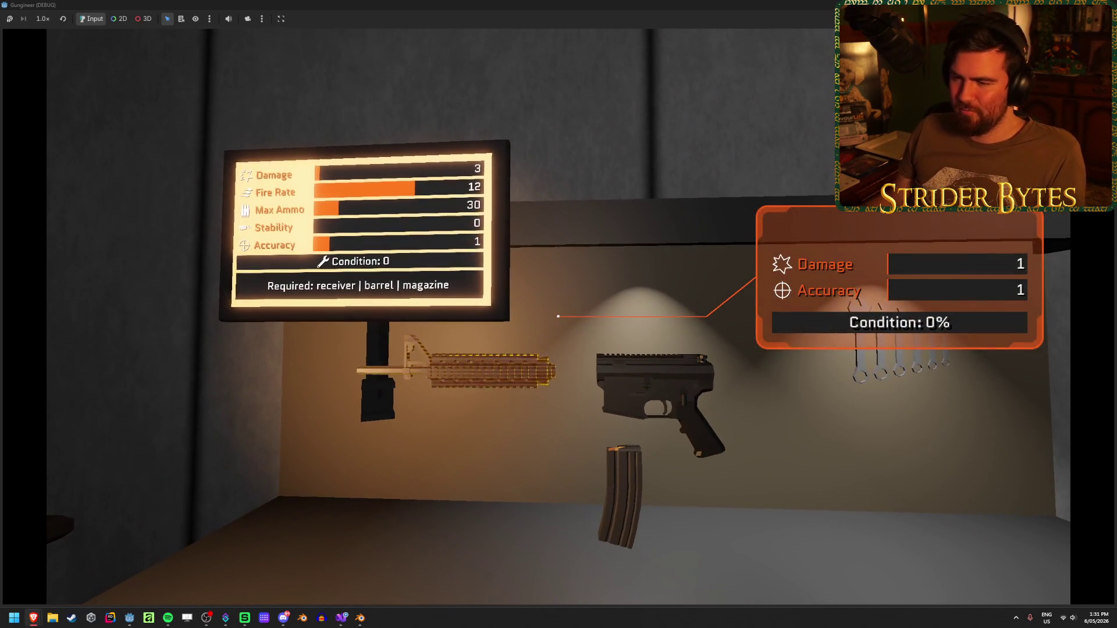
pyautogui.click(549, 310)
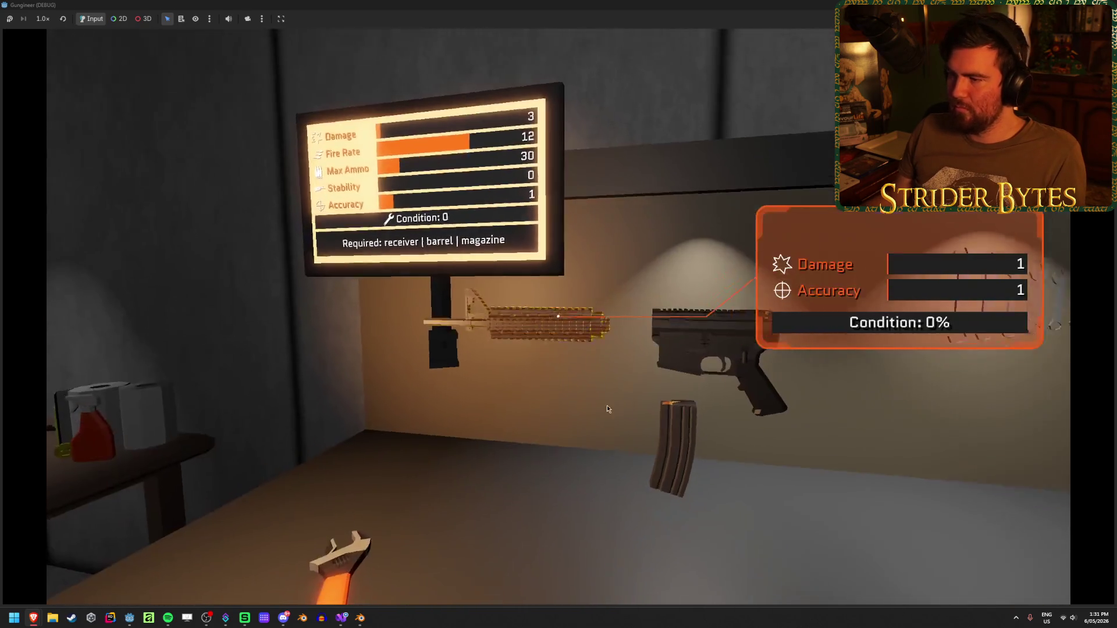
pyautogui.press('F8')
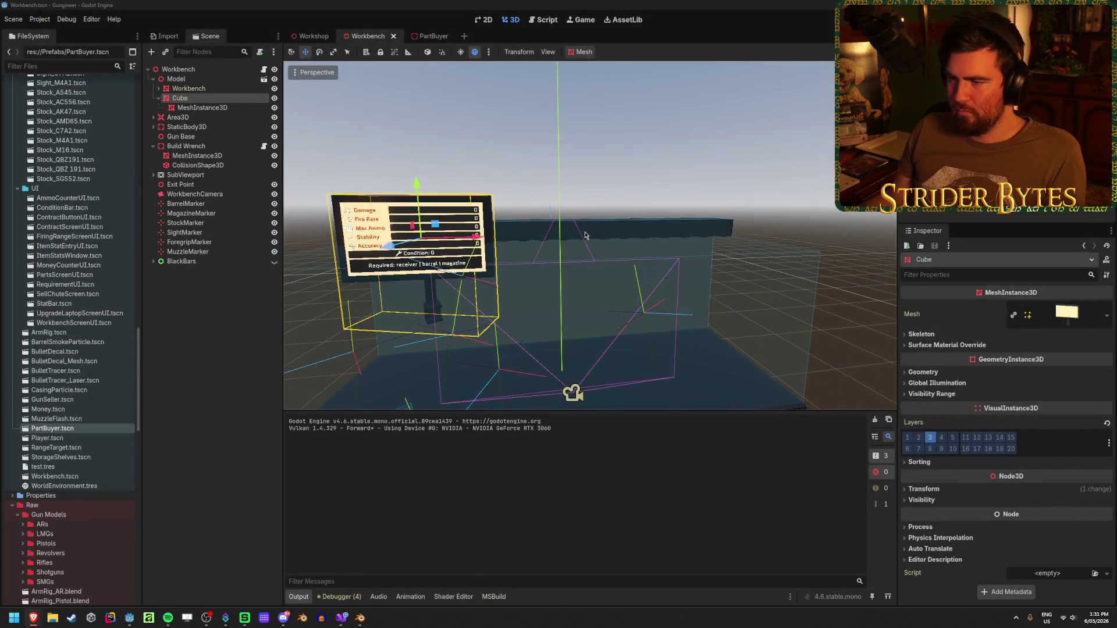
# Try rotating the Cube monitor panel, then undo so it stays unrotated
pyautogui.moveTo(585, 235)
pyautogui.mouseDown()
pyautogui.moveTo(599, 231)
pyautogui.moveTo(563, 288)
pyautogui.moveTo(576, 326)
pyautogui.moveTo(536, 310)
pyautogui.moveTo(509, 268)
pyautogui.mouseUp()
pyautogui.press('e')
pyautogui.click(518, 266)
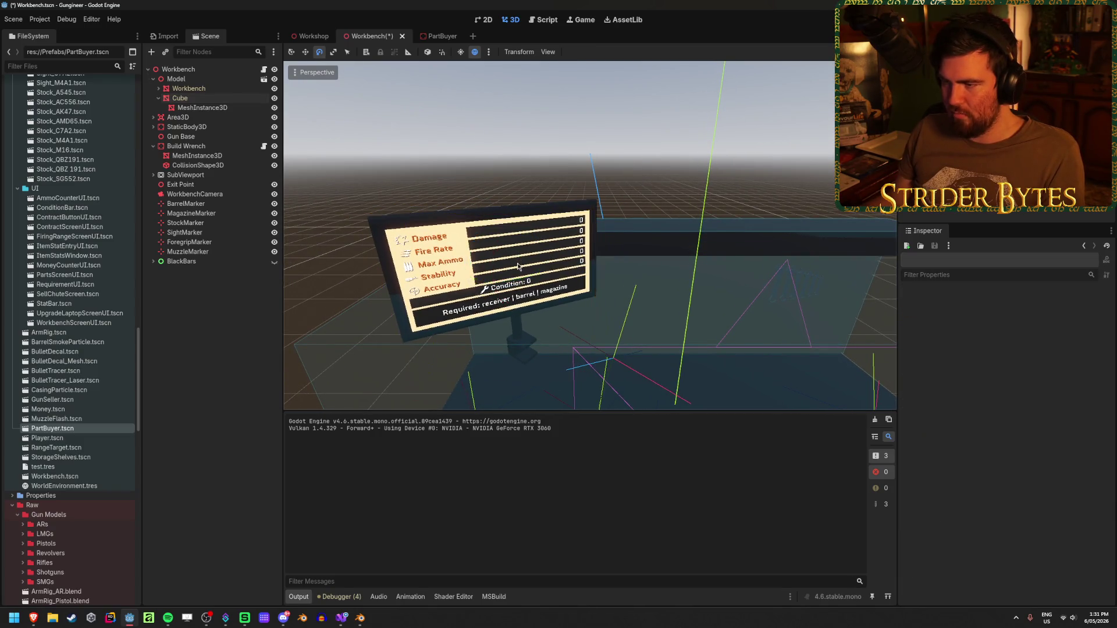
pyautogui.click(179, 97)
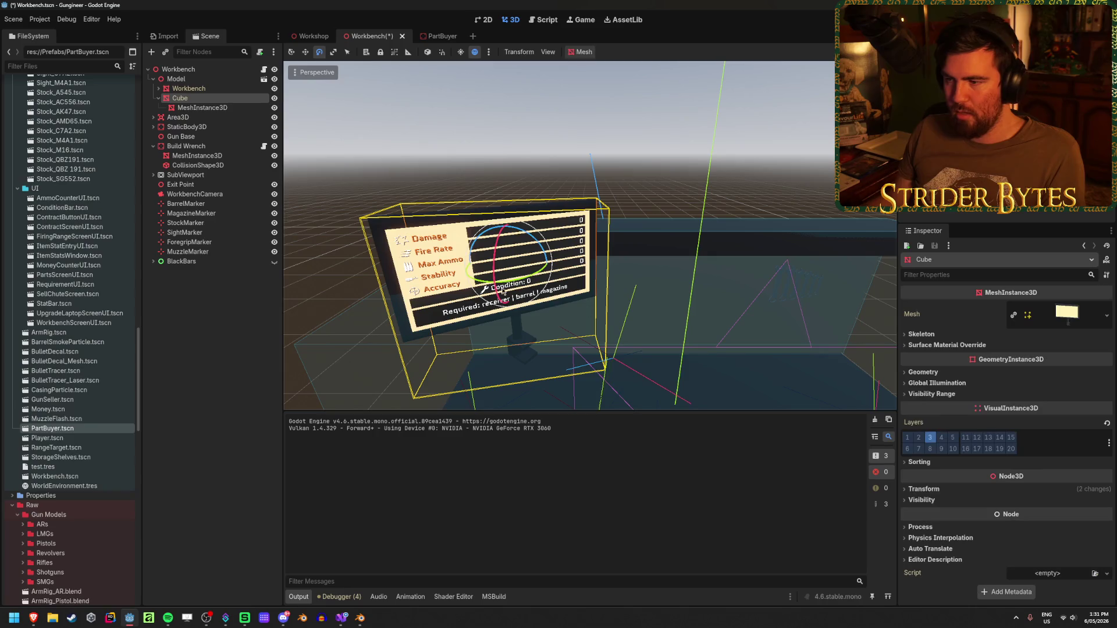
pyautogui.hotkey('ctrl', 'z')
pyautogui.hotkey('ctrl', 'z')
pyautogui.hotkey('ctrl', 'z')
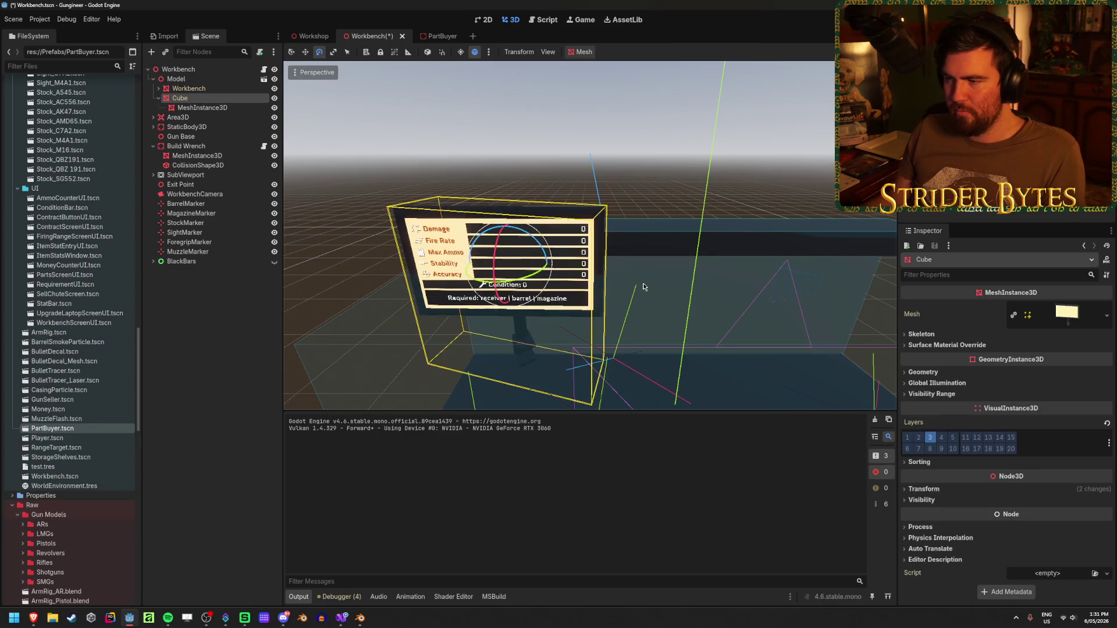
pyautogui.click(522, 282)
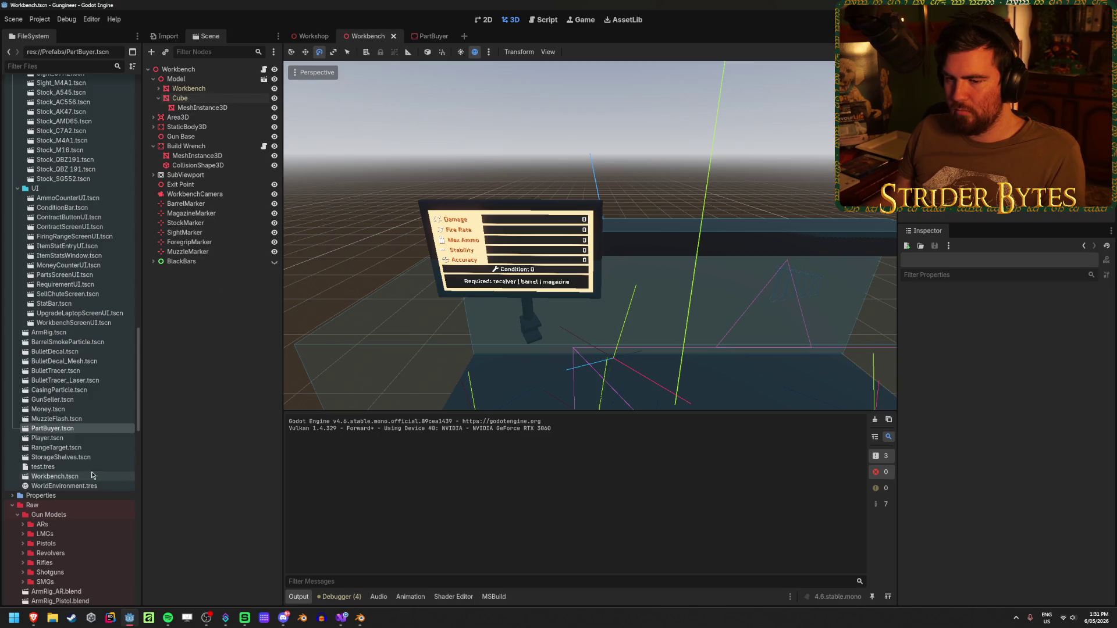
# Drag Workbench_Screen.blend from the FileSystem dock onto the Workbench root node
pyautogui.scroll(-10, 100, 446)
pyautogui.click(48, 481)
pyautogui.moveTo(43, 483)
pyautogui.mouseDown()
pyautogui.moveTo(204, 308)
pyautogui.moveTo(203, 319)
pyautogui.moveTo(217, 95)
pyautogui.moveTo(204, 71)
pyautogui.mouseUp()
# Frame the workbench and raise Workbench_Screen above the bench, starting to tilt it
pyautogui.press('w')
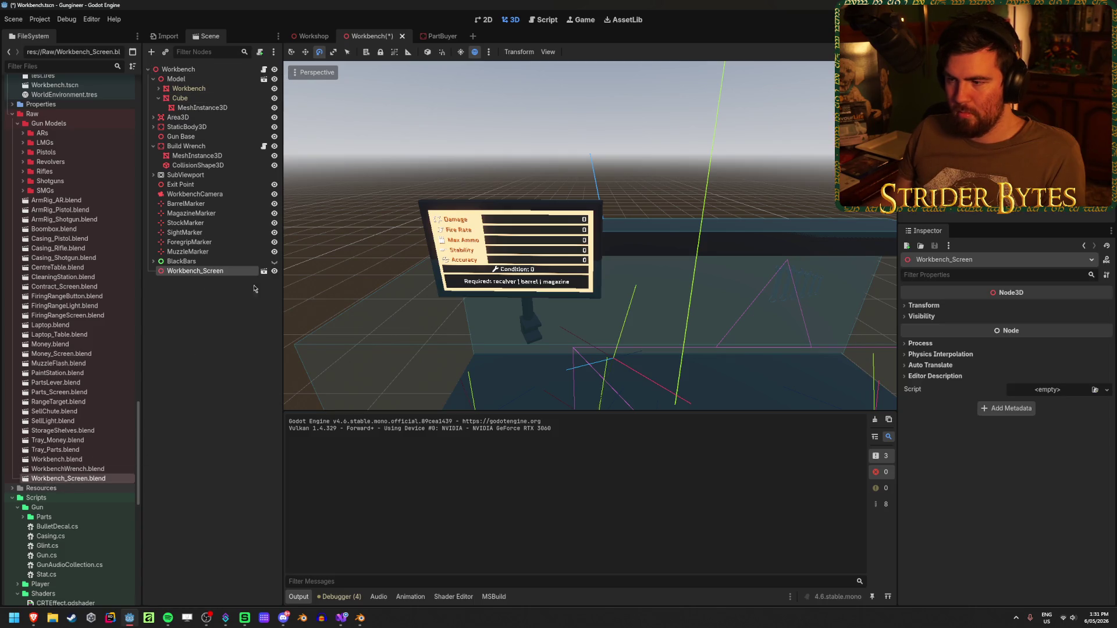
pyautogui.press('f')
pyautogui.moveTo(595, 281)
pyautogui.mouseDown()
pyautogui.moveTo(621, 157)
pyautogui.moveTo(635, 189)
pyautogui.moveTo(495, 220)
pyautogui.mouseUp()
pyautogui.press('e')
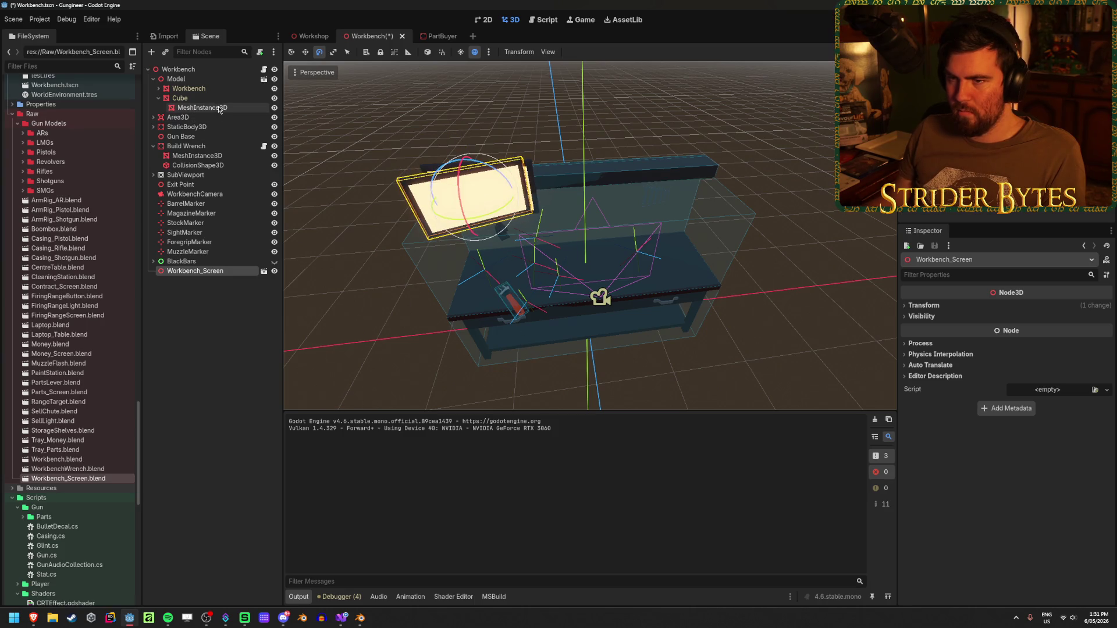
# Duplicate the Cube's mesh instance and move the copy under Workbench_Screen
pyautogui.click(232, 108)
pyautogui.hotkey('ctrl', 'd')
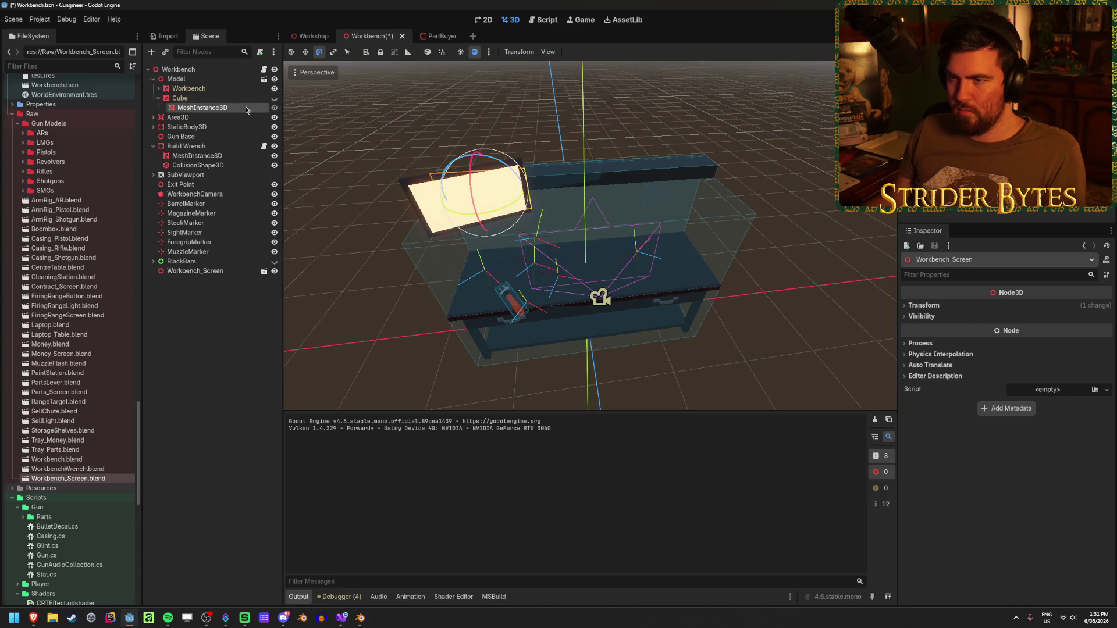
pyautogui.moveTo(239, 118); pyautogui.dragTo(226, 284)
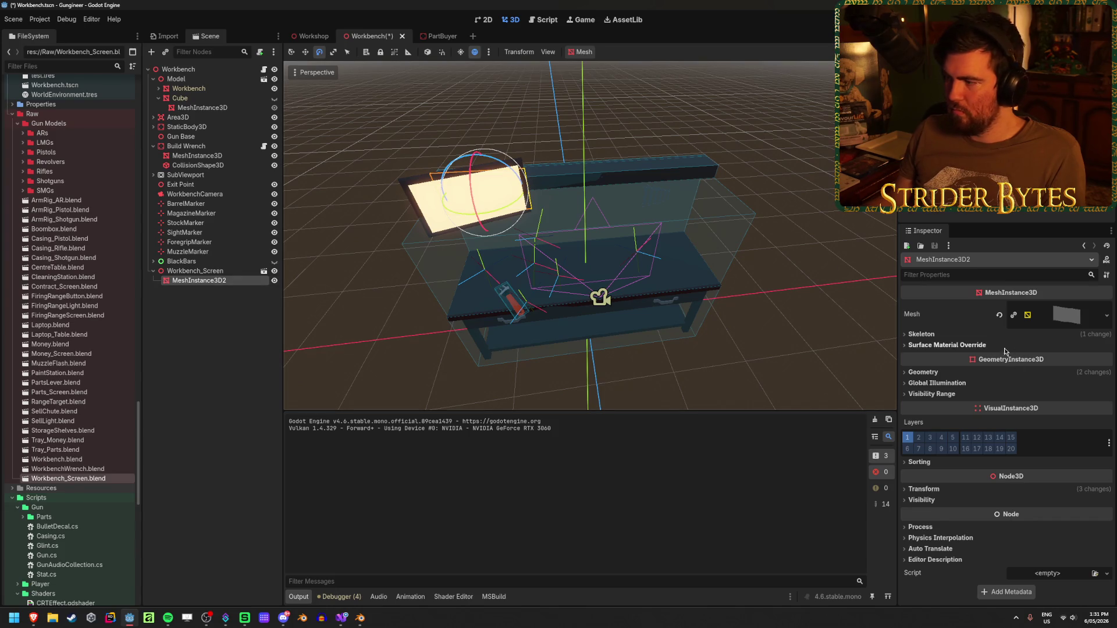
# Reset the screen mesh's Transform position and rotation to zero in the Inspector
pyautogui.click(939, 375)
pyautogui.scroll(-5, 1001, 442)
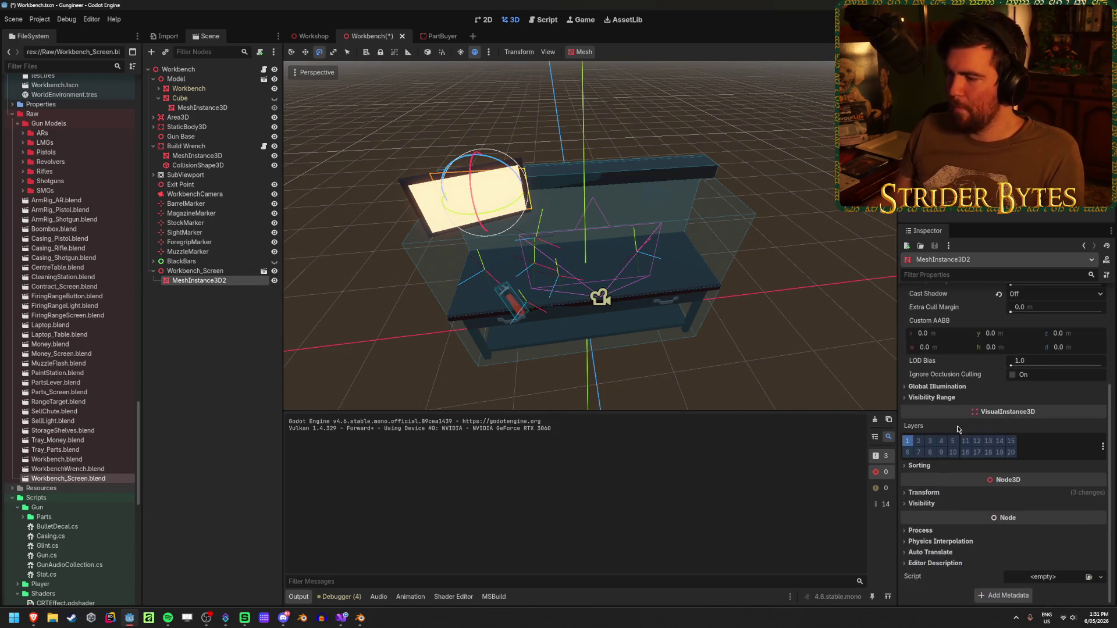
pyautogui.click(1056, 494)
pyautogui.click(1100, 504)
pyautogui.click(1100, 531)
# Nudge the screen mesh 0.047 forward along its local Z and save the Workbench scene
pyautogui.press('w')
pyautogui.press('t')
pyautogui.moveTo(488, 230); pyautogui.dragTo(485, 231)
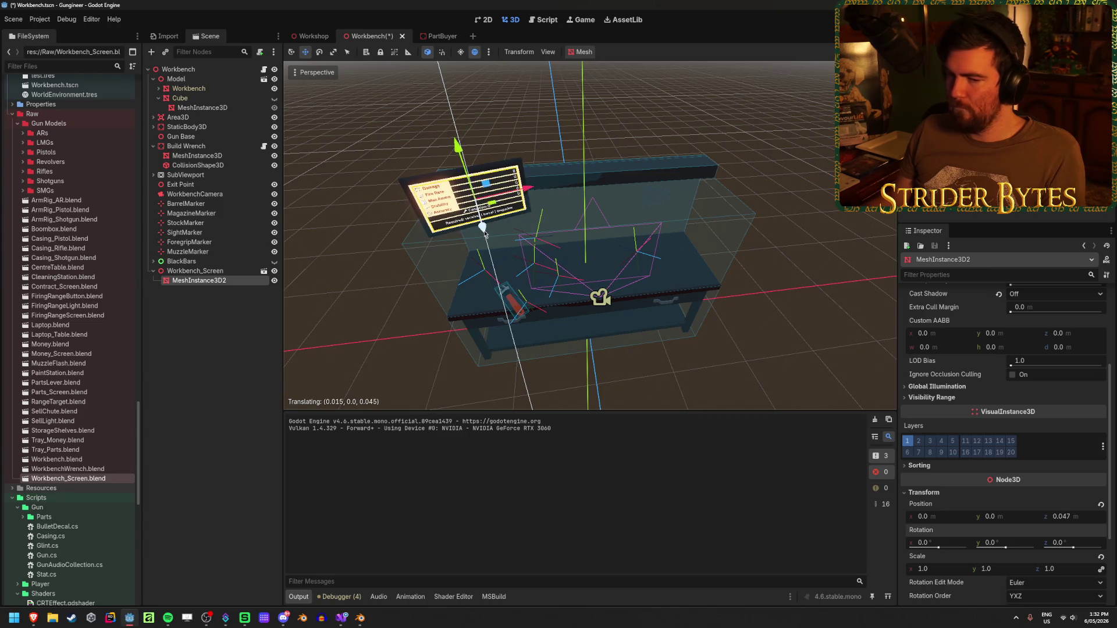
pyautogui.hotkey('ctrl', 's')
# Orbit and frame Workbench_Screen to check its placement, then run the game with F5
pyautogui.moveTo(577, 260); pyautogui.dragTo(559, 262)
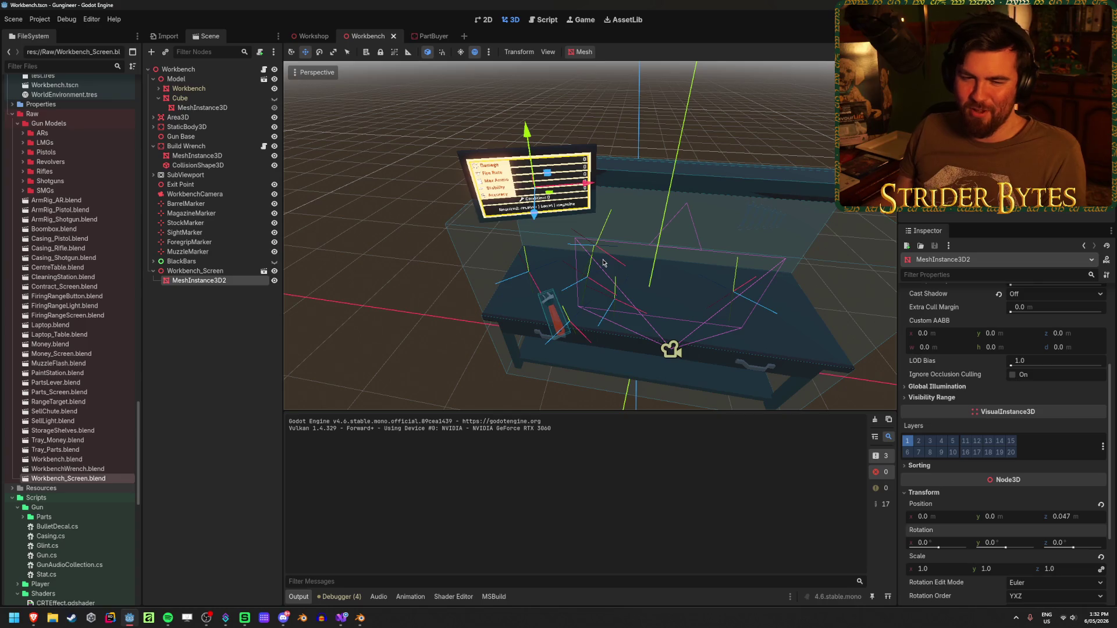
pyautogui.click(199, 271)
pyautogui.moveTo(582, 233); pyautogui.dragTo(477, 239)
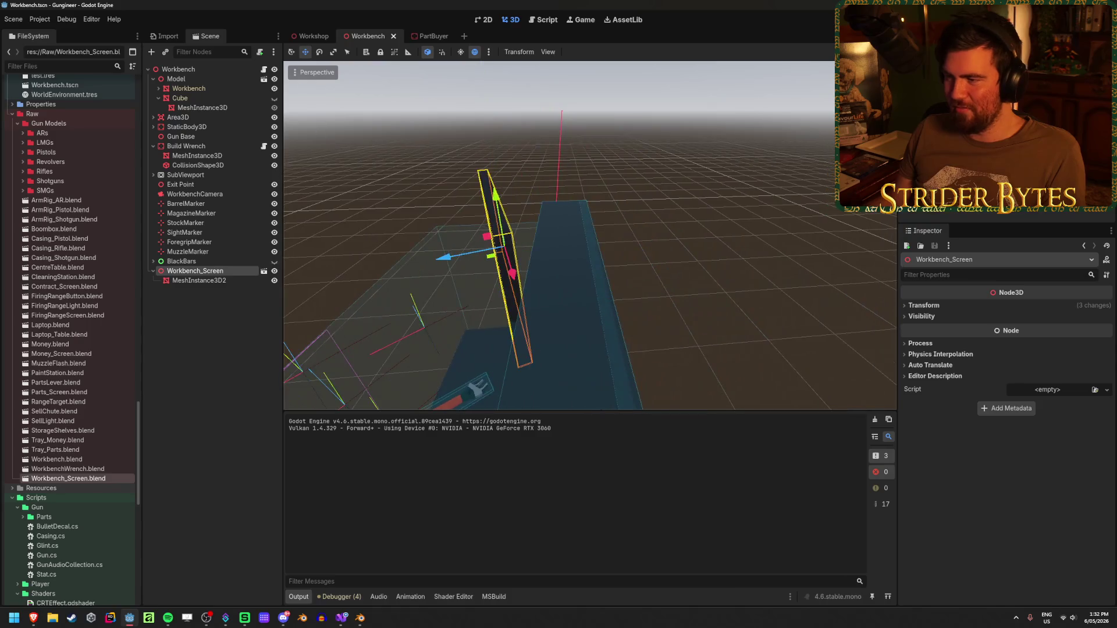
pyautogui.press('f')
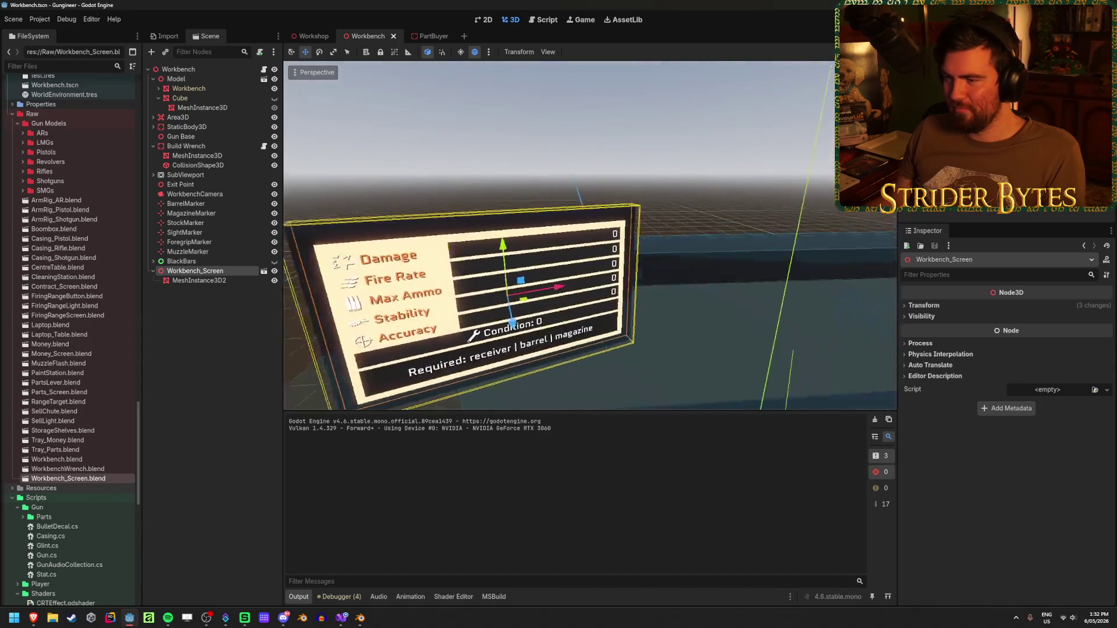
pyautogui.scroll(-3, 589, 236)
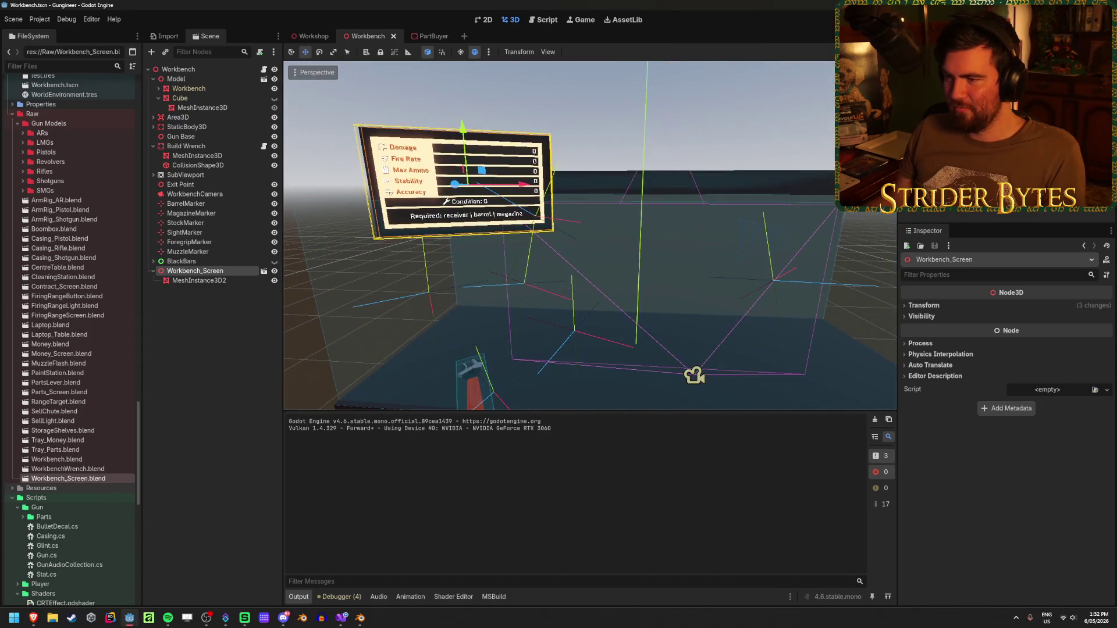
pyautogui.click(753, 118)
pyautogui.press('F5')
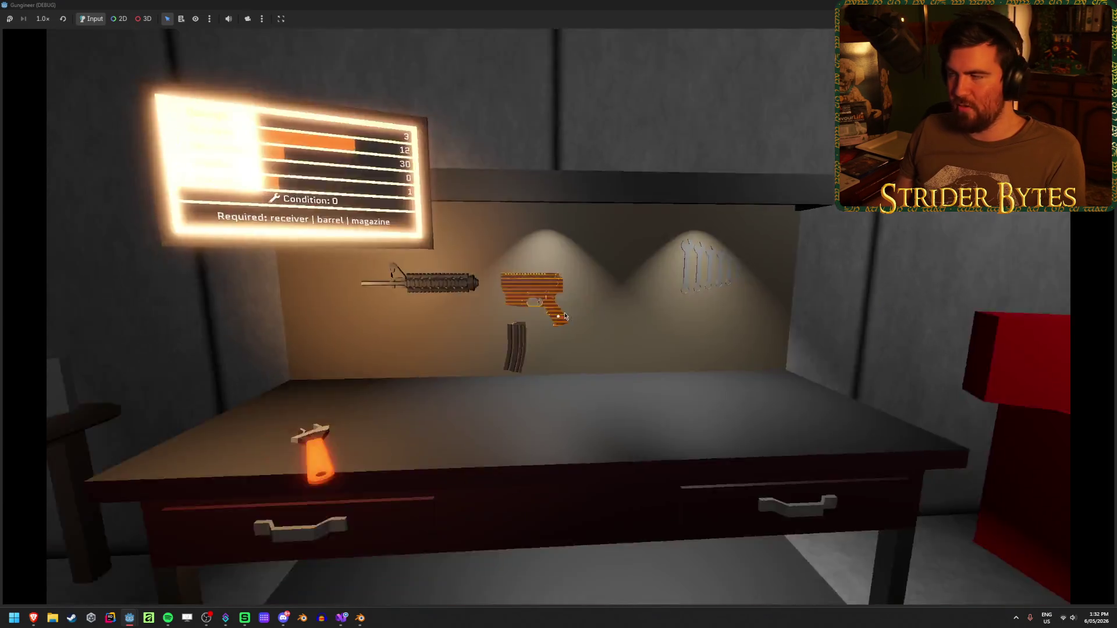
pyautogui.press('F8')
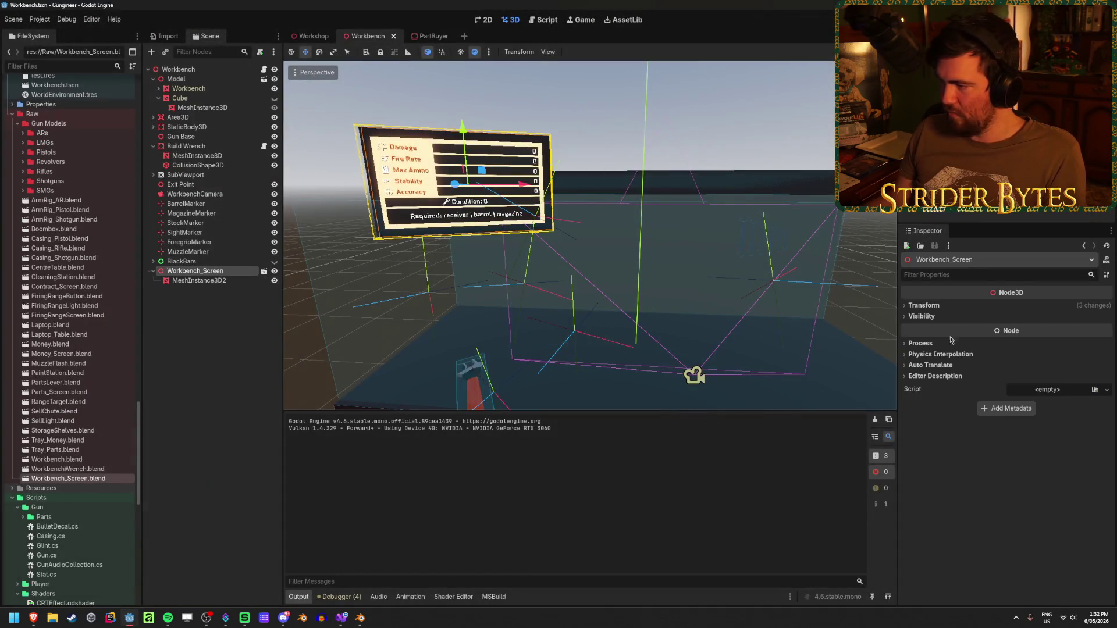
pyautogui.click(936, 307)
pyautogui.click(922, 434)
pyautogui.click(922, 433)
pyautogui.click(196, 281)
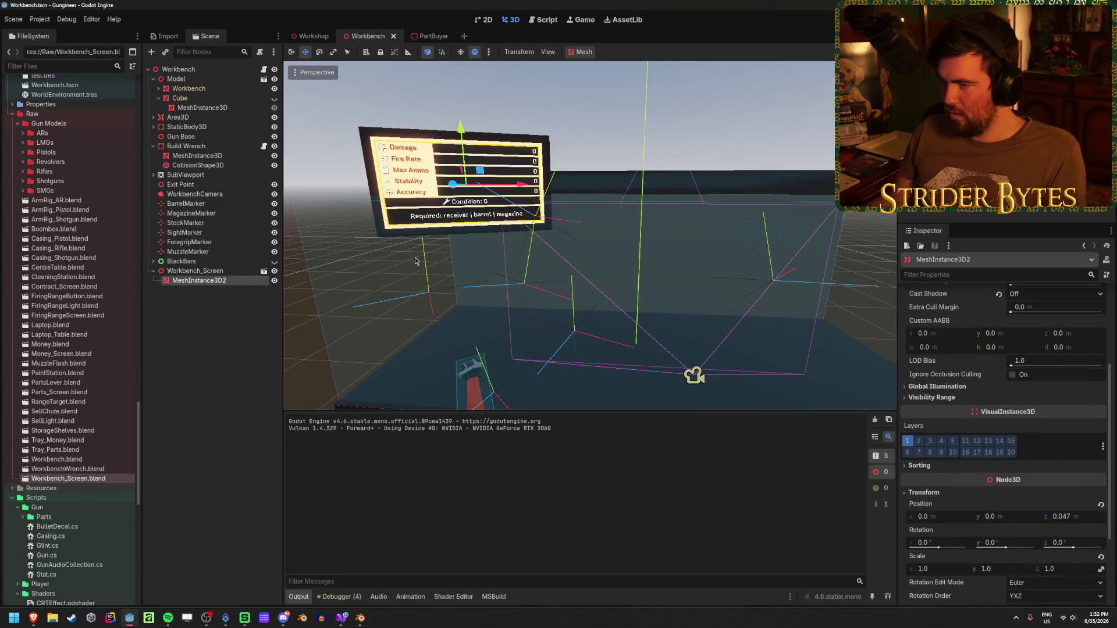
pyautogui.click(195, 271)
pyautogui.click(930, 463)
# Enable Editable Children on Workbench_Screen and select its Cube mesh
pyautogui.click(930, 462)
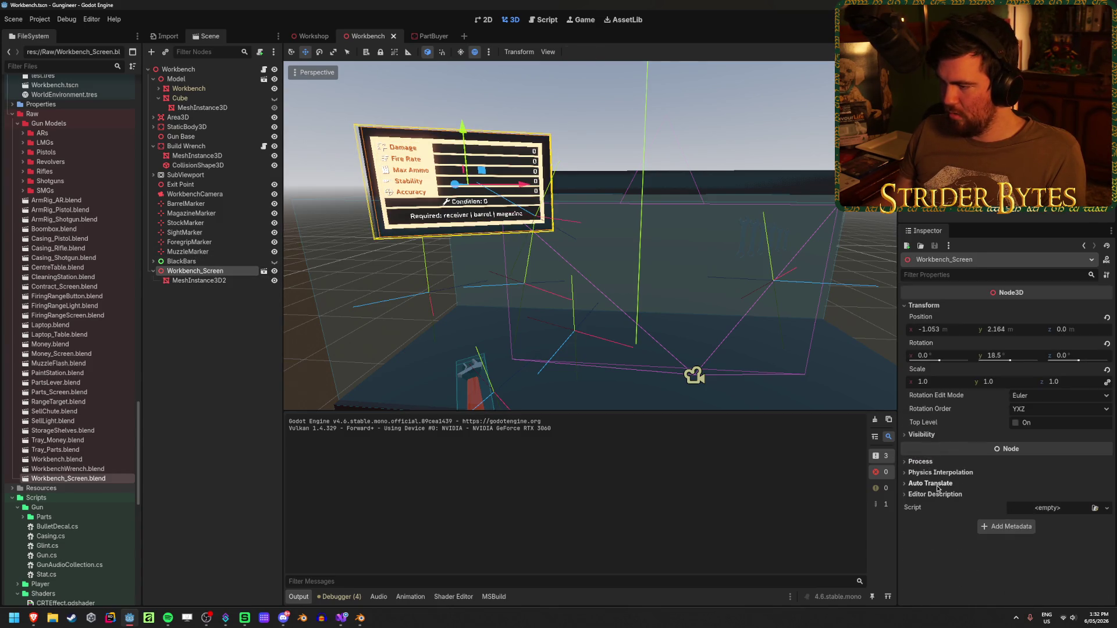
pyautogui.rightClick(201, 271)
pyautogui.click(254, 475)
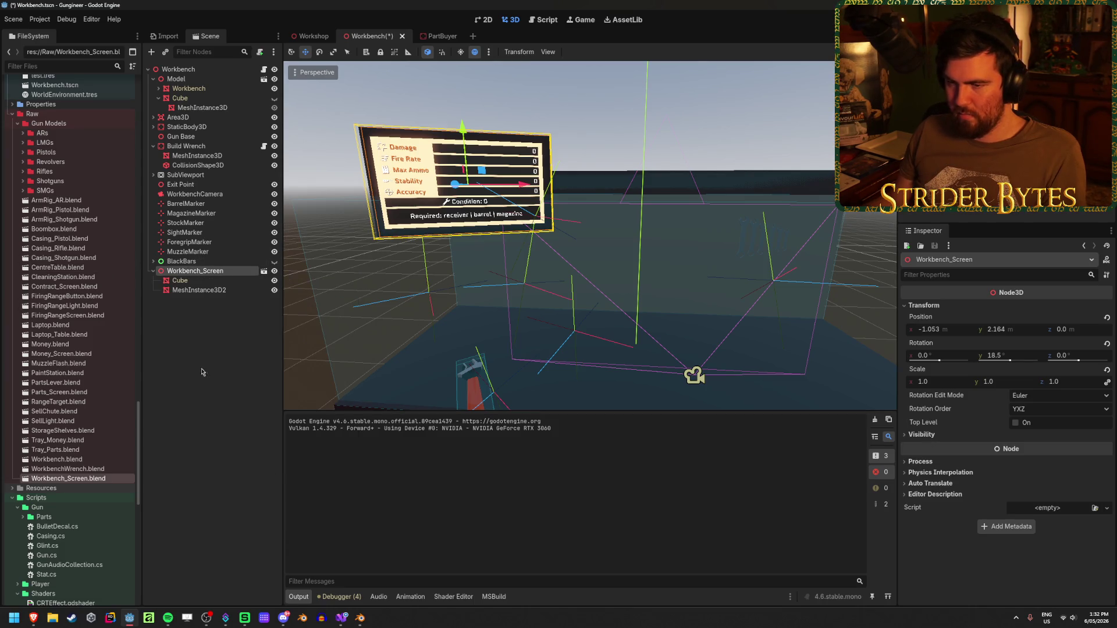
pyautogui.click(180, 280)
# Move the Cube from render layer 1 to layer 3 only, save, and launch the game
pyautogui.click(929, 437)
pyautogui.click(907, 438)
pyautogui.hotkey('ctrl', 's')
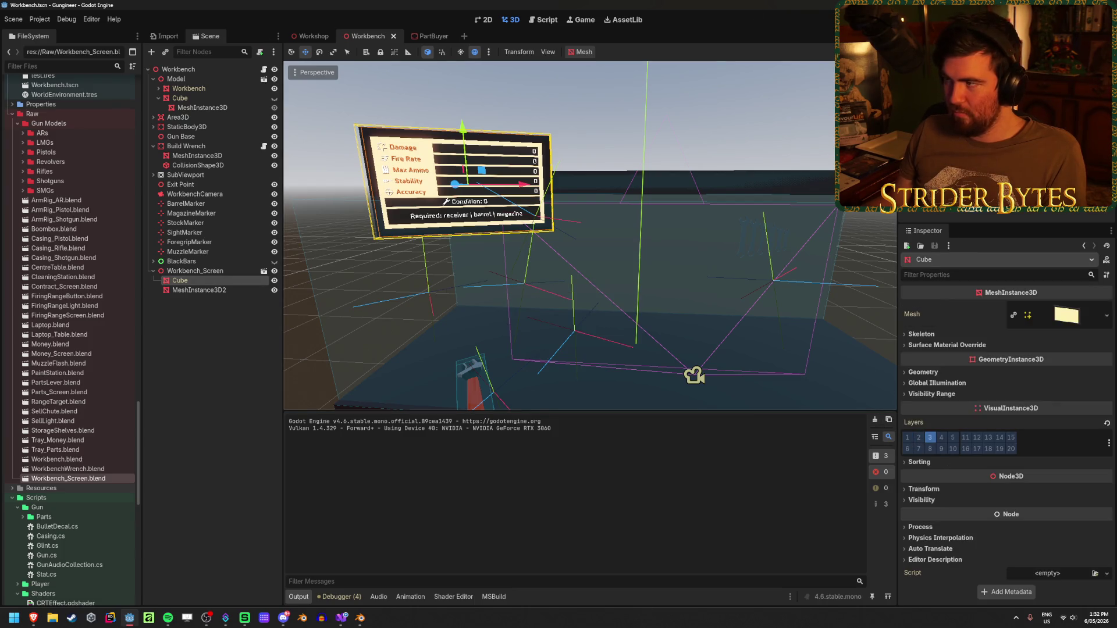
pyautogui.press('F5')
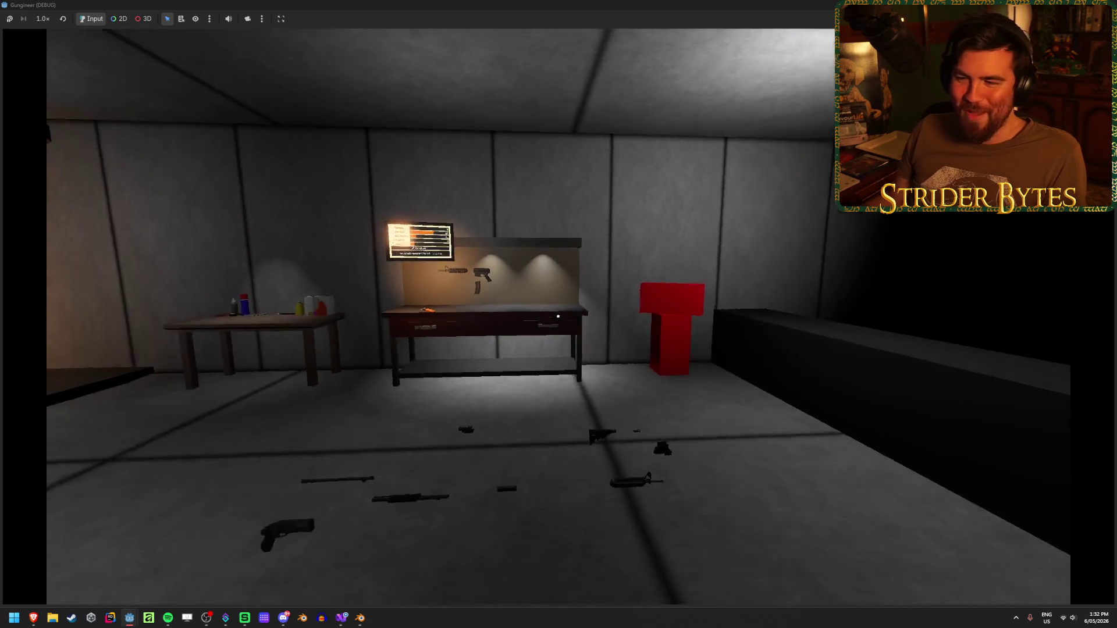
# Walk forward to the workbench to view the glowing stats board, then stop with F8
pyautogui.press('w')
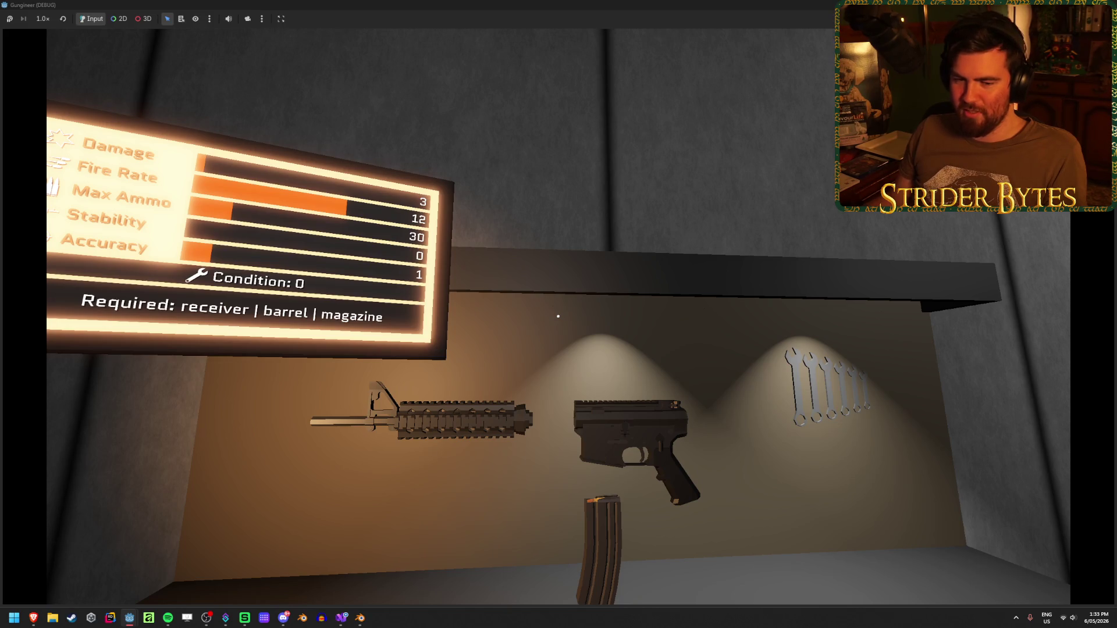
pyautogui.moveTo(558, 316)
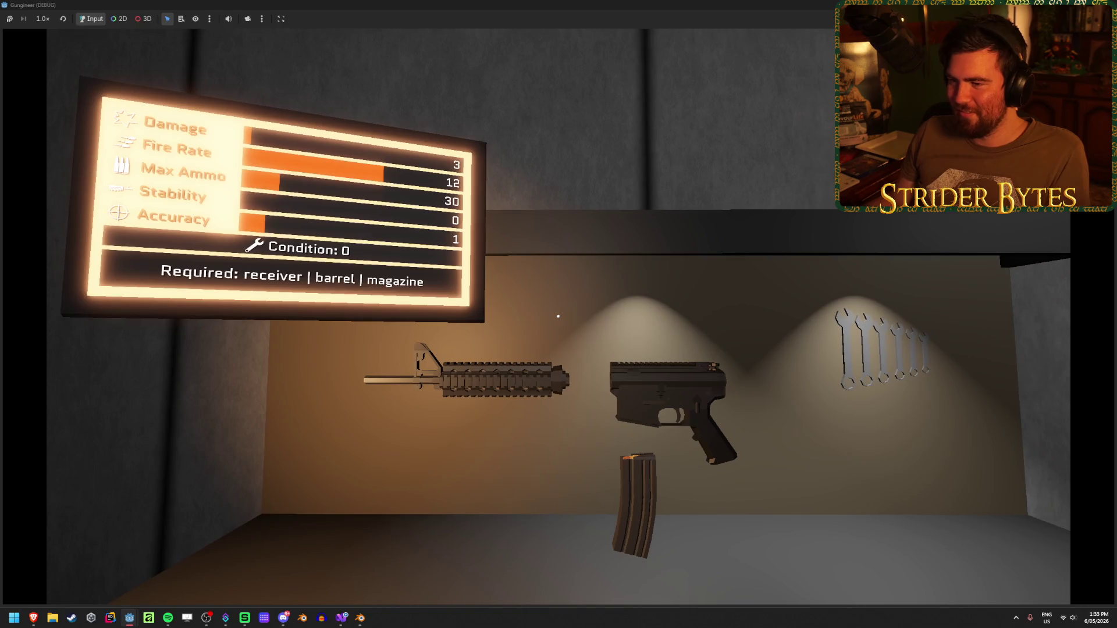
pyautogui.press('F8')
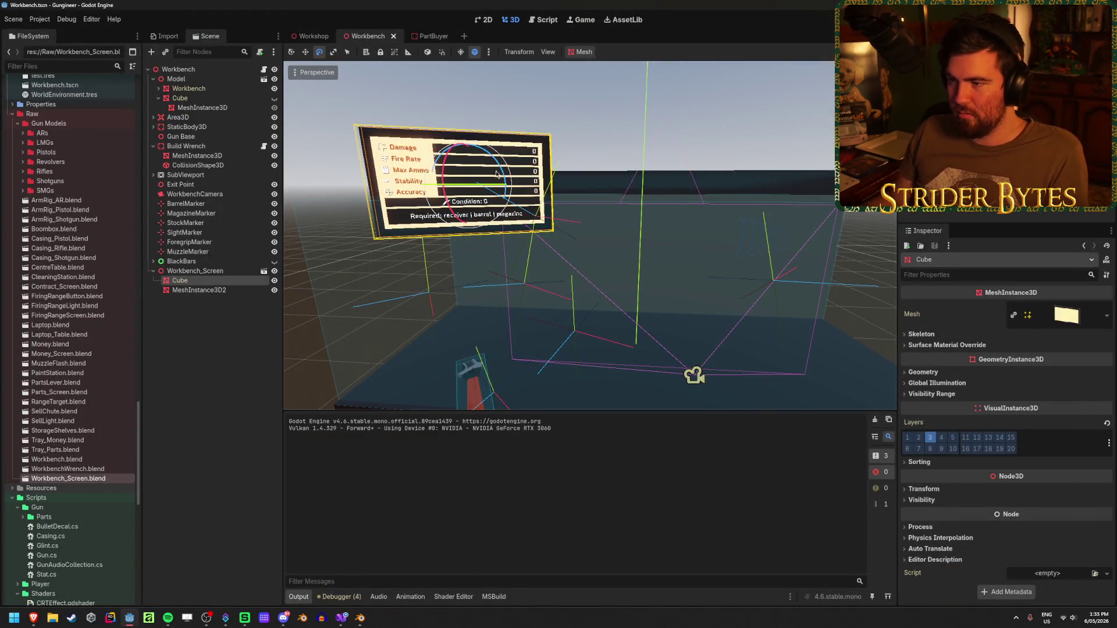
# Tilt Workbench_Screen 17.6° around X so it angles toward the bench, then run the game
pyautogui.click(540, 254)
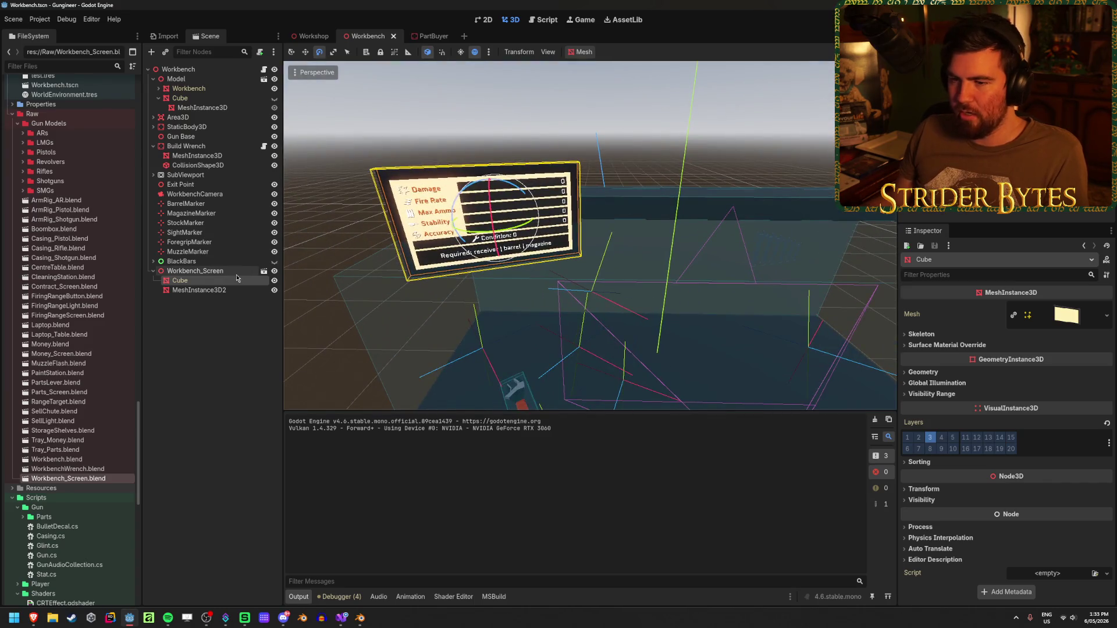
pyautogui.moveTo(566, 262); pyautogui.dragTo(550, 297)
pyautogui.moveTo(611, 179); pyautogui.dragTo(615, 200)
pyautogui.moveTo(581, 244); pyautogui.dragTo(553, 198)
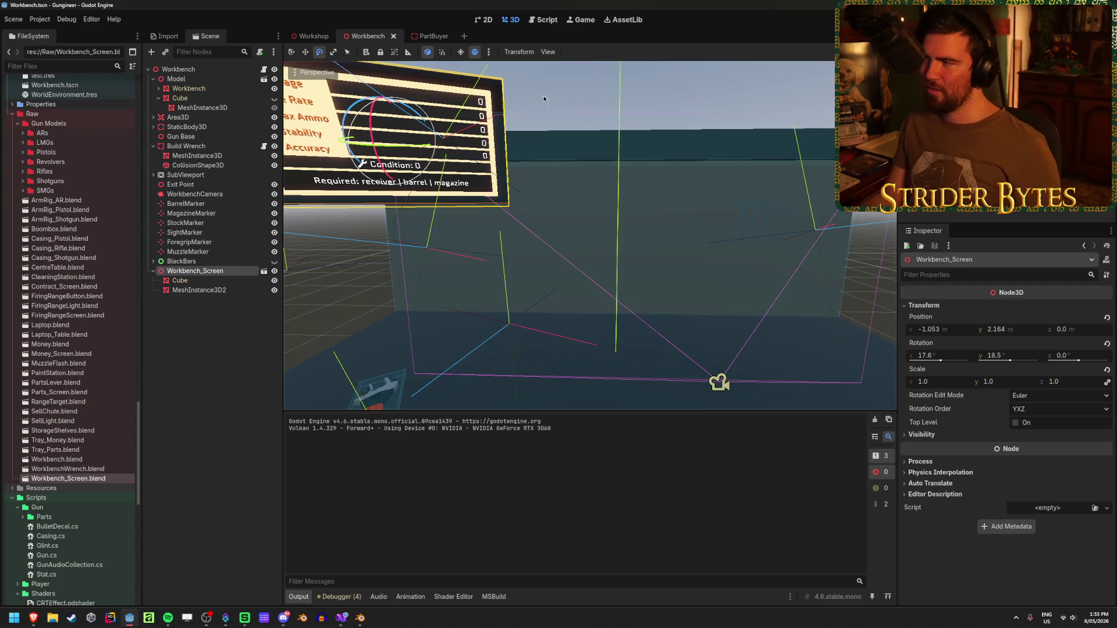
pyautogui.press('F5')
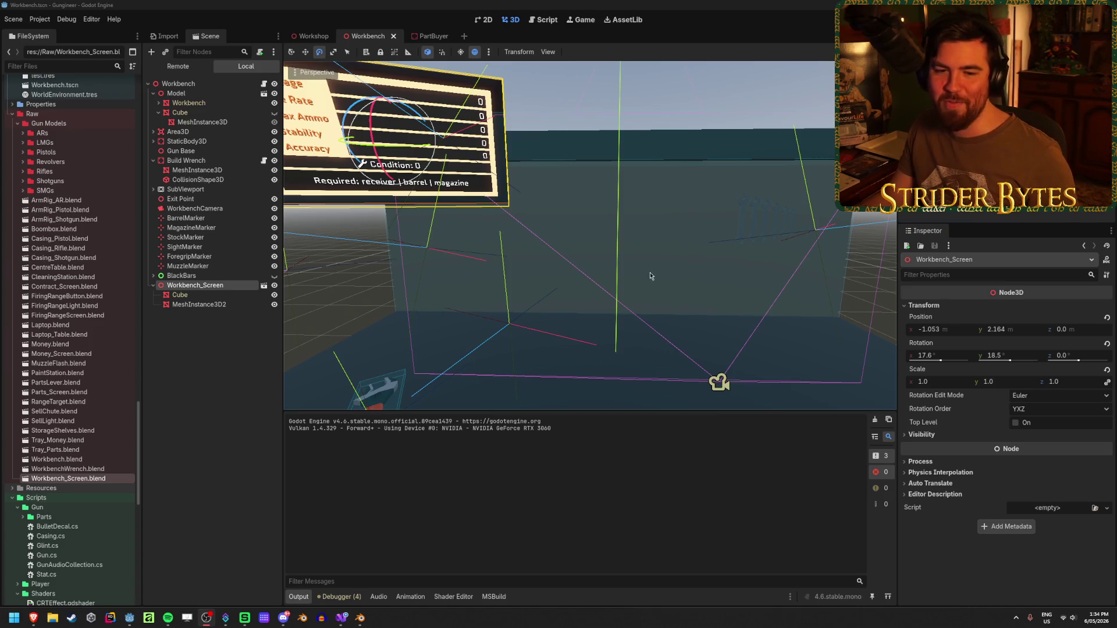
# Select the Workbench mesh, clear the selection, and bring the editor window back in front
pyautogui.click(666, 274)
pyautogui.click(240, 404)
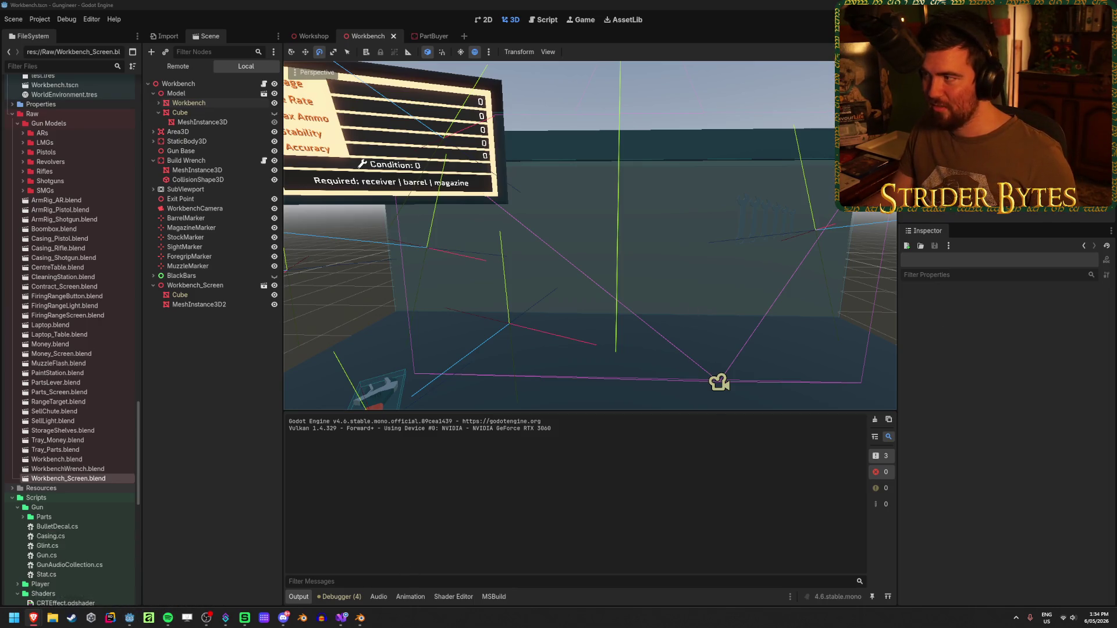
pyautogui.click(174, 570)
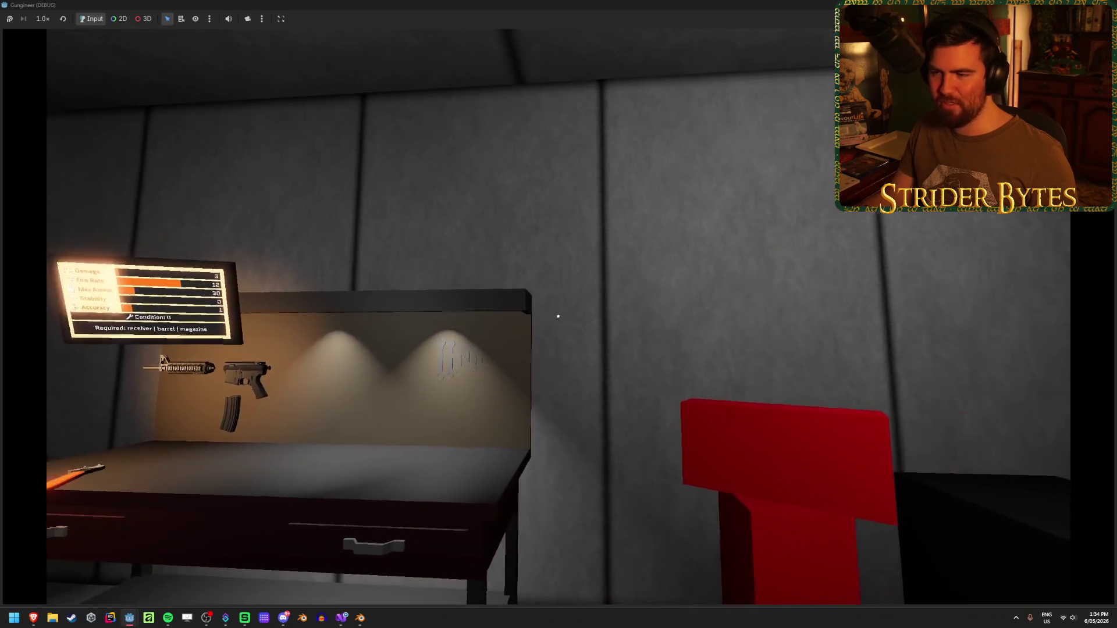
# Walk around the bench in game to view the tilted stats board from several sides
pyautogui.press('s')
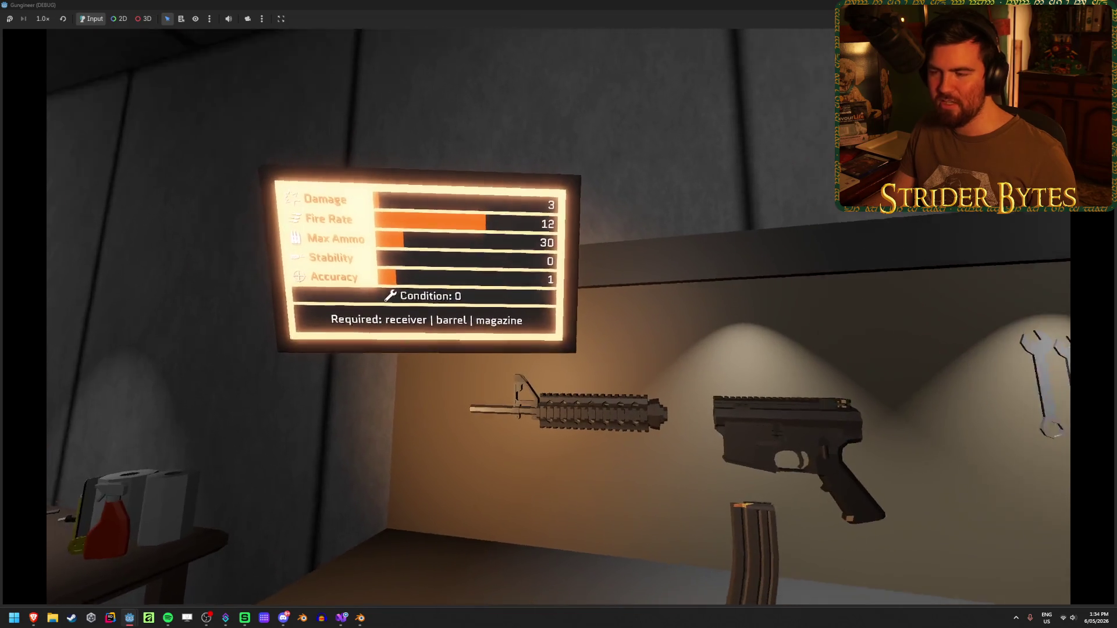
pyautogui.press('w')
pyautogui.press('d')
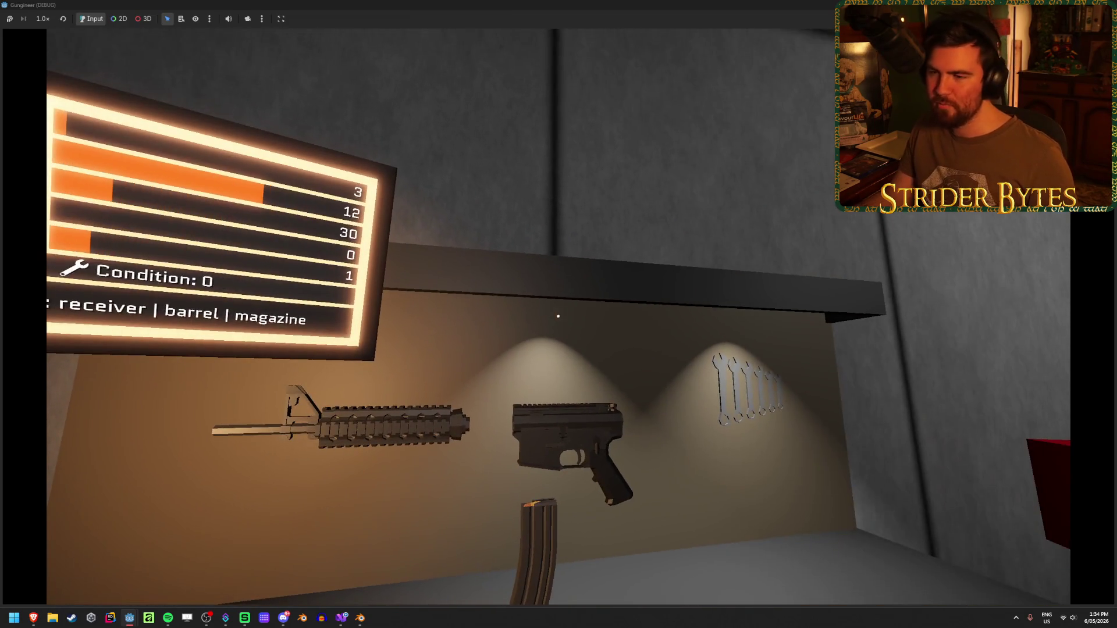
pyautogui.press('d')
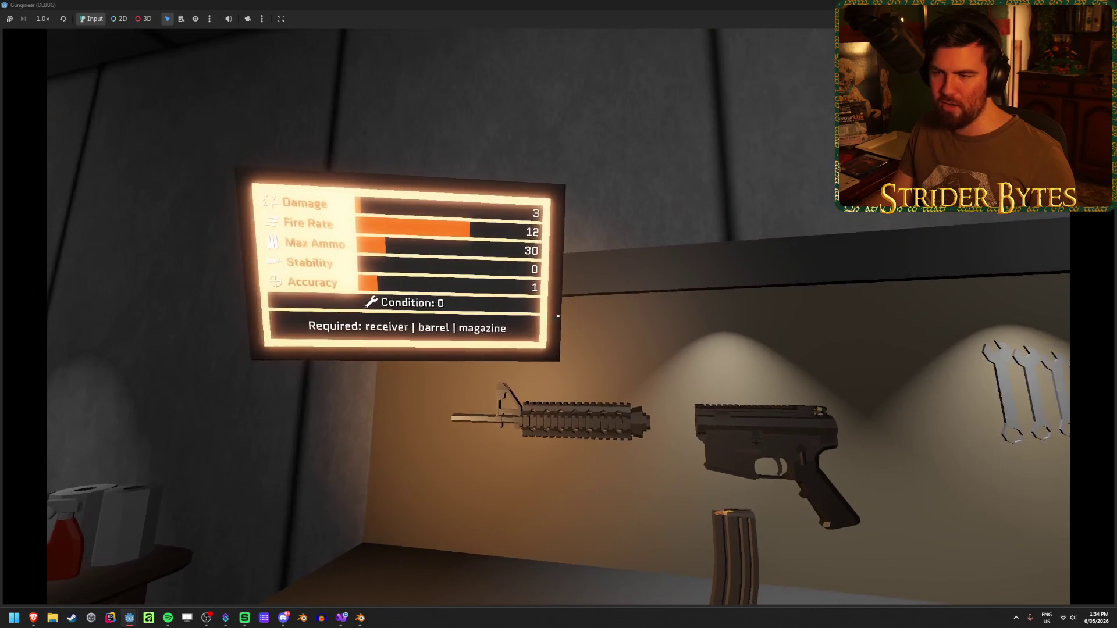
pyautogui.press('s')
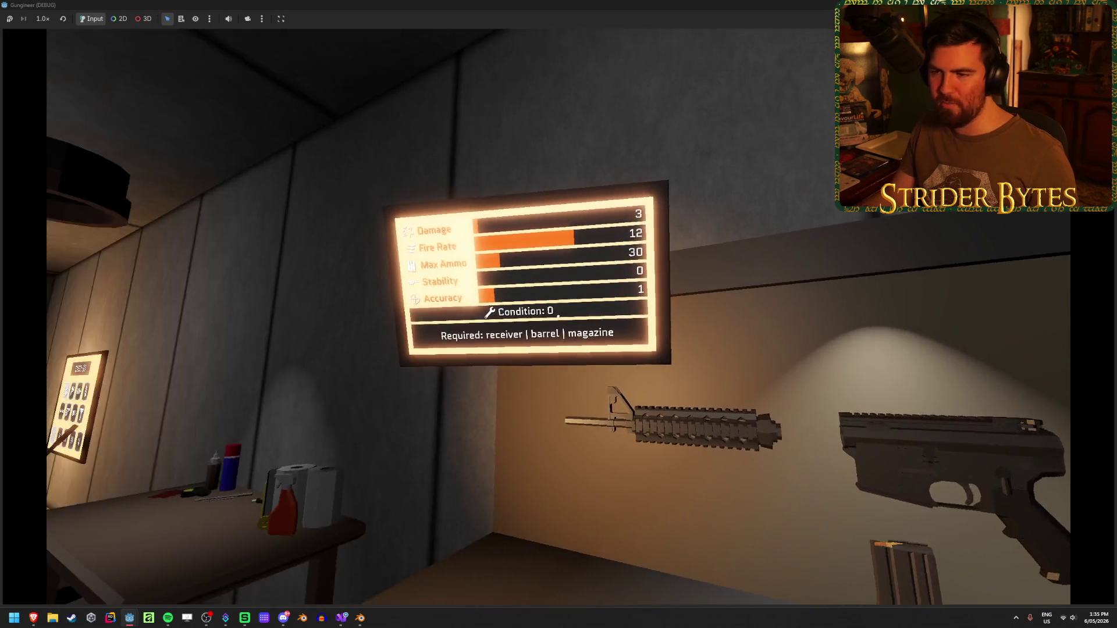
pyautogui.press('d')
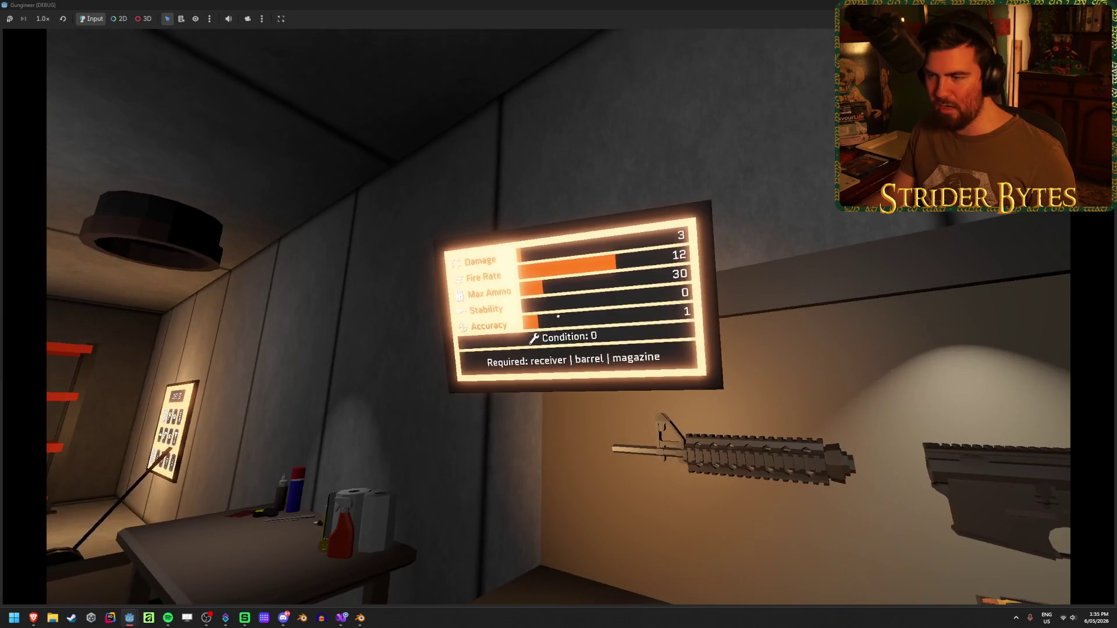
pyautogui.press('a')
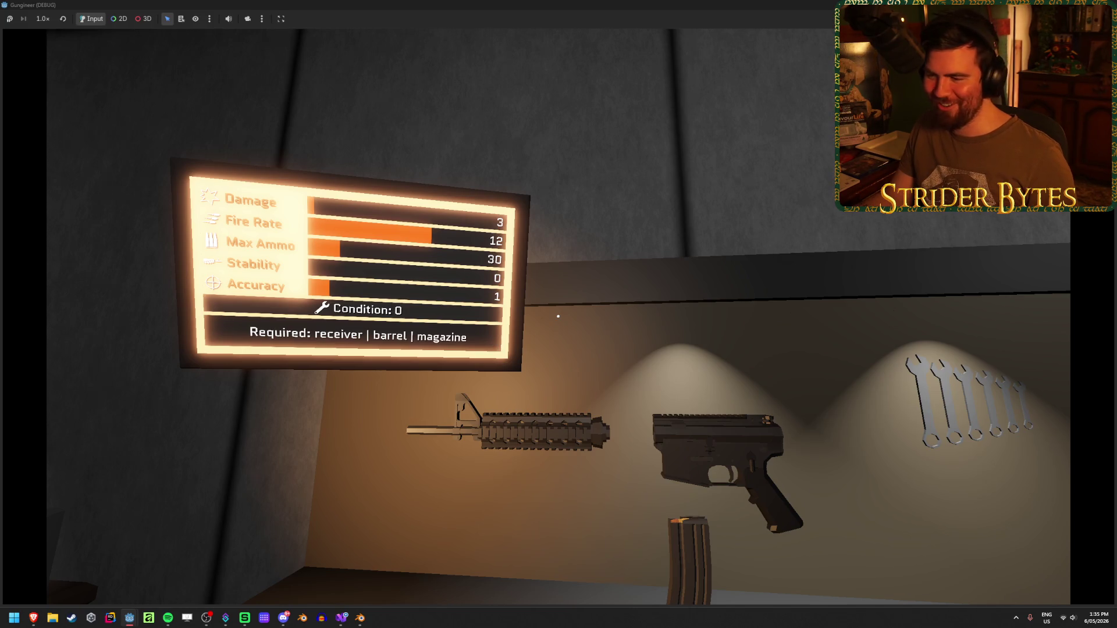
# Walk up to the stats panel and back around the bench, then stop the game with F8
pyautogui.press('s')
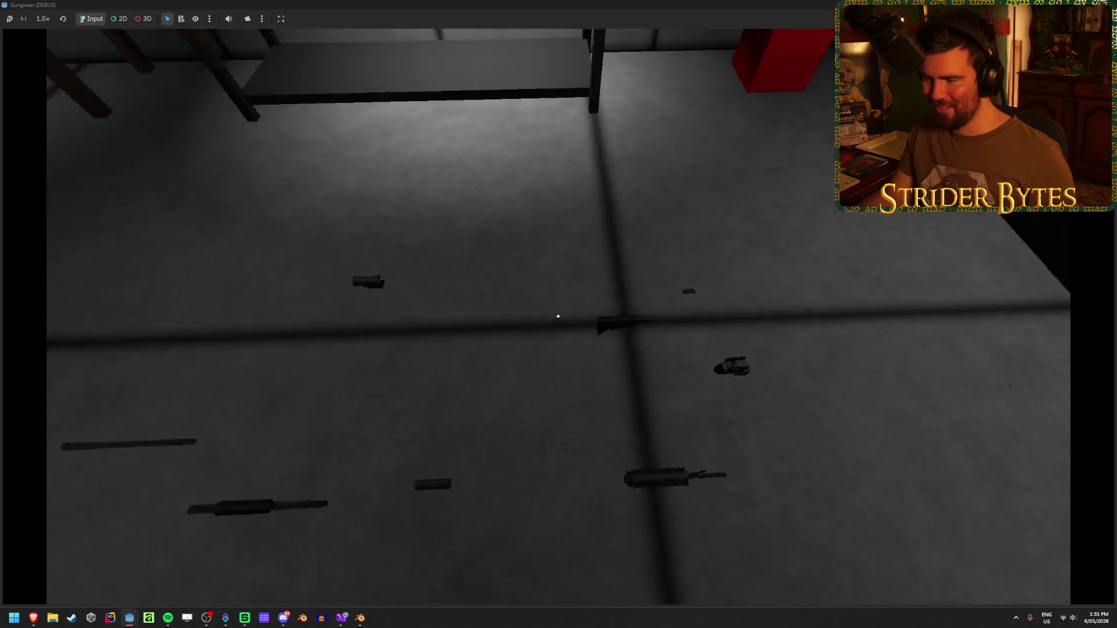
pyautogui.press('w')
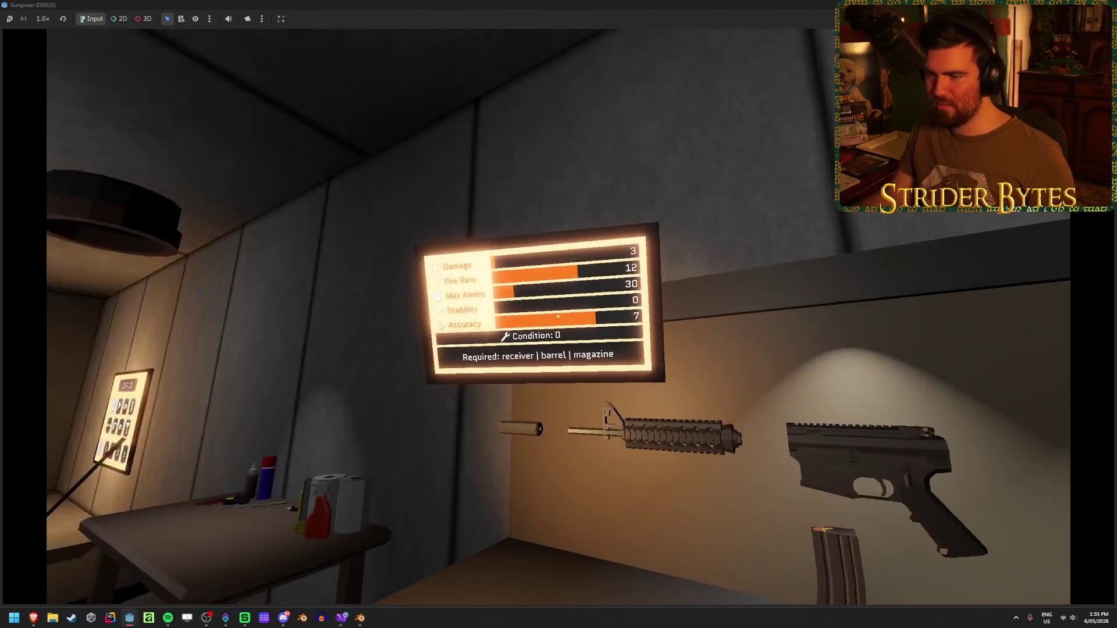
pyautogui.press('s')
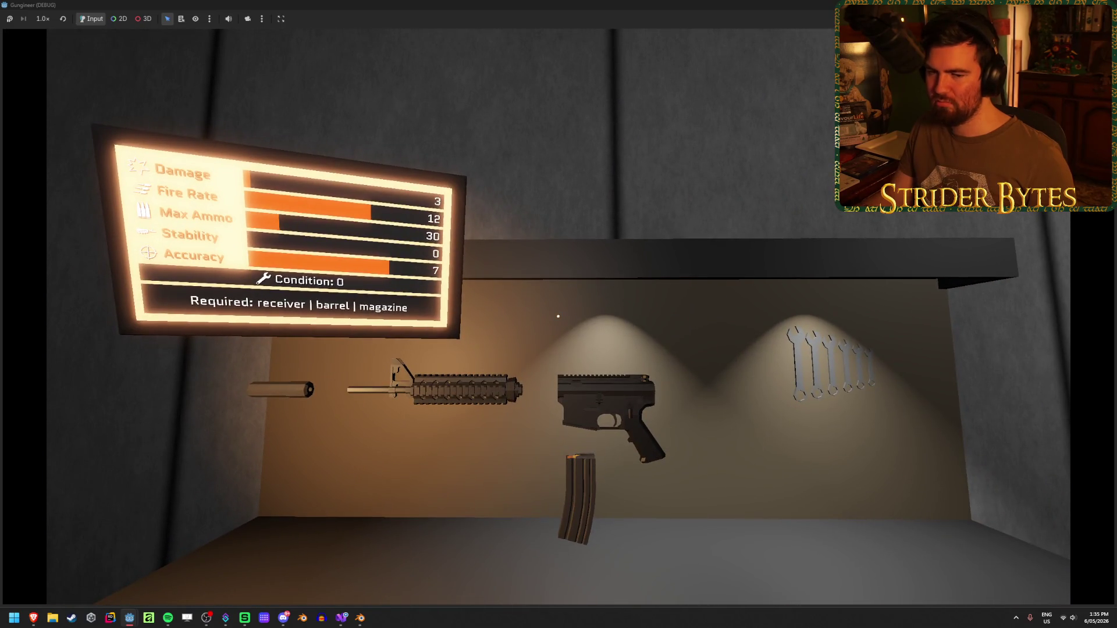
pyautogui.press('s')
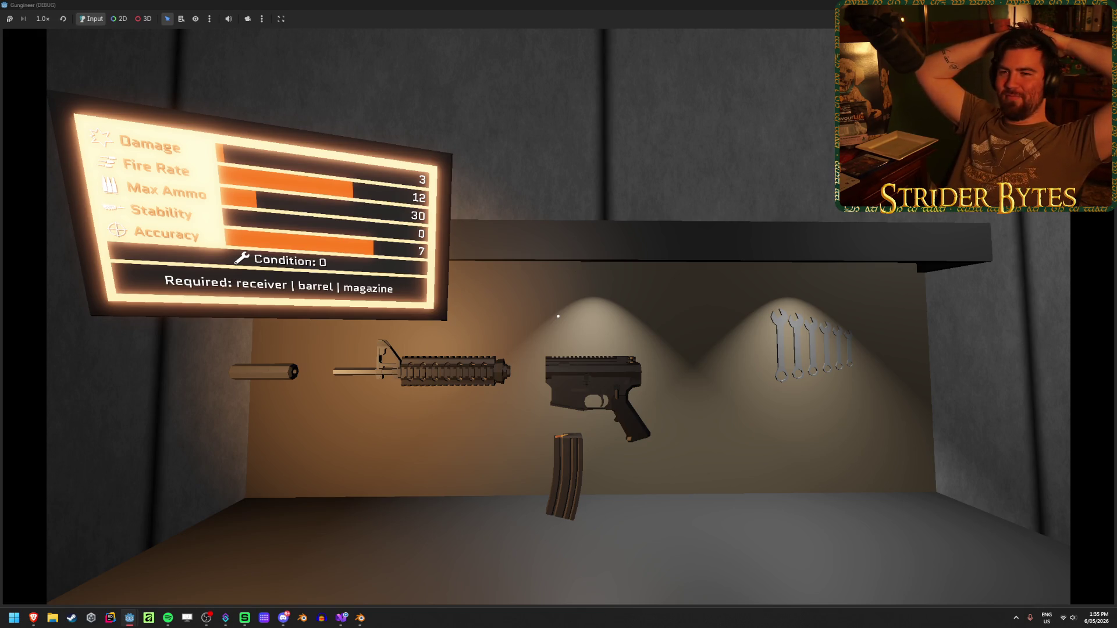
pyautogui.press('s')
pyautogui.press('w')
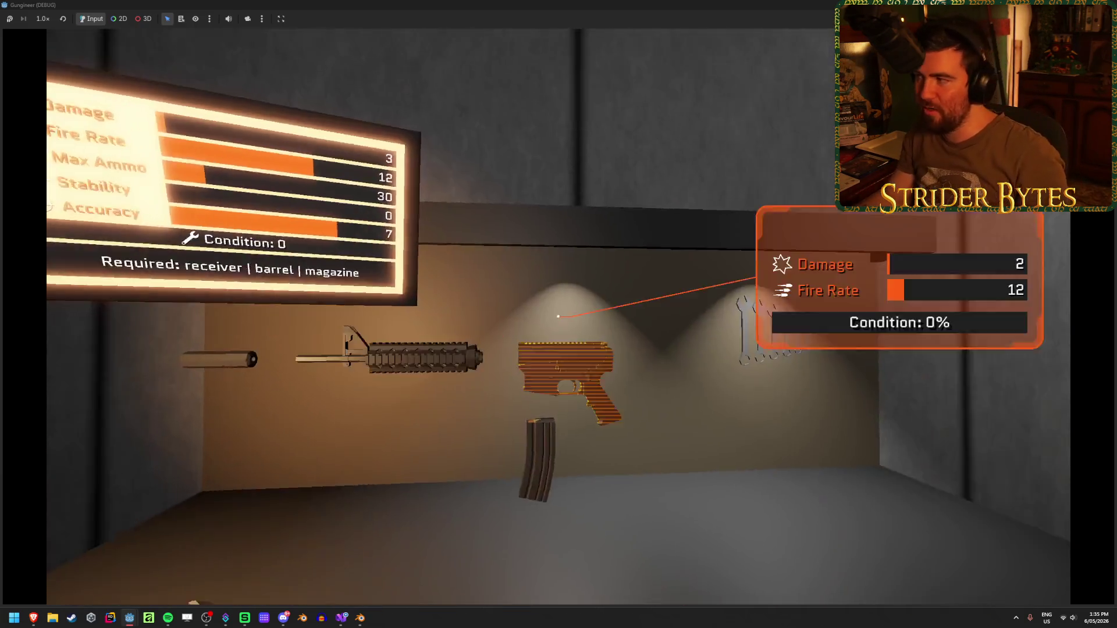
pyautogui.press('F8')
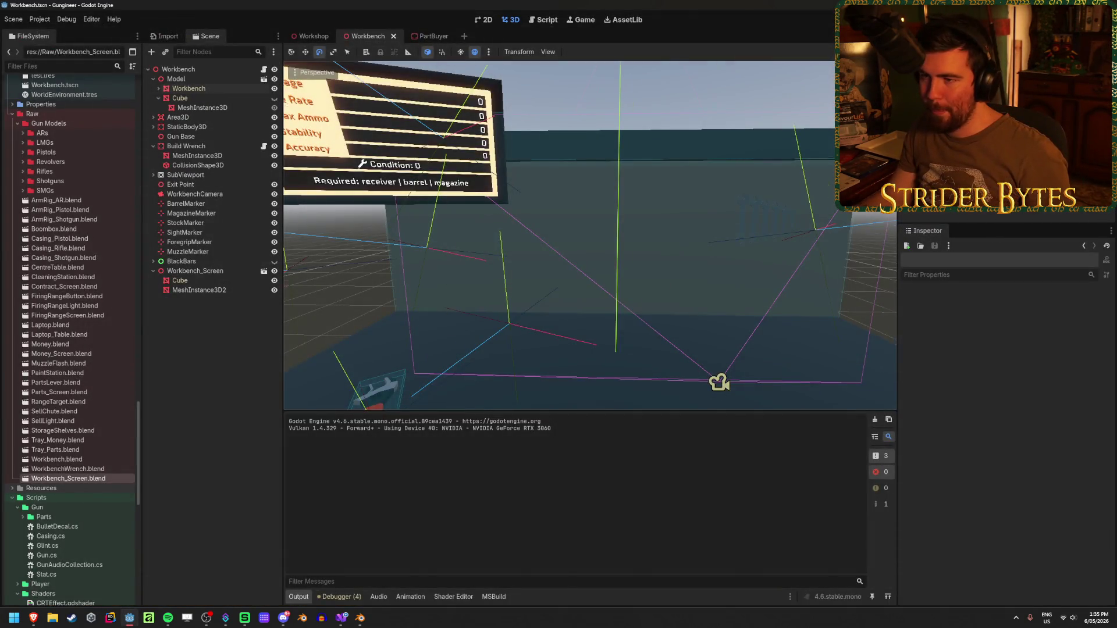
# In the Workshop scene, nudge OrangeLight_WorkbenchScreen sideways and raise it about 0.27 units over the bench
pyautogui.click(204, 282)
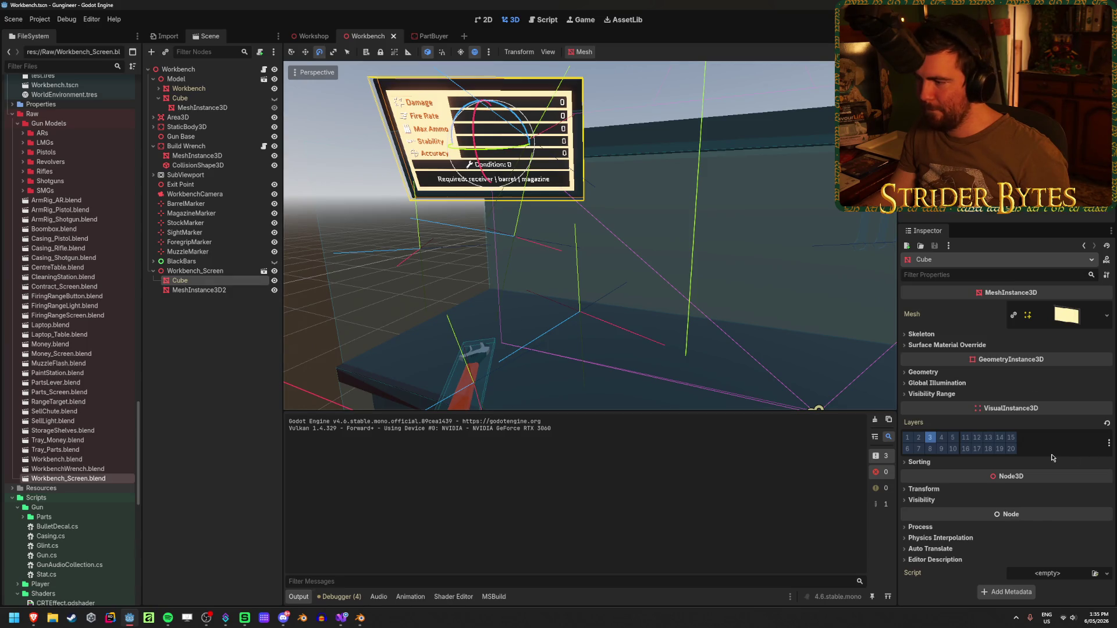
pyautogui.click(329, 37)
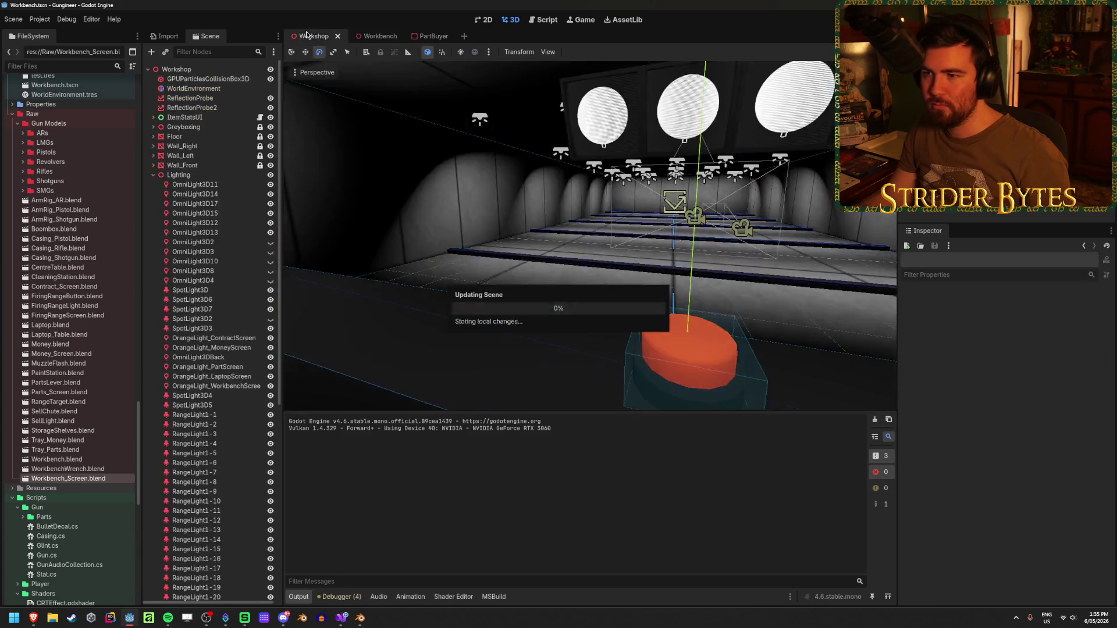
pyautogui.click(509, 259)
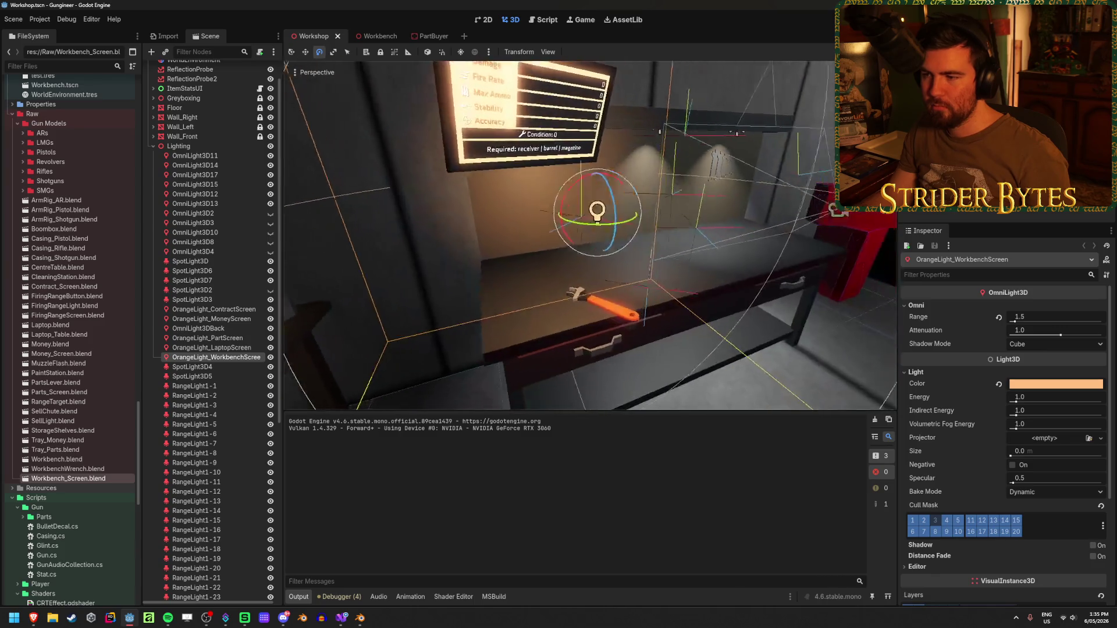
pyautogui.press('w')
pyautogui.moveTo(557, 286)
pyautogui.mouseDown()
pyautogui.moveTo(603, 278)
pyautogui.moveTo(552, 278)
pyautogui.mouseUp()
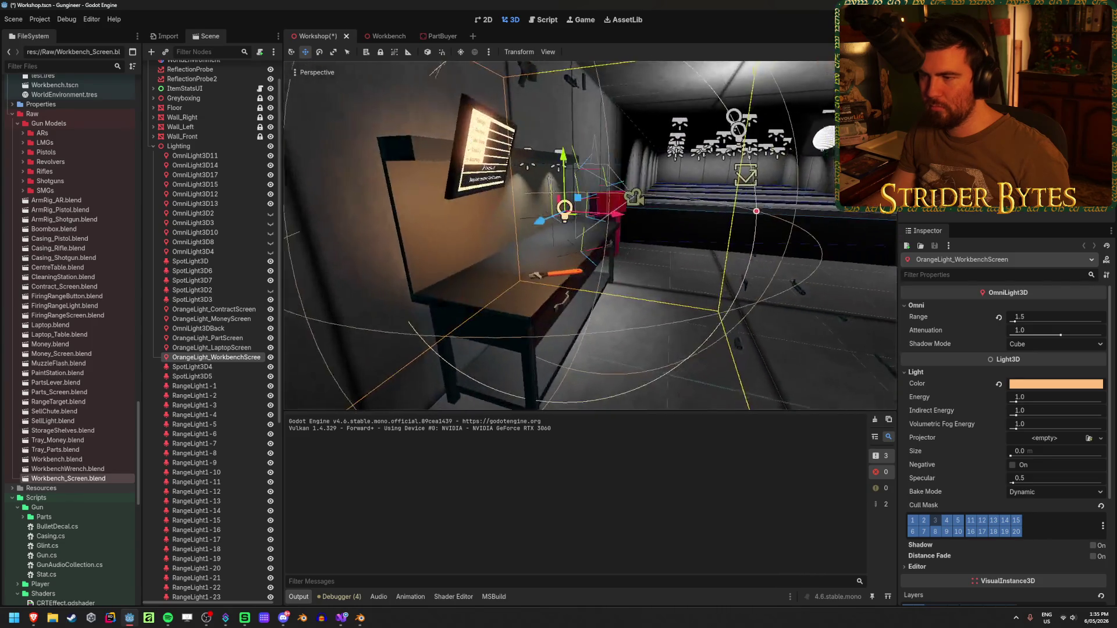
pyautogui.moveTo(545, 157)
pyautogui.mouseDown()
pyautogui.moveTo(547, 118)
pyautogui.moveTo(560, 126)
pyautogui.moveTo(569, 204)
pyautogui.mouseUp()
pyautogui.press('f')
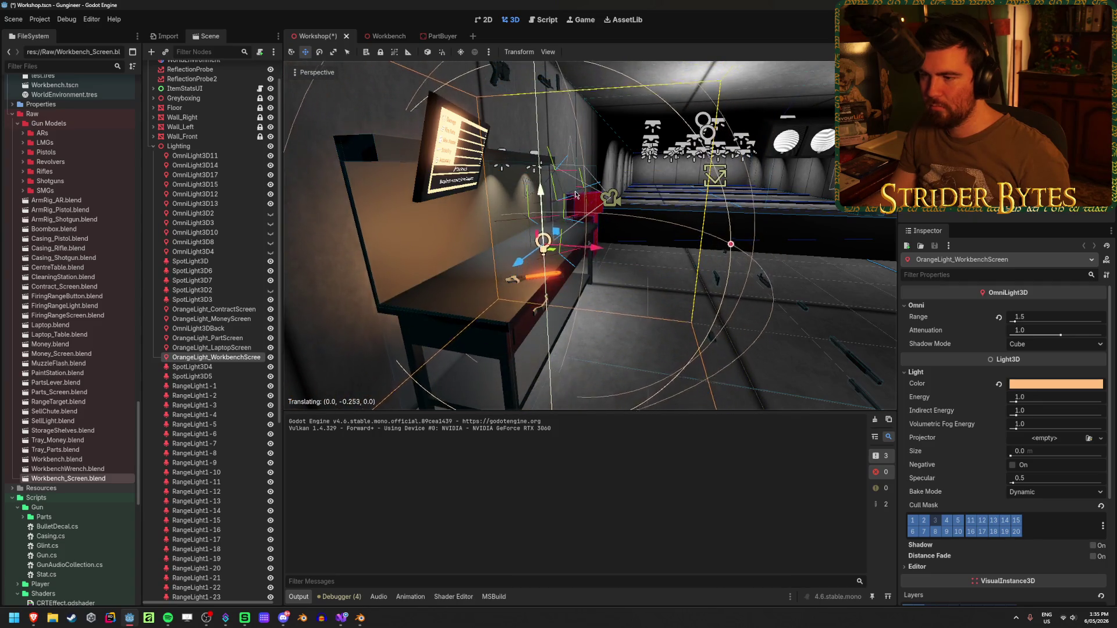
pyautogui.scroll(-3, 621, 250)
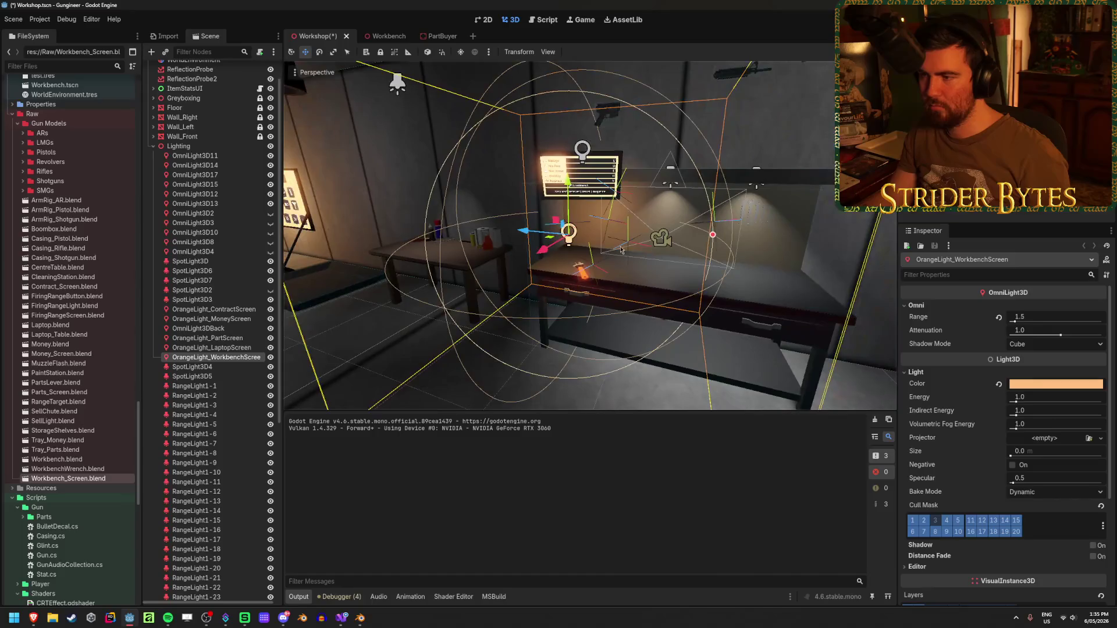
# Save the Workshop scene and relaunch the game with F5
pyautogui.hotkey('ctrl', 's')
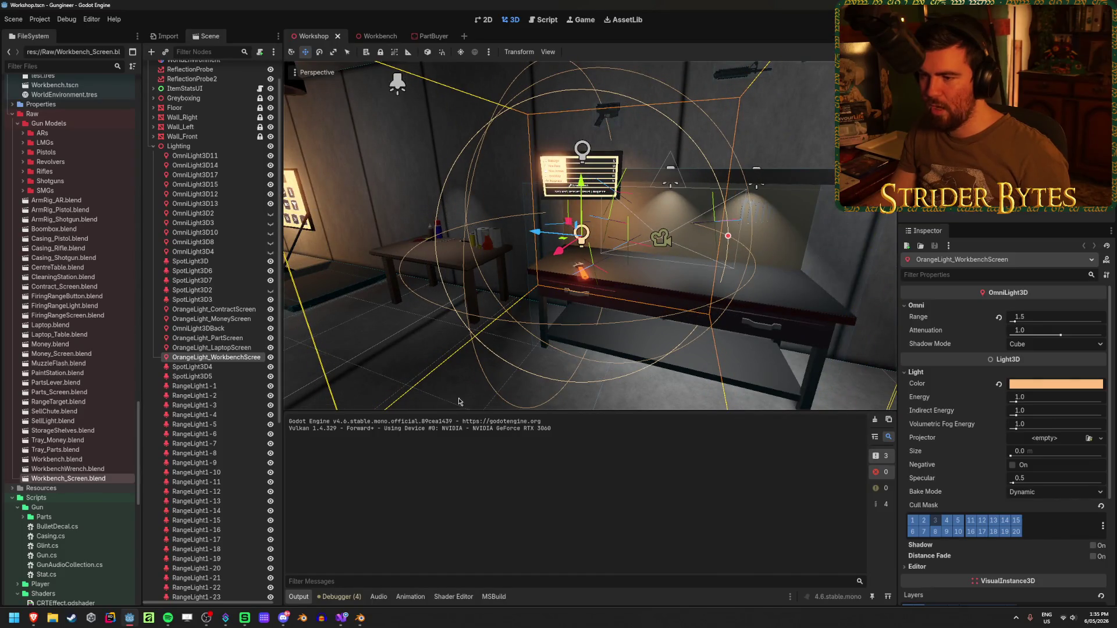
pyautogui.press('Escape')
pyautogui.scroll(5, 393, 365)
pyautogui.moveTo(379, 336); pyautogui.dragTo(577, 312)
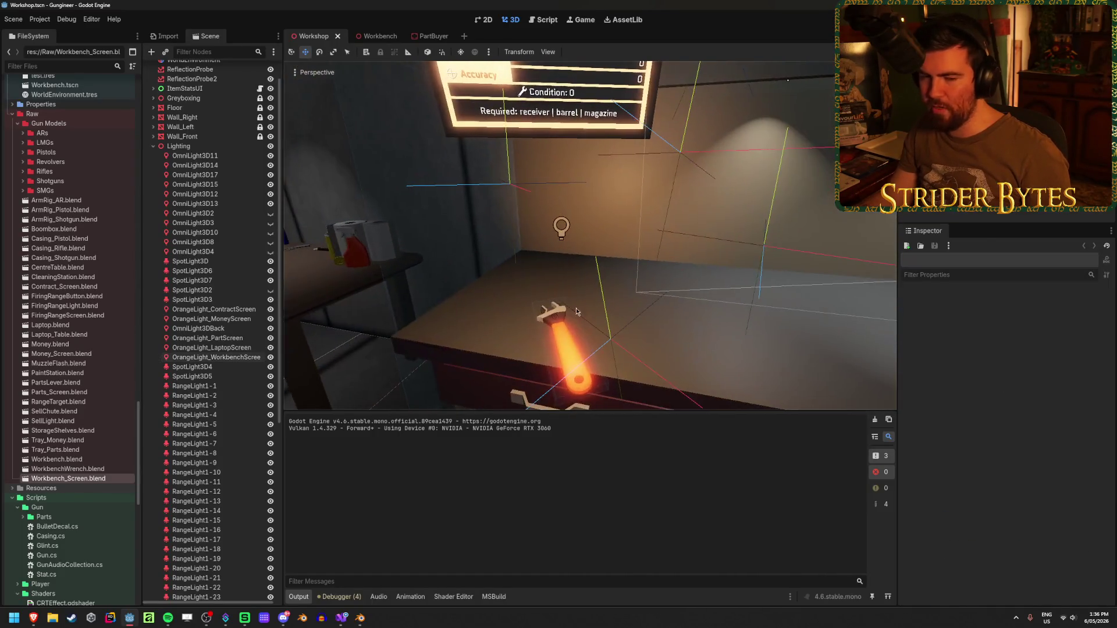
pyautogui.scroll(-5, 679, 169)
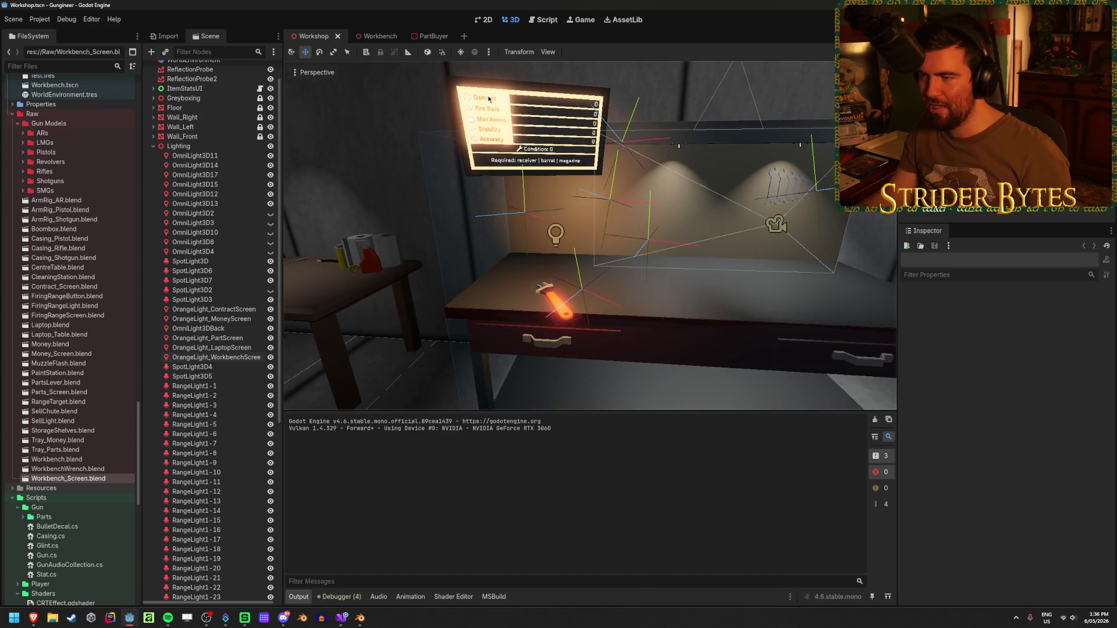
pyautogui.press('F5')
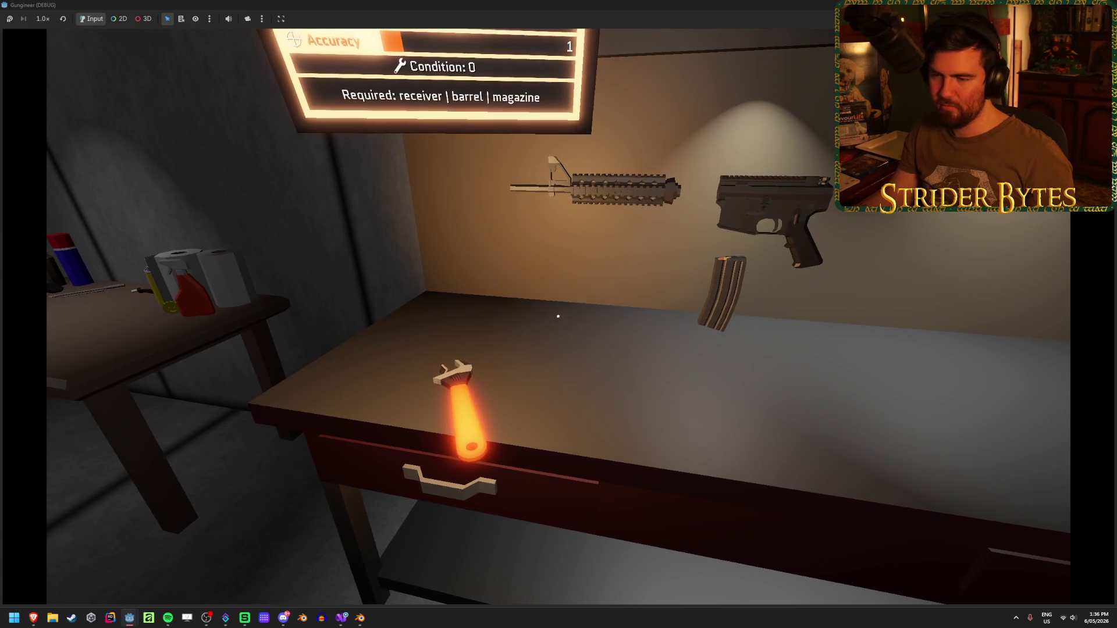
# Walk back and up to the relit stats board, then stop the game and save
pyautogui.press('s')
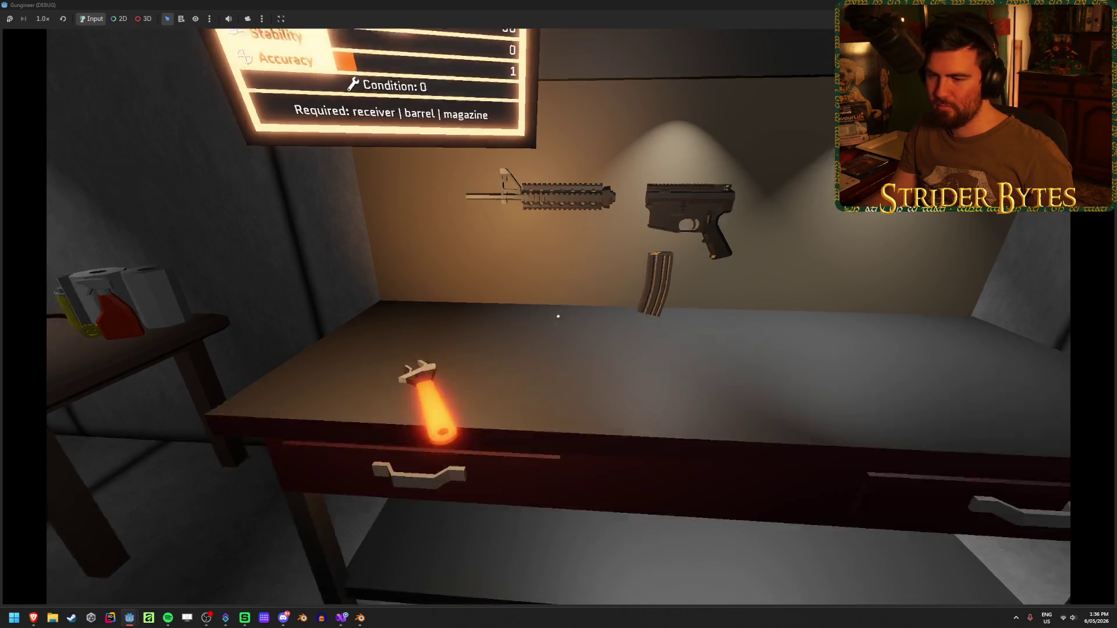
pyautogui.press('w')
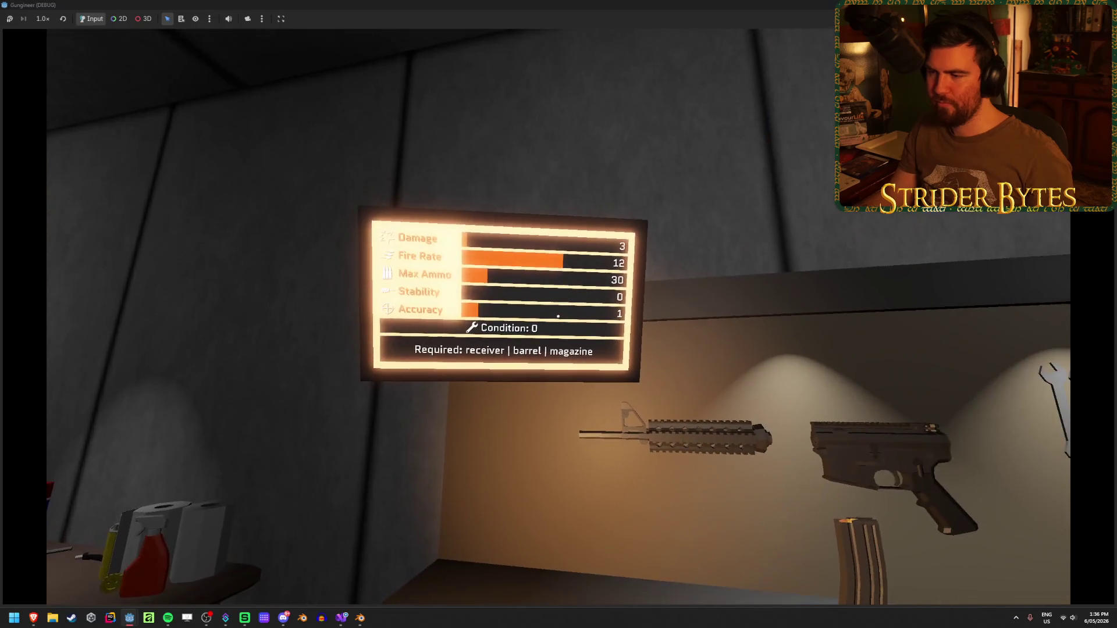
pyautogui.press('F8')
pyautogui.hotkey('ctrl', 's')
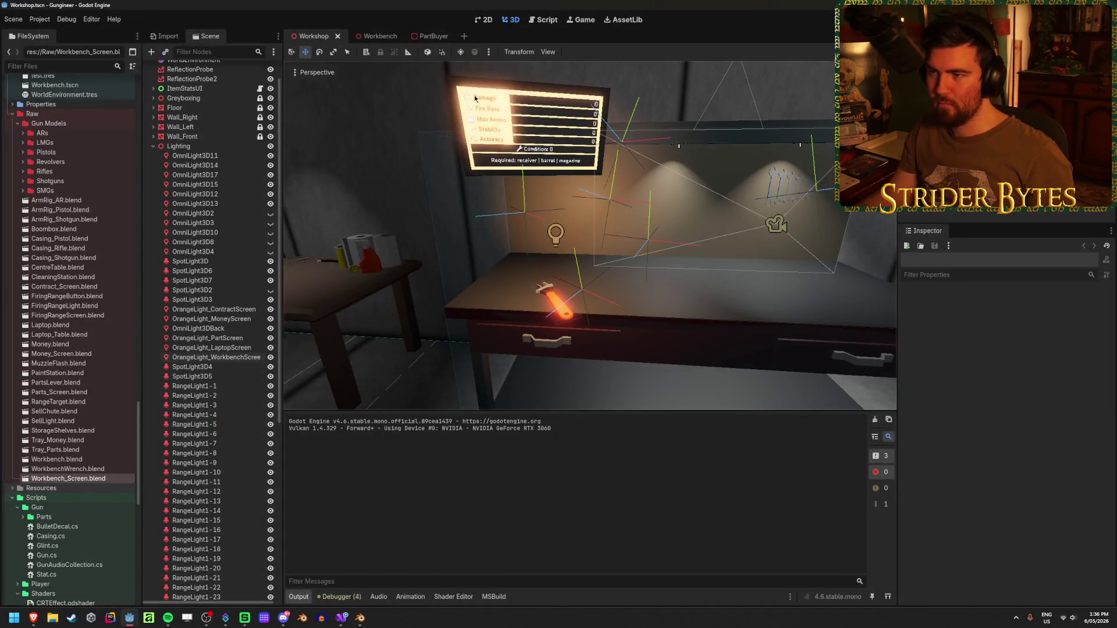
# Return to the Workbench scene and select MeshInstance3D2 under Workbench_Screen
pyautogui.click(375, 36)
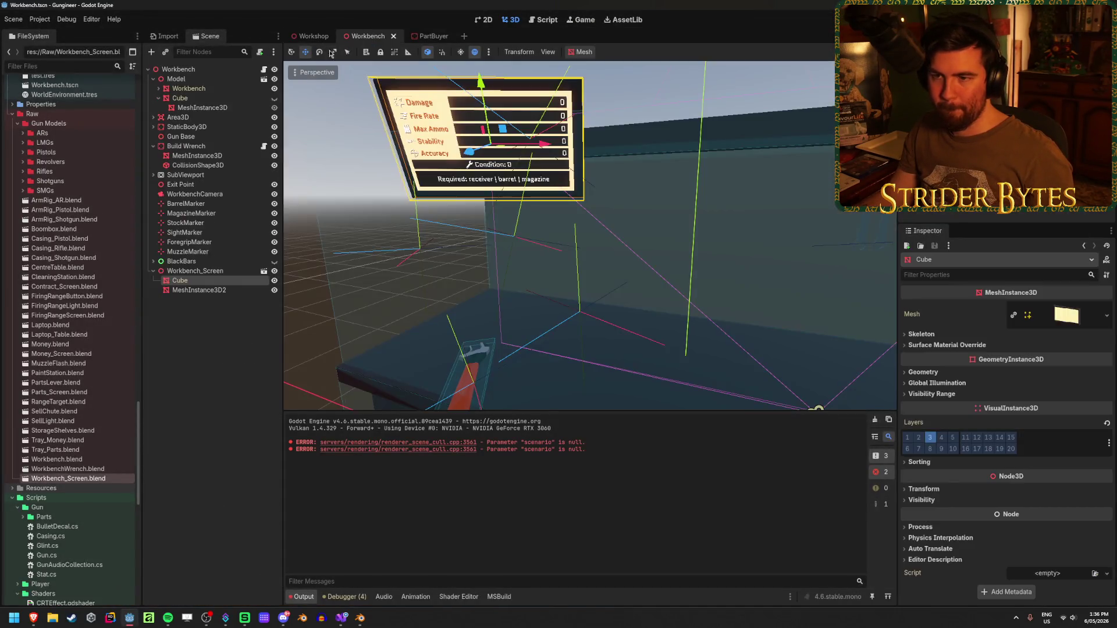
pyautogui.click(223, 291)
pyautogui.scroll(-5, 99, 447)
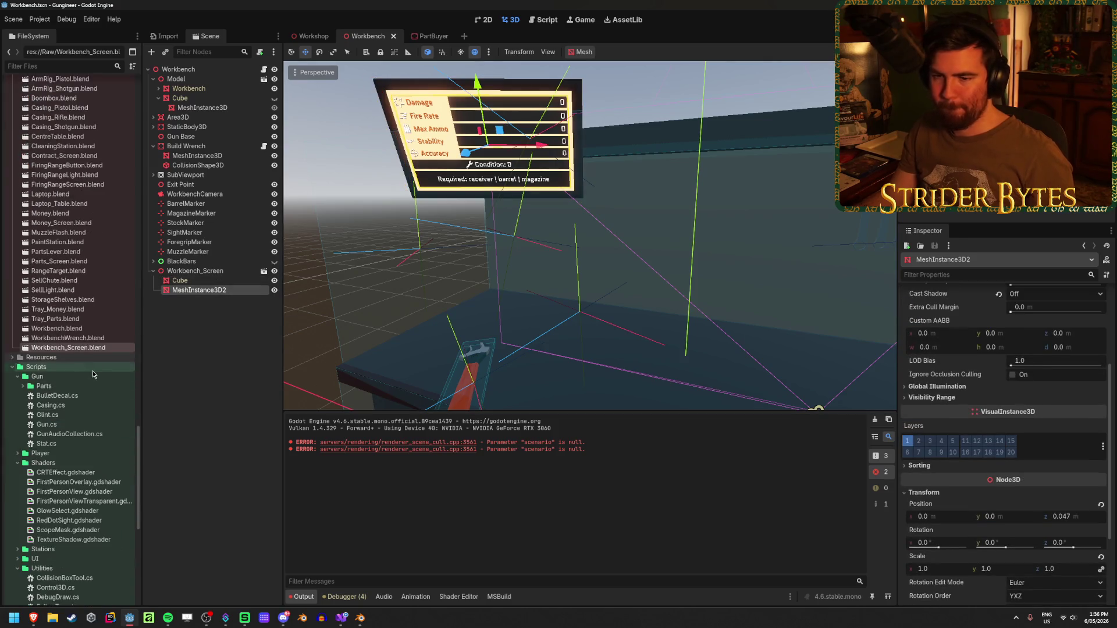
pyautogui.scroll(7, 93, 374)
pyautogui.scroll(12, 83, 301)
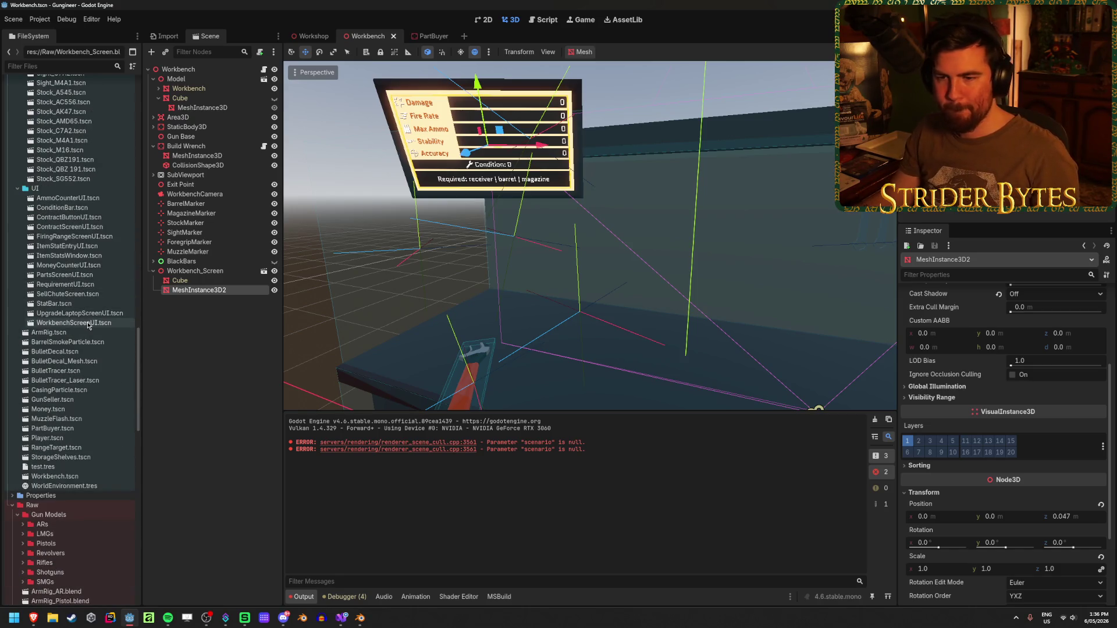
# Open WorkbenchScreenUI.tscn and select its VBoxNames label column, expanded to show the stat rows
pyautogui.doubleClick(89, 324)
pyautogui.scroll(-4, 465, 255)
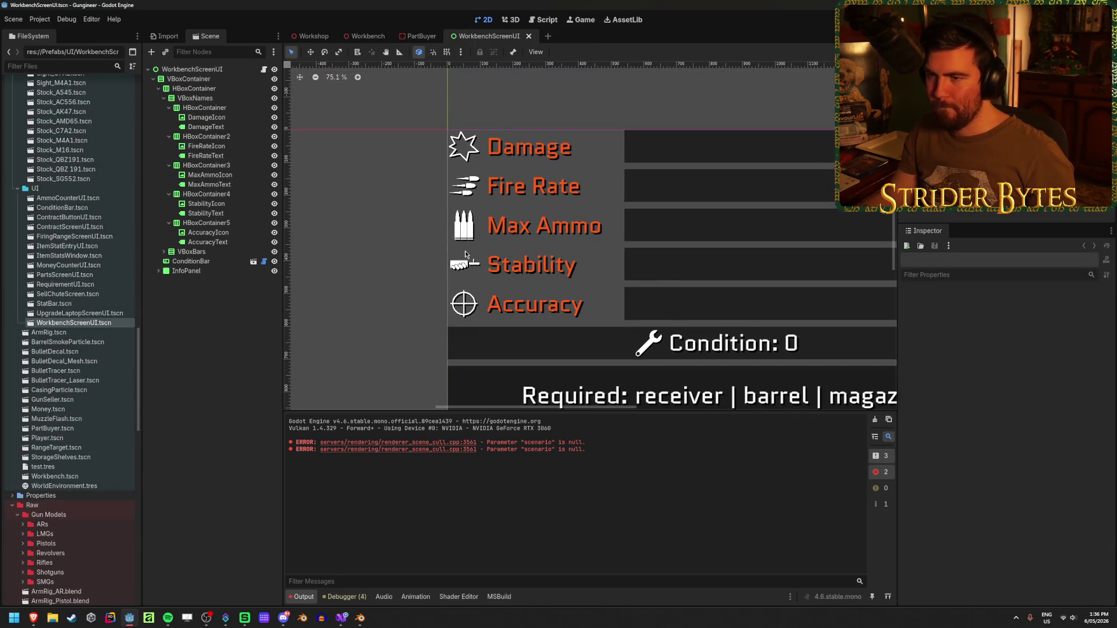
pyautogui.click(164, 98)
pyautogui.click(194, 90)
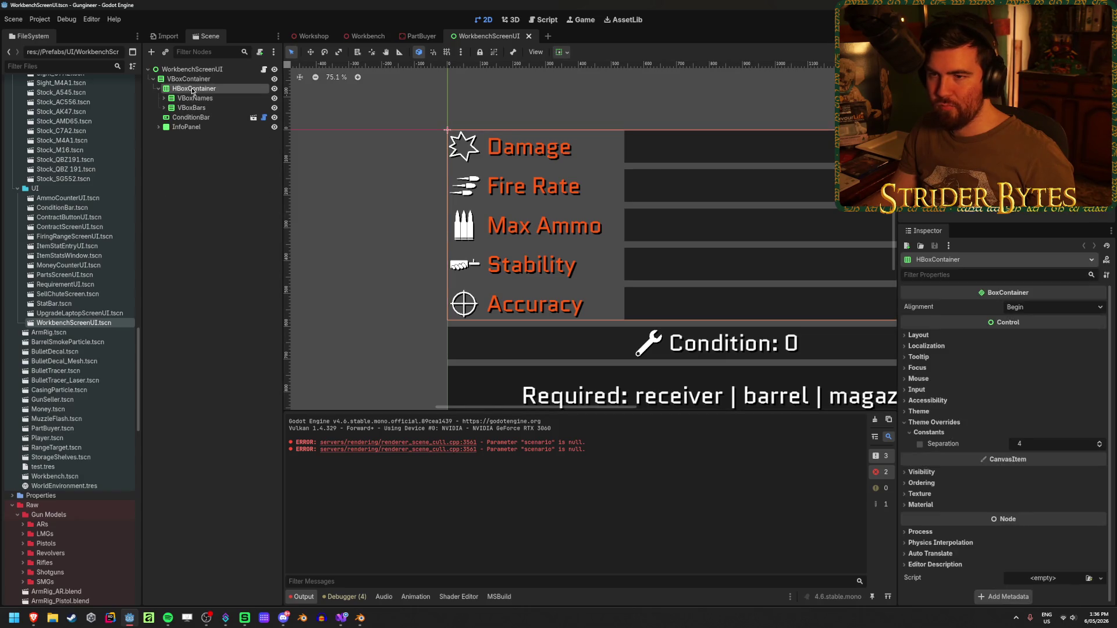
pyautogui.click(193, 99)
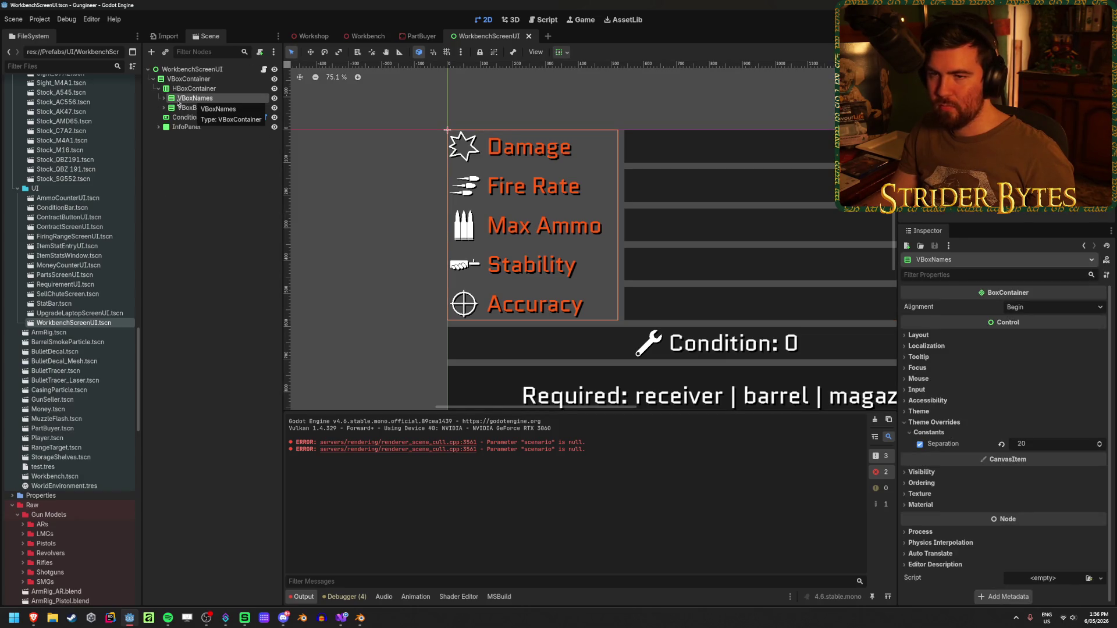
pyautogui.click(164, 98)
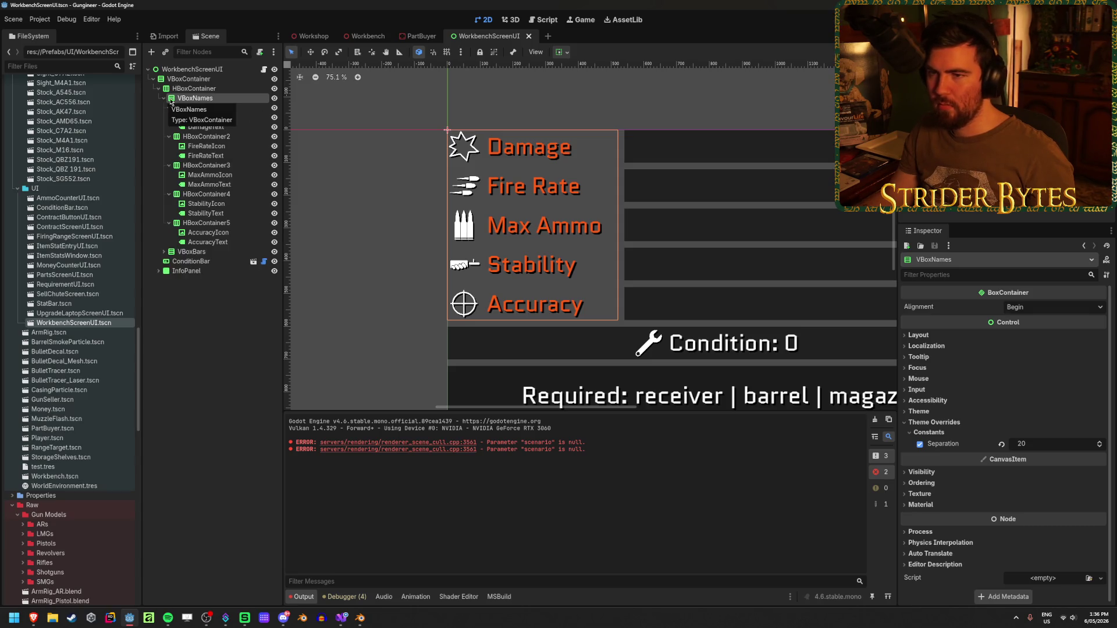
pyautogui.click(204, 101)
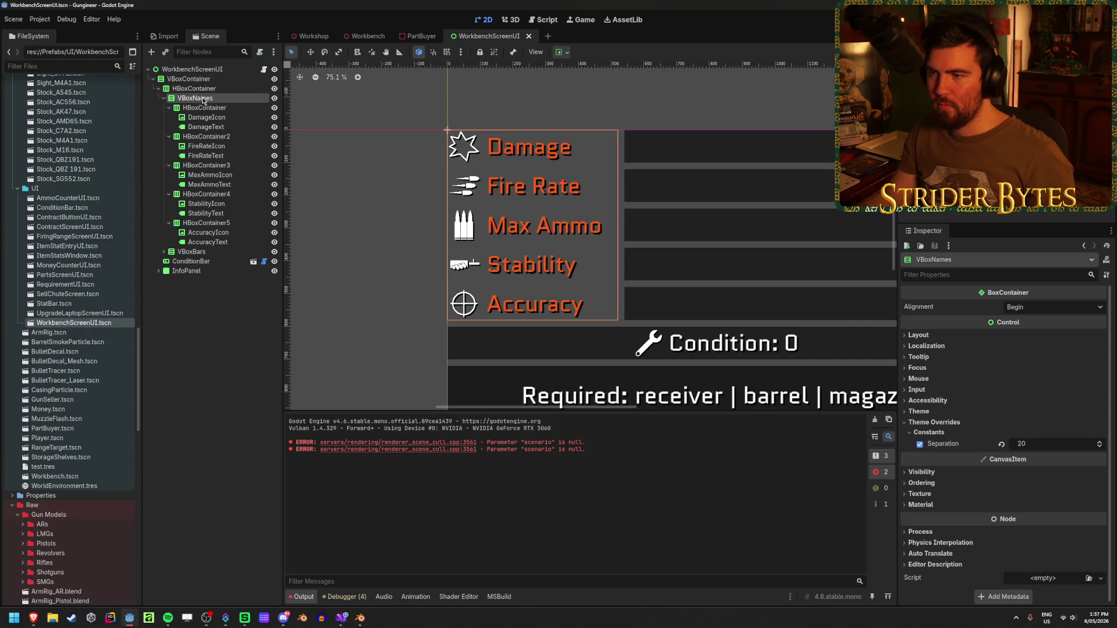